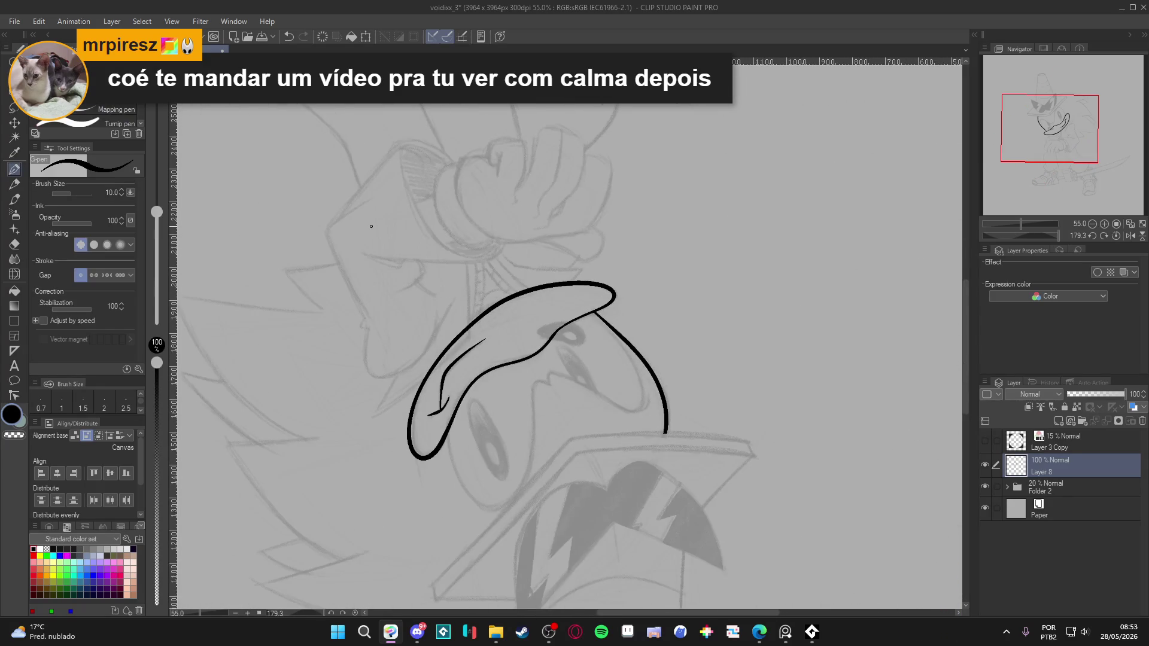
# Rotate the canvas view from about 179° back to 45° so the hedgehog stands nearly upright.
pyautogui.moveTo(559, 487)
pyautogui.mouseDown()
pyautogui.moveTo(575, 191)
pyautogui.moveTo(467, 424)
pyautogui.moveTo(455, 299)
pyautogui.moveTo(431, 359)
pyautogui.moveTo(443, 380)
pyautogui.mouseUp()
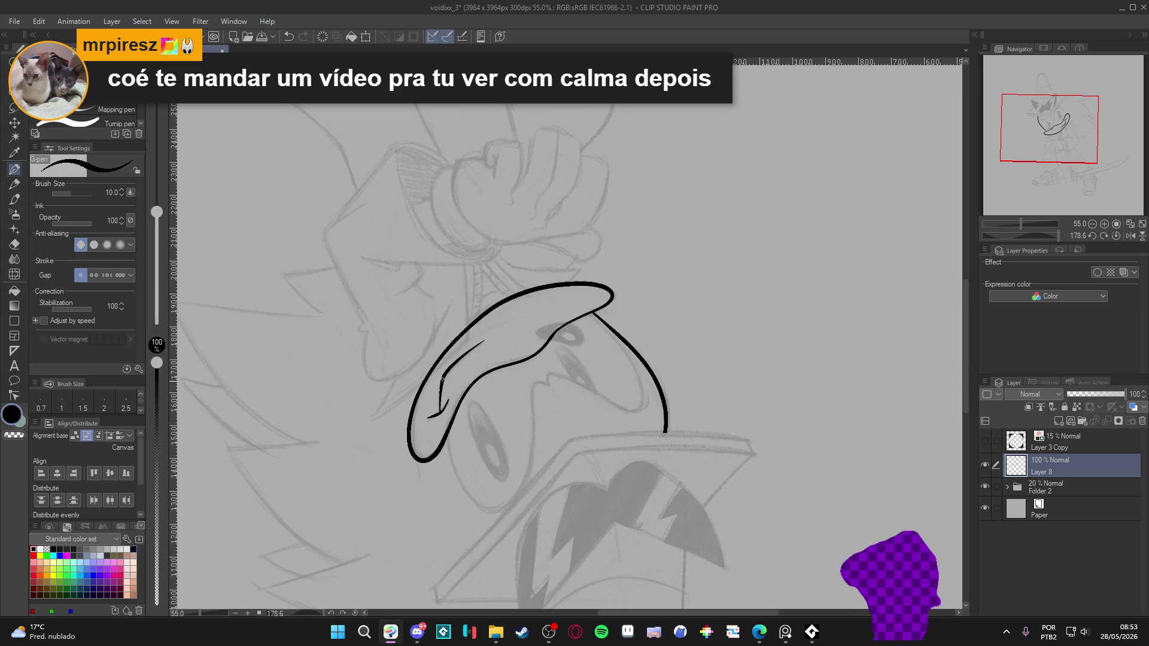
pyautogui.moveTo(452, 396)
pyautogui.mouseDown()
pyautogui.moveTo(420, 239)
pyautogui.moveTo(653, 142)
pyautogui.mouseUp()
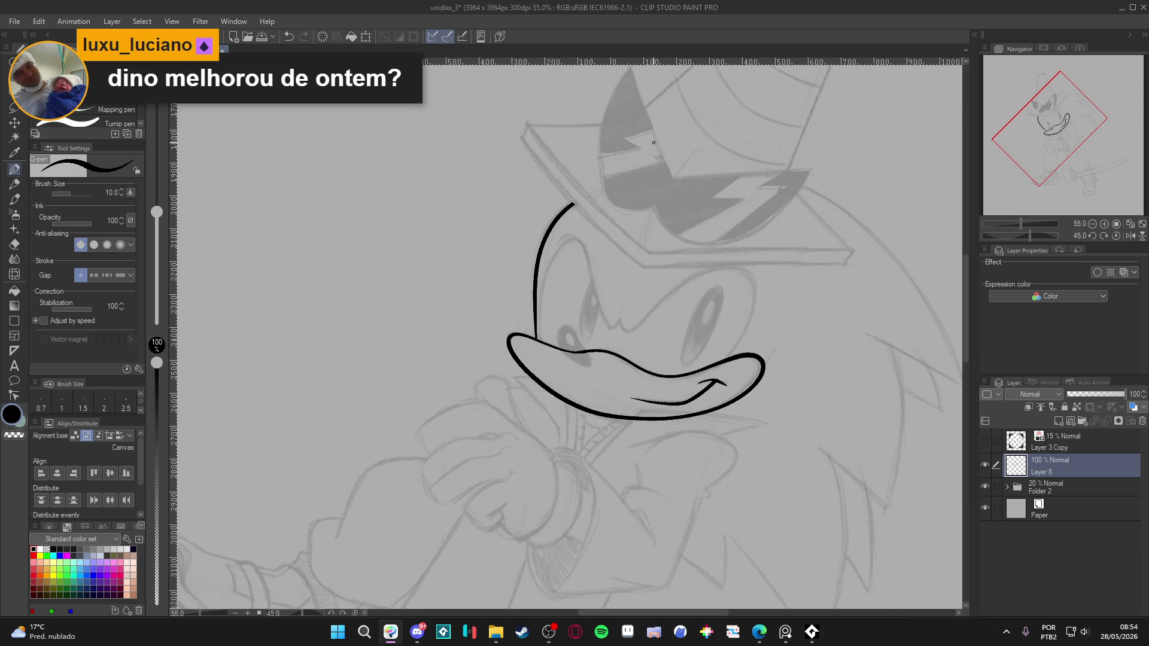
pyautogui.scroll(-1, 665, 299)
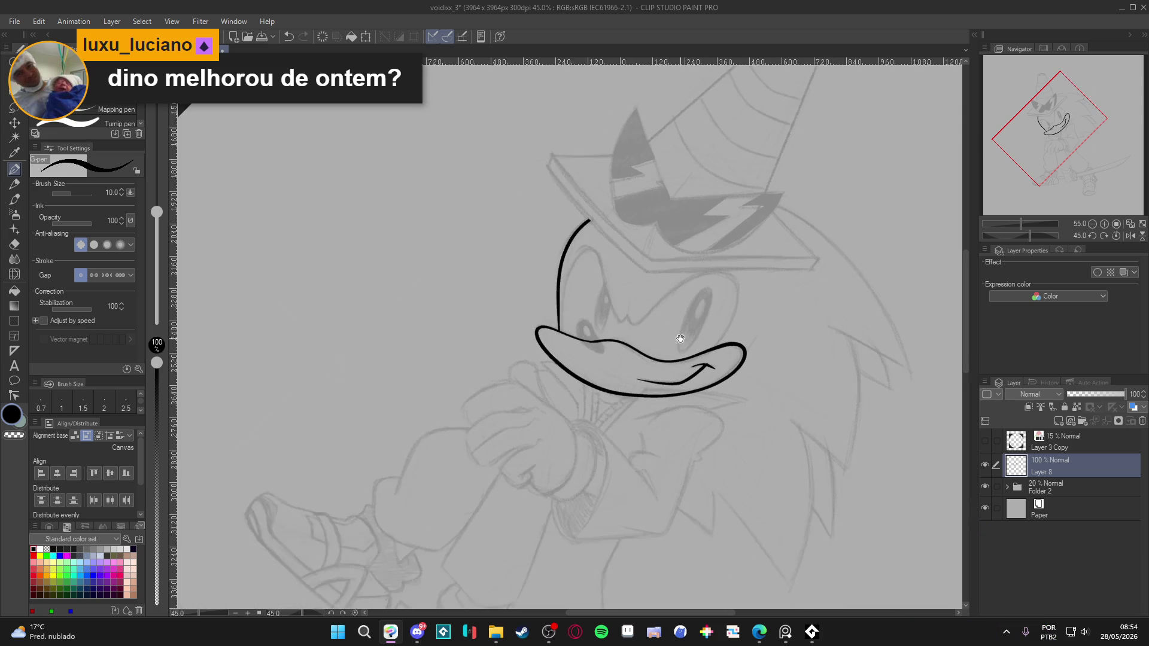
# Enlarge the G-pen to size 15, level the view, and toggle Layer 8 to compare with the sketch.
pyautogui.press(']')
pyautogui.moveTo(652, 329); pyautogui.dragTo(603, 316)
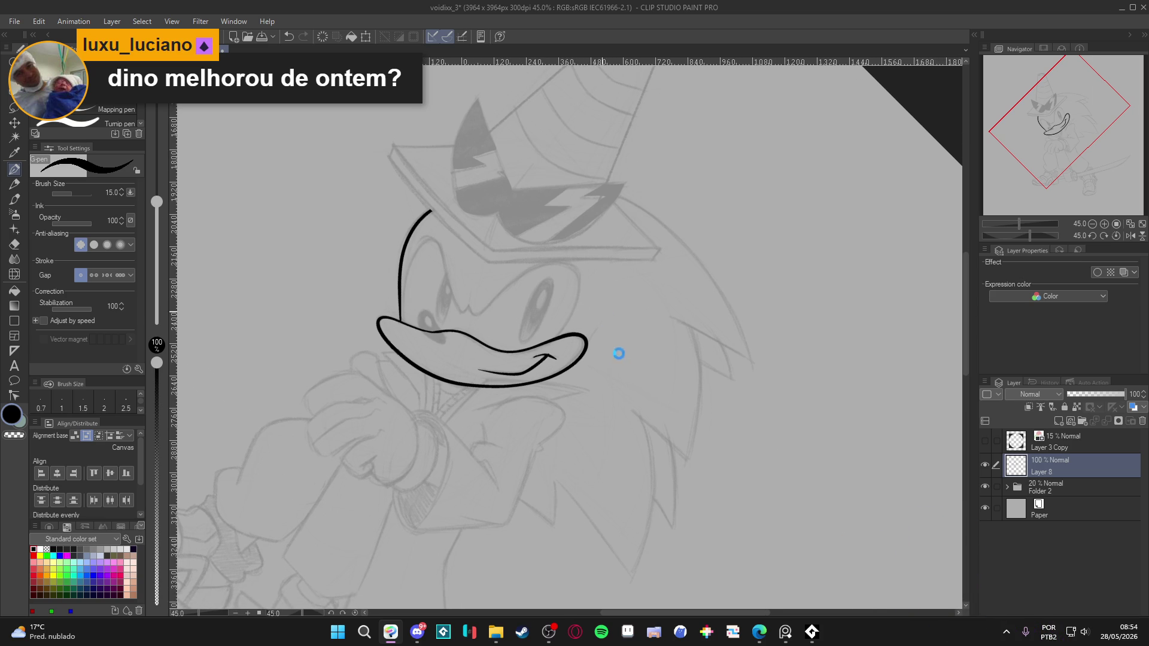
pyautogui.press('-')
pyautogui.press('-')
pyautogui.press('-')
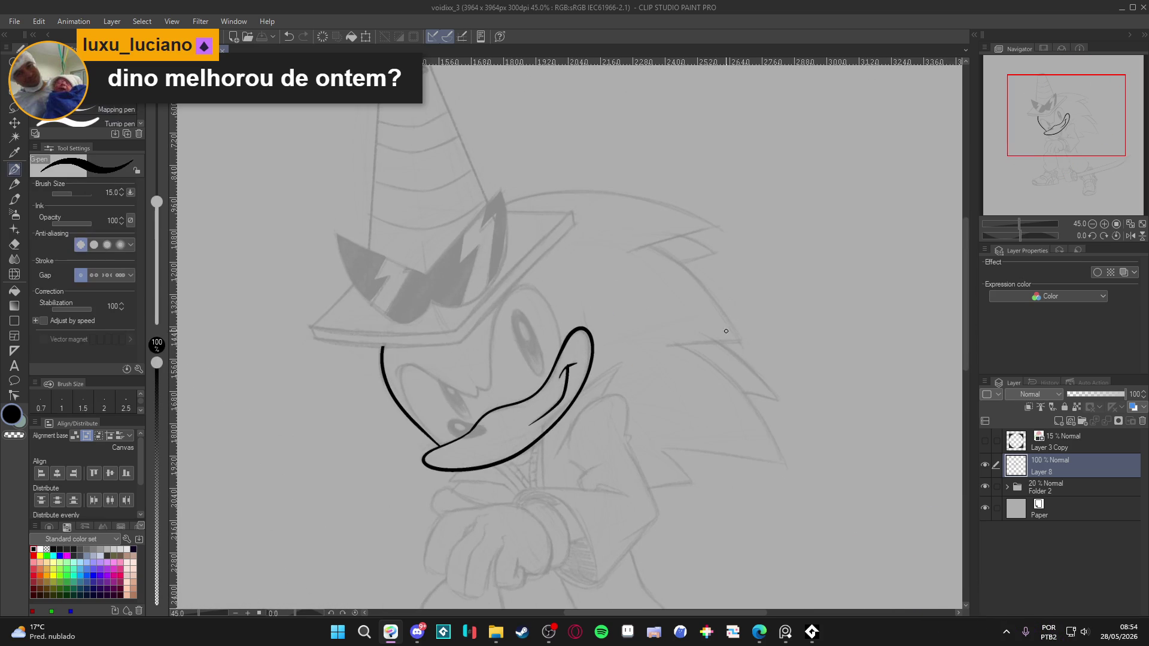
pyautogui.scroll(5, 425, 433)
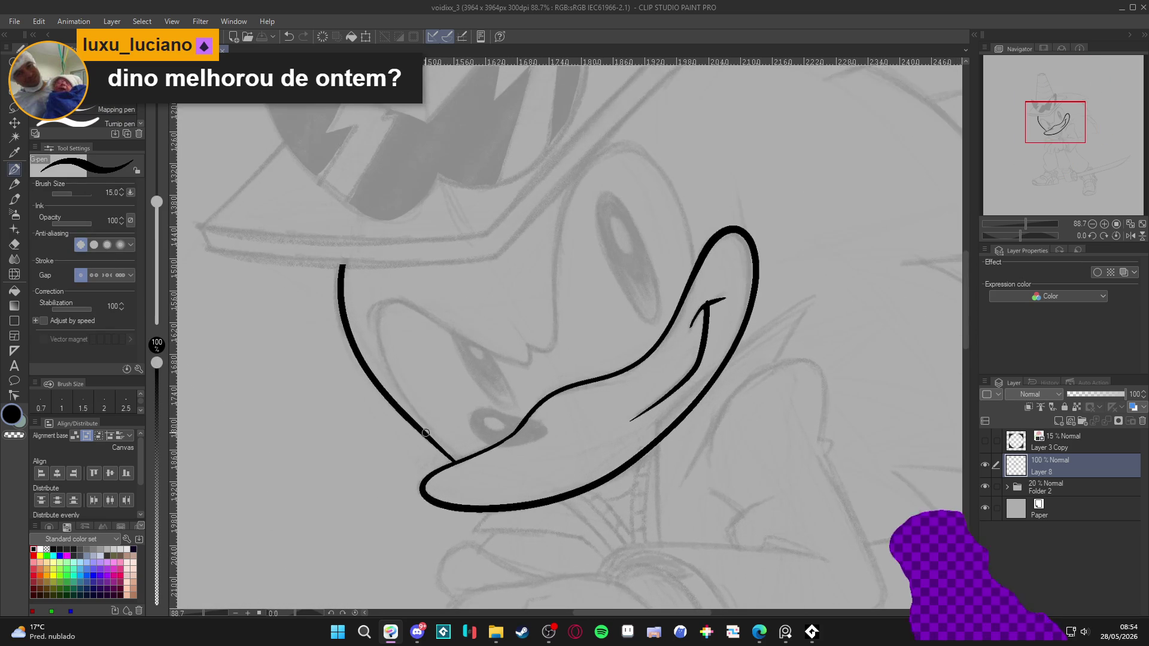
pyautogui.scroll(-2, 604, 424)
pyautogui.scroll(1, 603, 424)
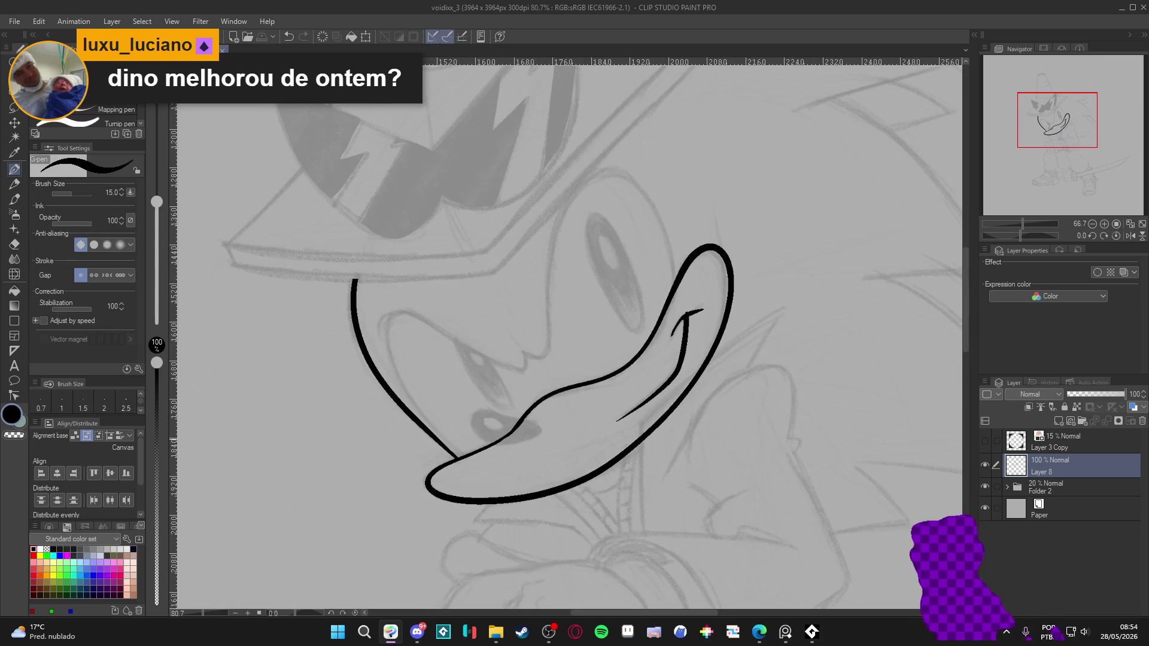
pyautogui.click(984, 465)
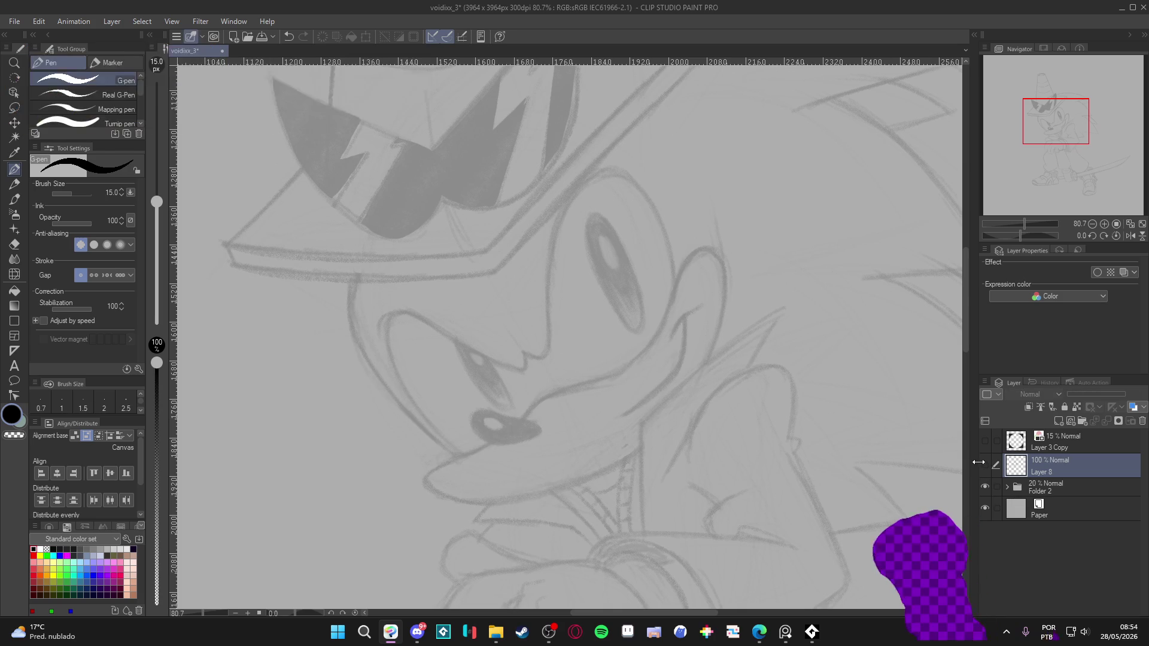
pyautogui.click(985, 465)
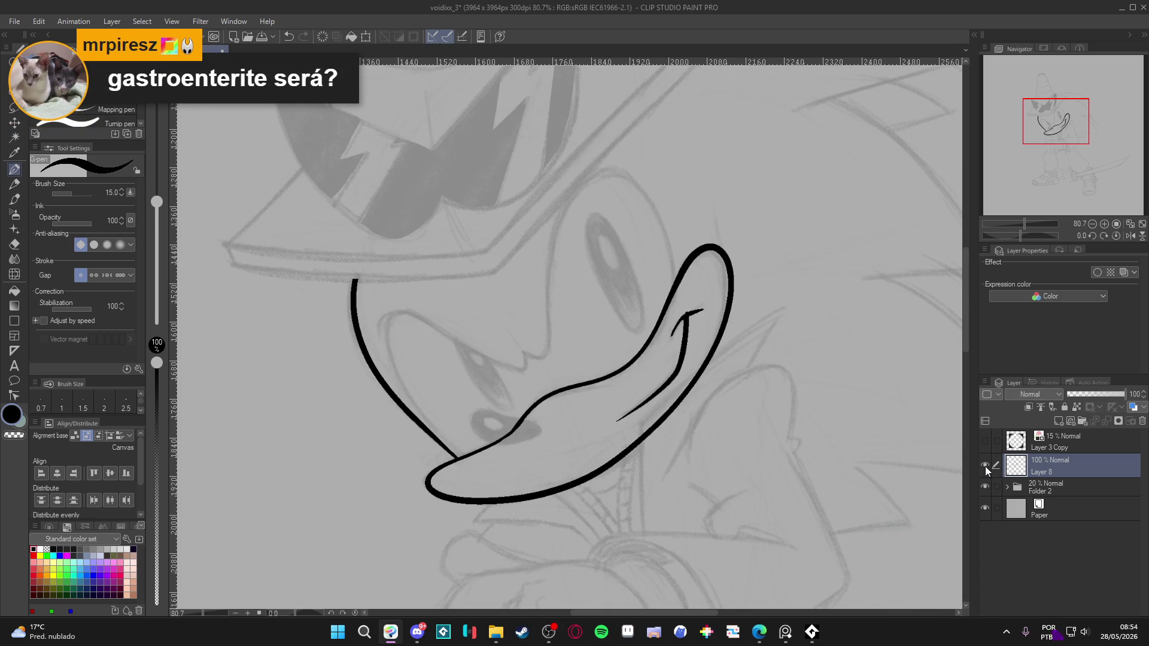
# Erase part of the mouth stroke near the nose and re-ink the nose with the G-pen.
pyautogui.press('e')
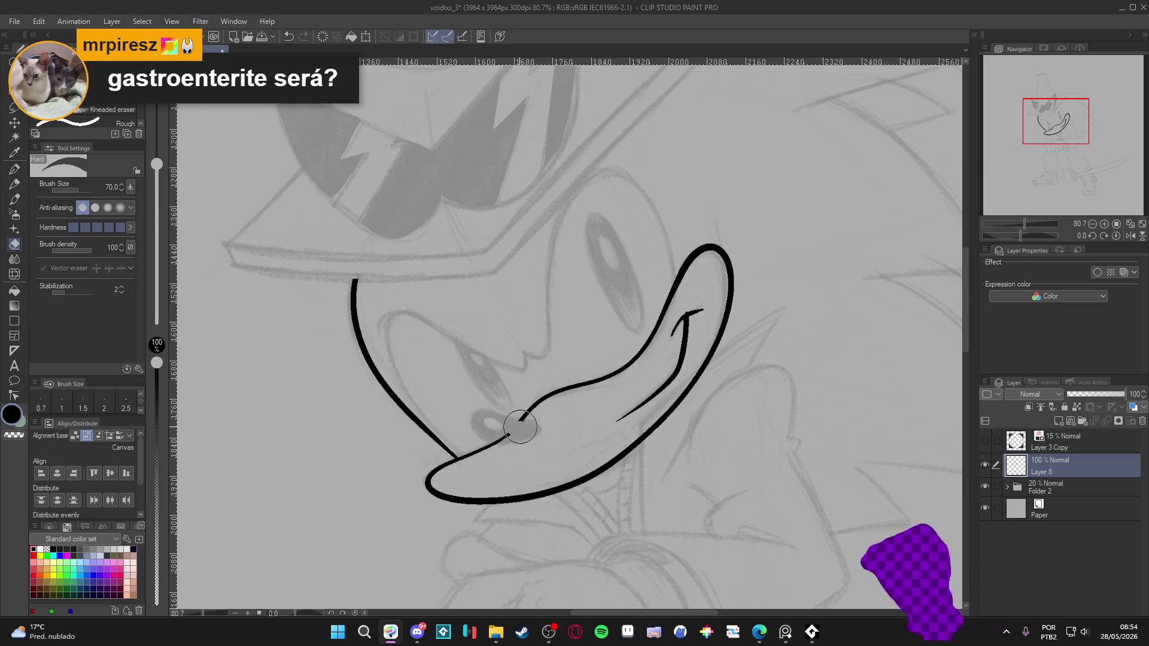
pyautogui.moveTo(521, 426)
pyautogui.mouseDown()
pyautogui.moveTo(506, 437)
pyautogui.moveTo(536, 446)
pyautogui.moveTo(525, 457)
pyautogui.moveTo(548, 495)
pyautogui.mouseUp()
pyautogui.press('p')
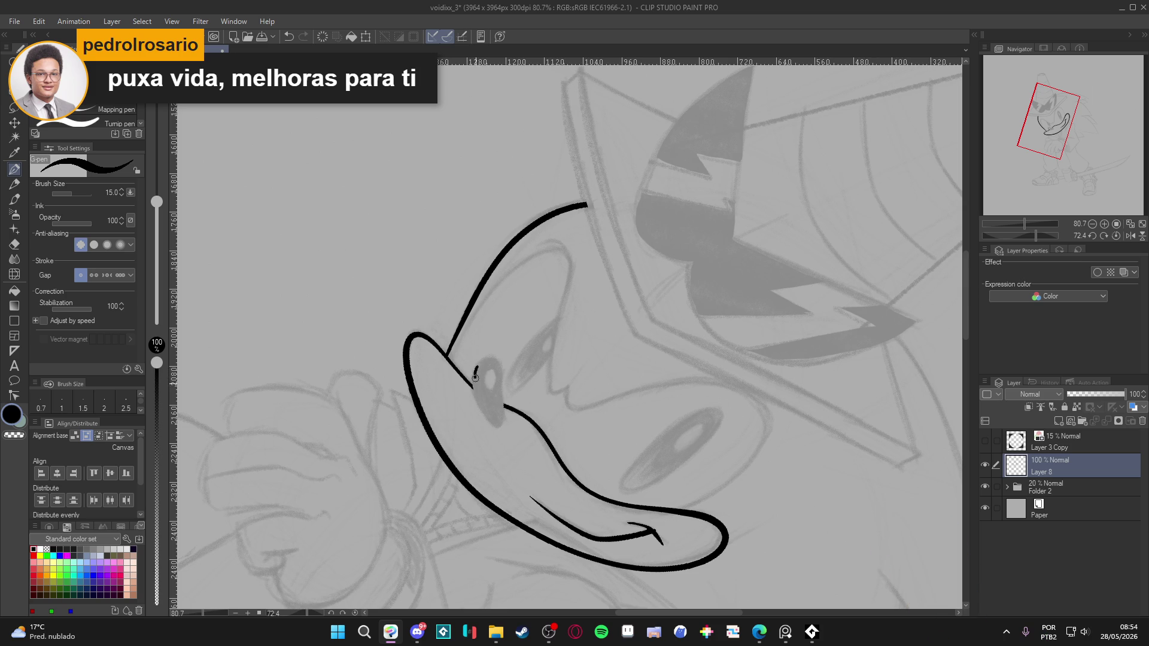
pyautogui.moveTo(477, 365)
pyautogui.mouseDown()
pyautogui.moveTo(491, 425)
pyautogui.moveTo(504, 419)
pyautogui.moveTo(491, 359)
pyautogui.moveTo(485, 414)
pyautogui.moveTo(505, 399)
pyautogui.mouseUp()
pyautogui.moveTo(597, 272)
pyautogui.mouseDown()
pyautogui.moveTo(689, 287)
pyautogui.moveTo(658, 371)
pyautogui.moveTo(591, 420)
pyautogui.mouseUp()
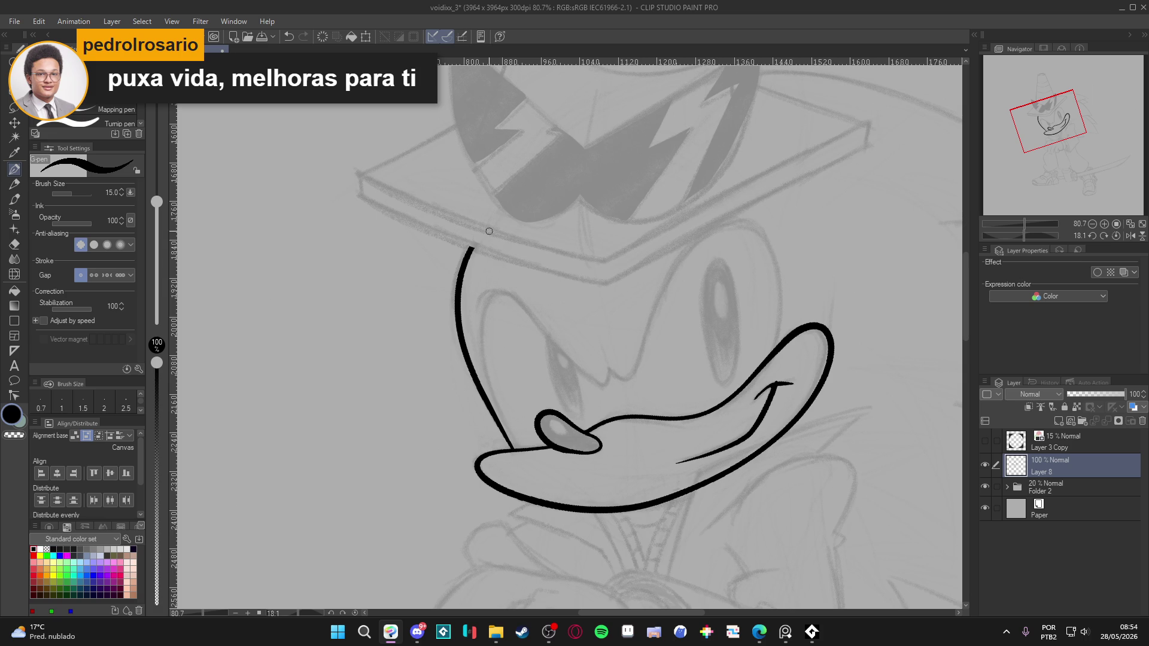
pyautogui.scroll(-4, 489, 231)
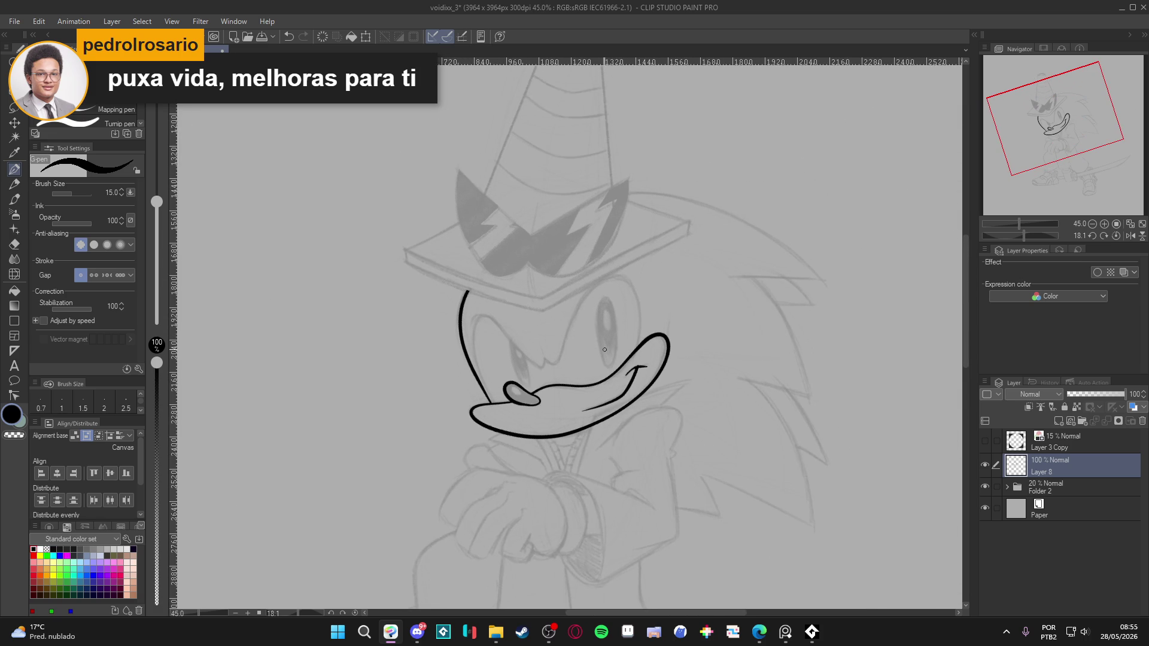
pyautogui.scroll(-2, 607, 351)
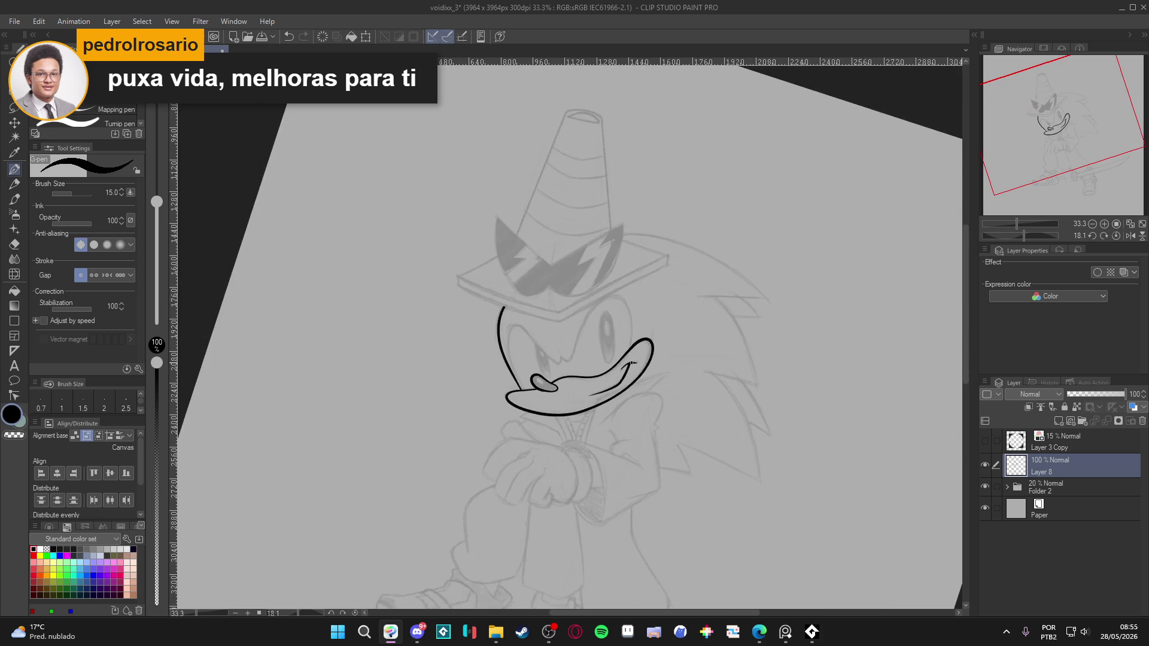
# Ink a short curve at the right mouth corner, then clear all line art from Layer 8.
pyautogui.moveTo(562, 367); pyautogui.dragTo(557, 377)
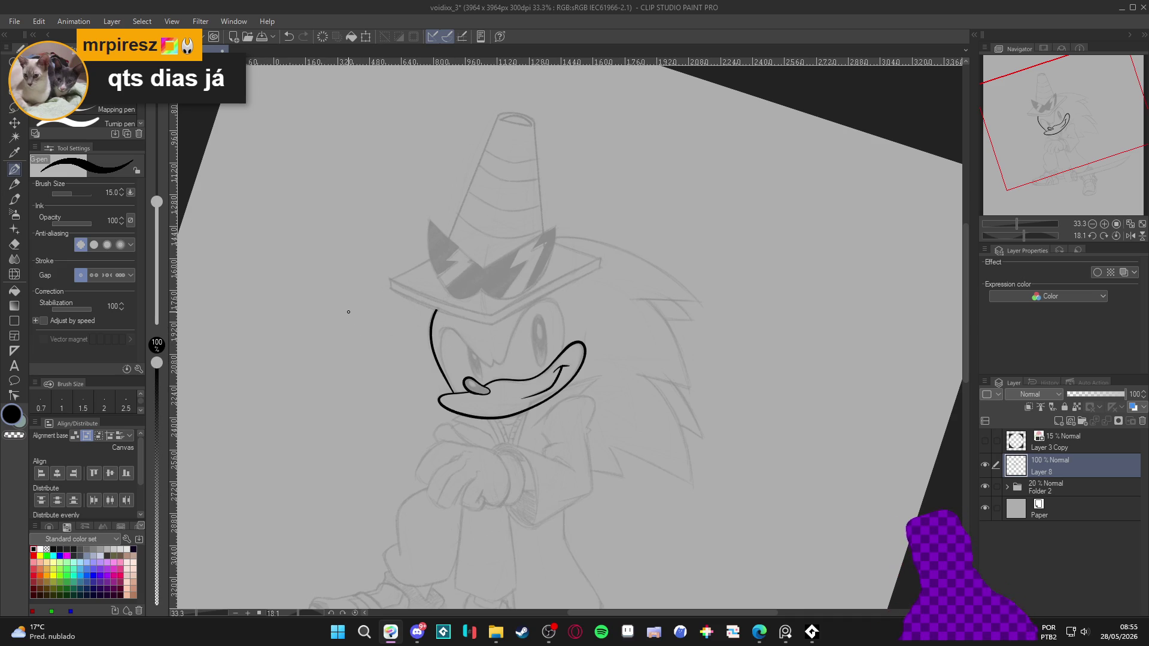
pyautogui.scroll(3, 438, 362)
pyautogui.scroll(2, 438, 362)
pyautogui.press('Delete')
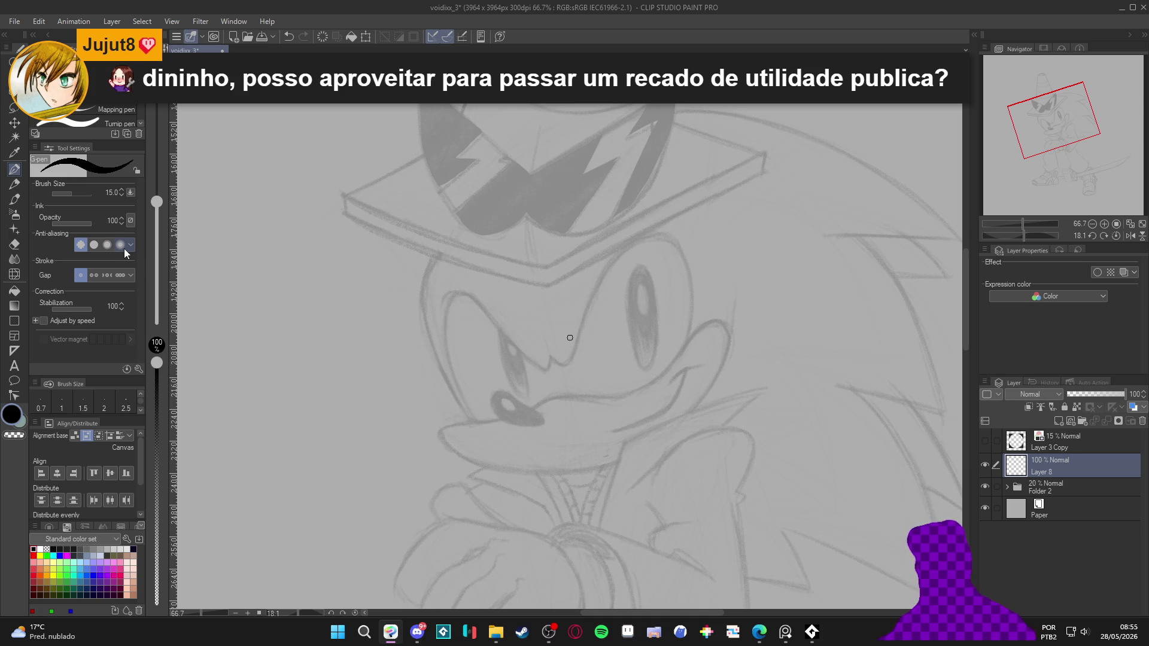
# Raise the pen's brush size pressure minimum to 50 and draw the cheek line from hat brim to muzzle.
pyautogui.click(130, 219)
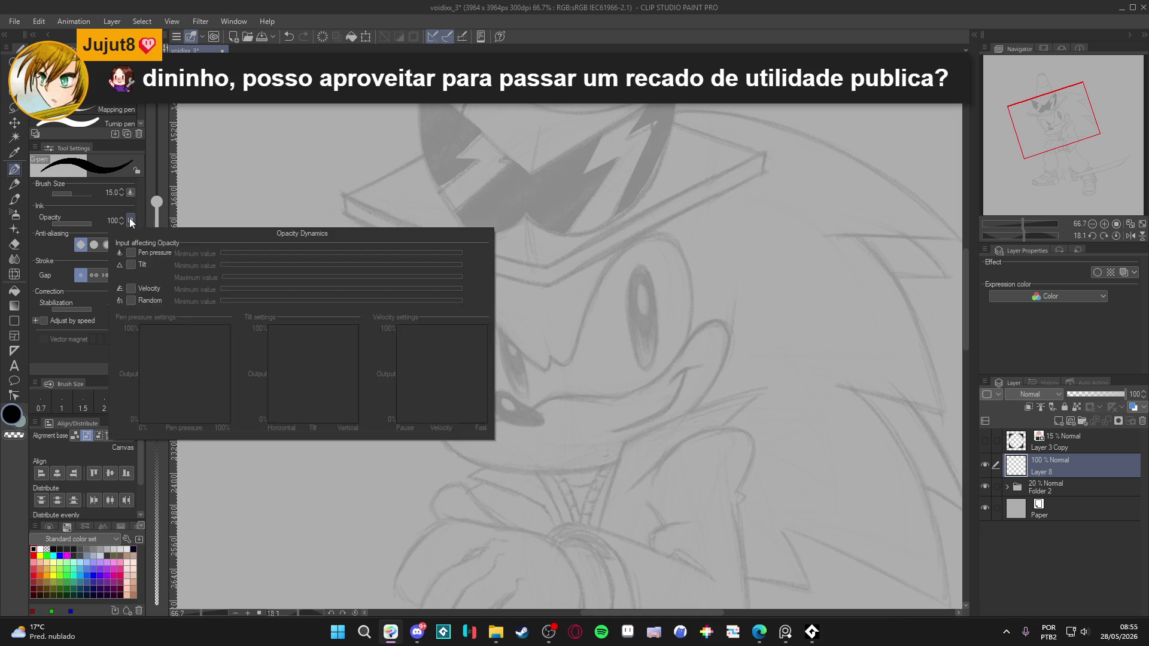
pyautogui.click(130, 193)
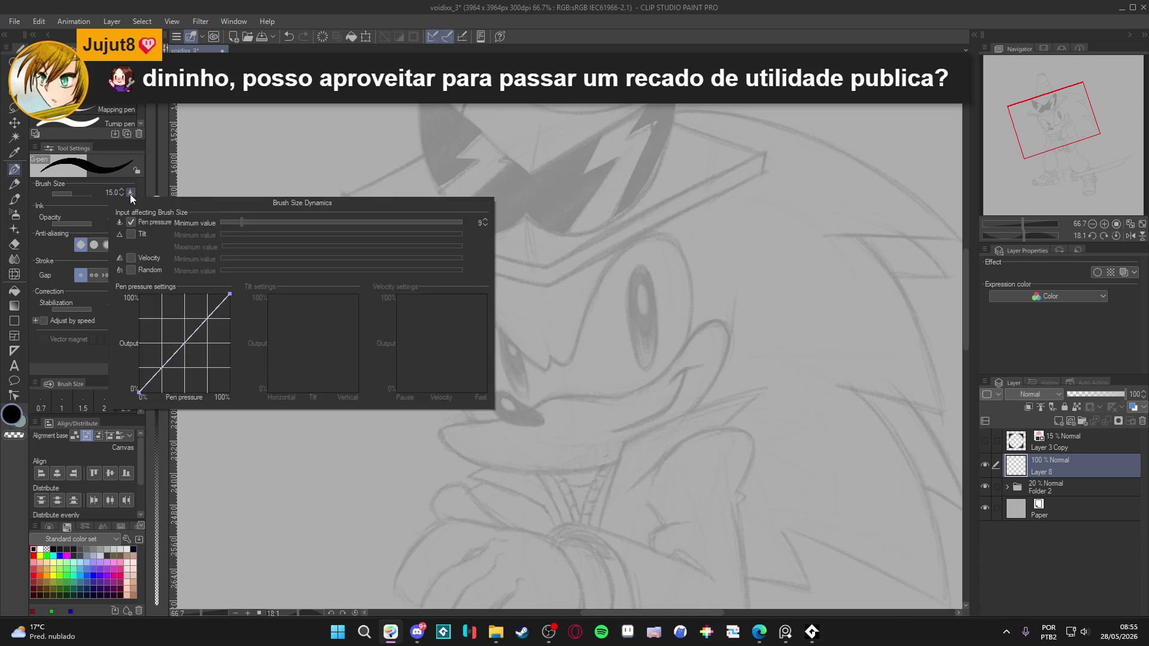
pyautogui.moveTo(285, 222); pyautogui.dragTo(350, 214)
pyautogui.click(689, 47)
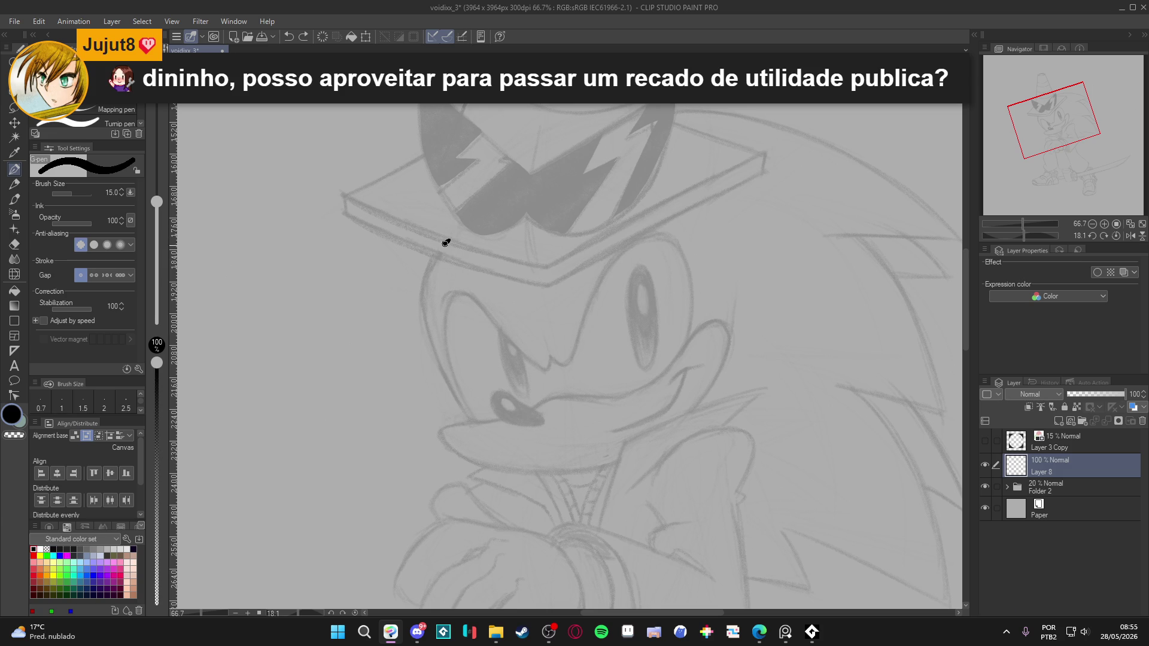
pyautogui.moveTo(426, 270)
pyautogui.mouseDown()
pyautogui.moveTo(421, 314)
pyautogui.moveTo(482, 438)
pyautogui.mouseUp()
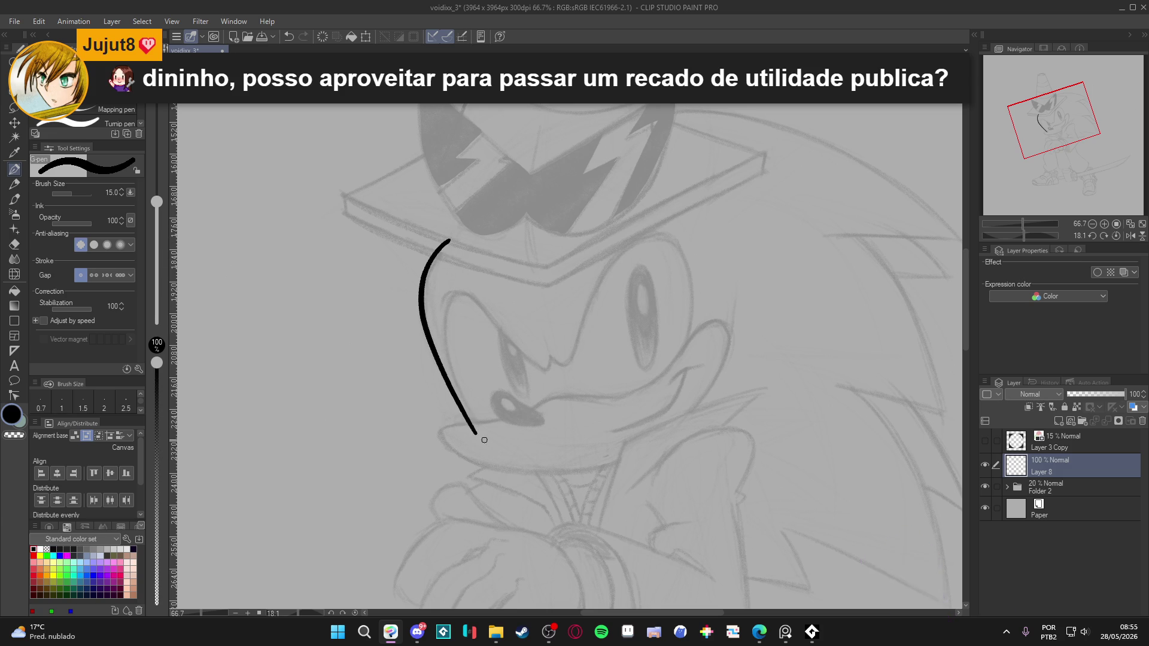
# Erase the hook at the top of the cheek line and return to the G-pen.
pyautogui.press('e')
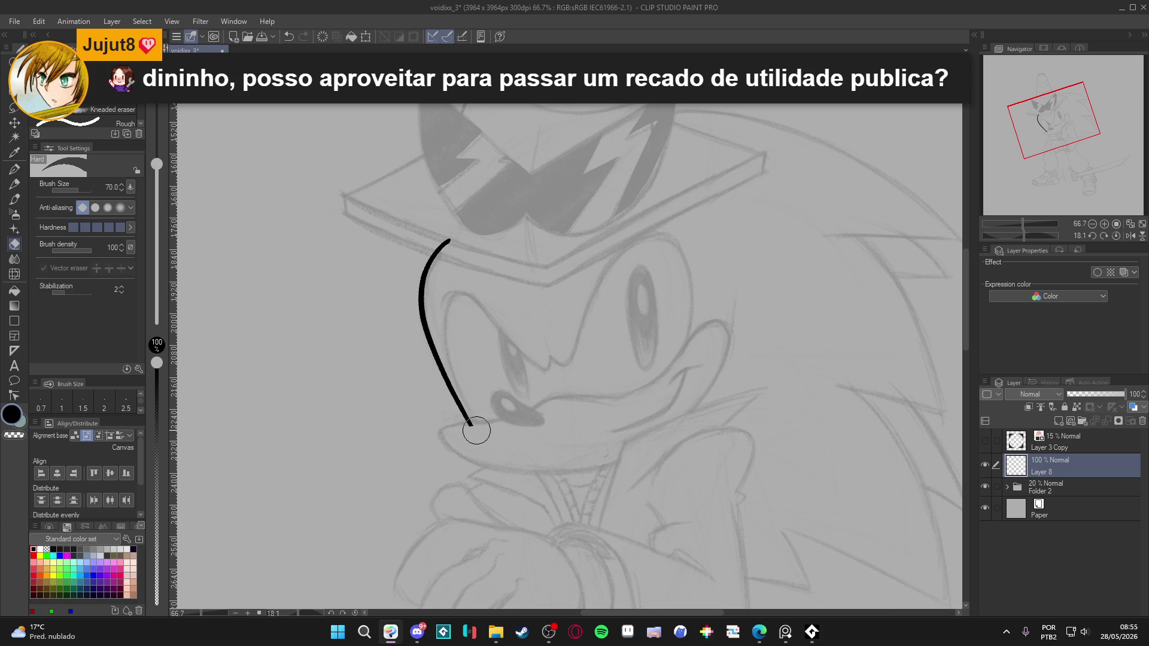
pyautogui.moveTo(437, 241); pyautogui.dragTo(447, 241)
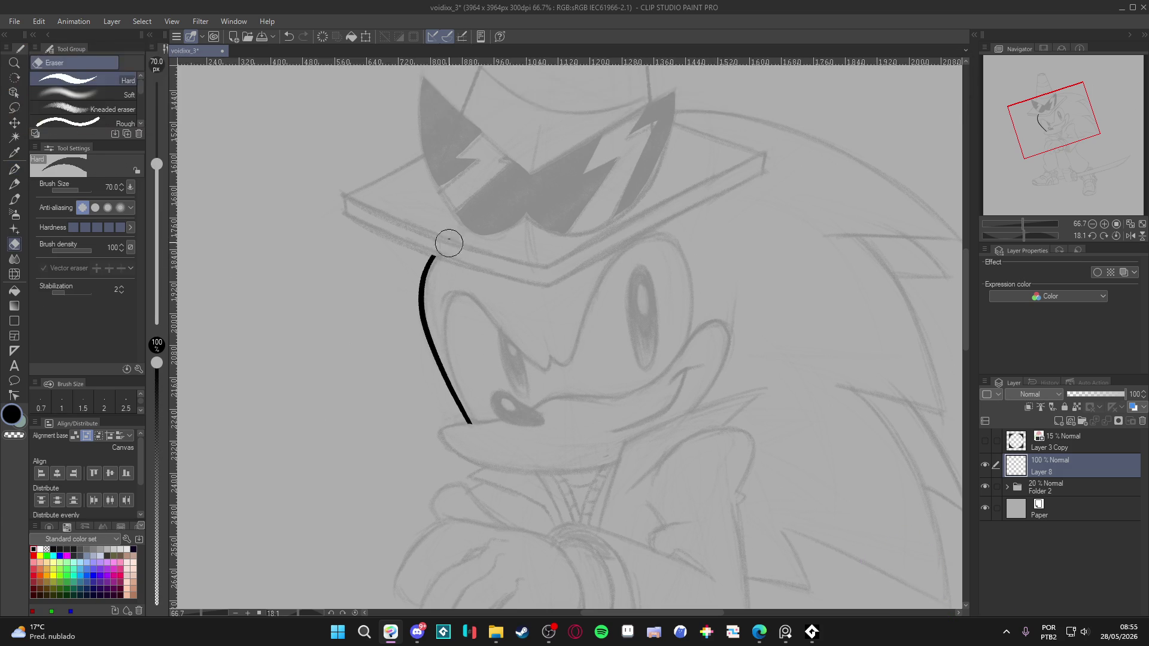
pyautogui.press('p')
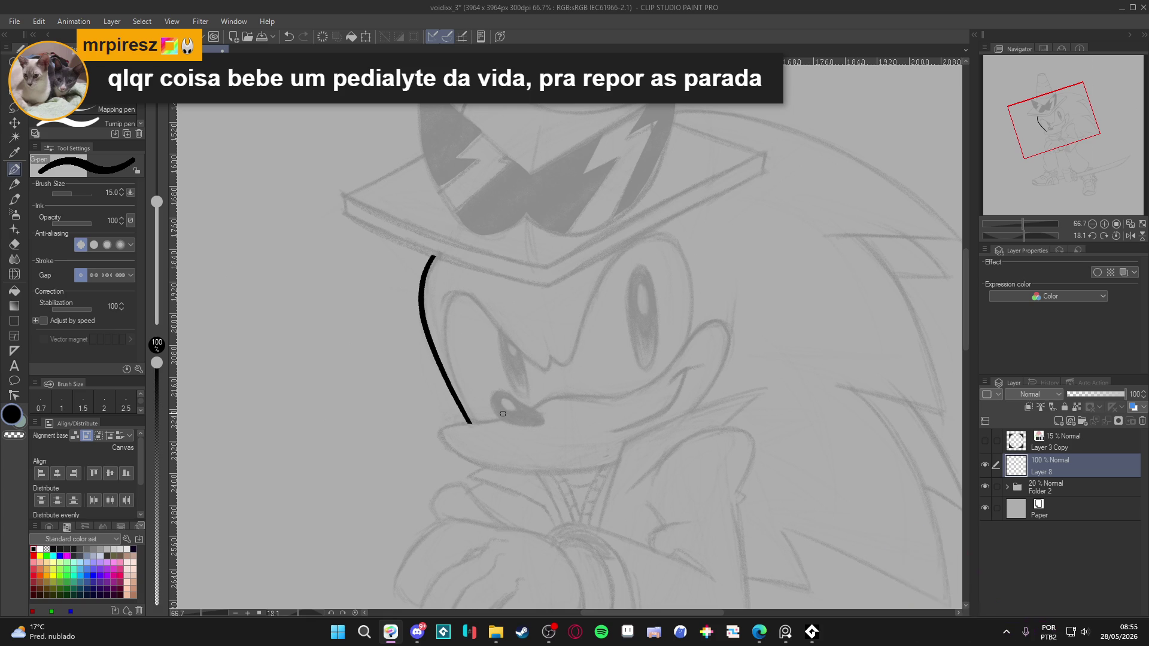
pyautogui.moveTo(652, 499); pyautogui.dragTo(620, 380)
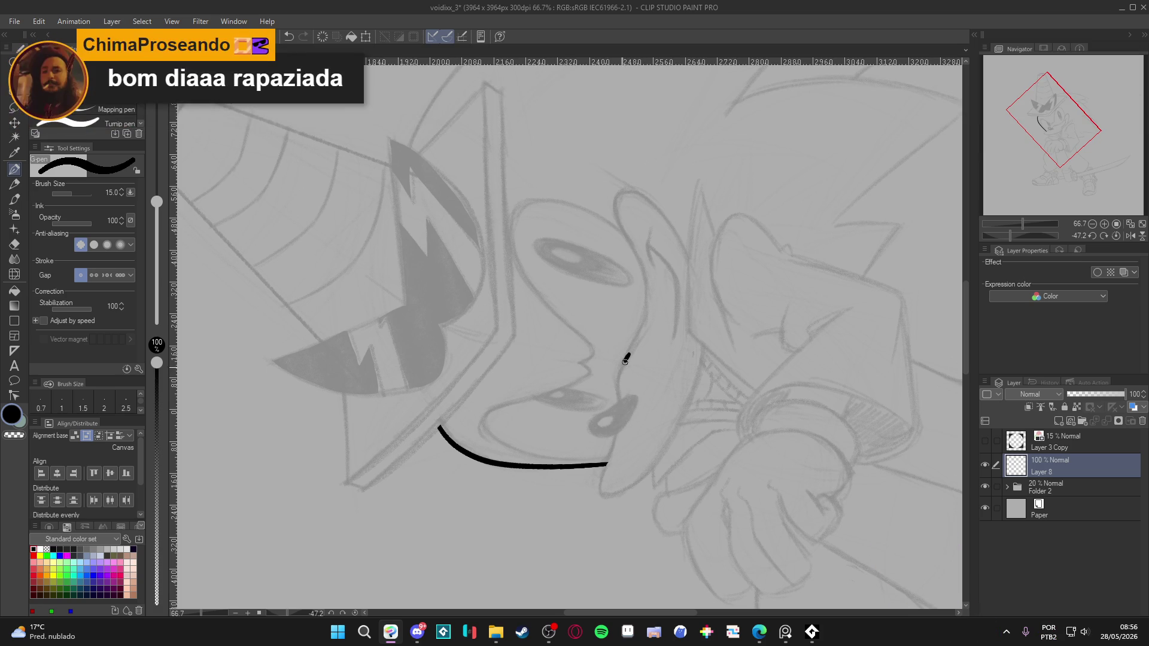
# At pen size 10, ink the muzzle outline down and around, rotating the view as needed.
pyautogui.press('[')
pyautogui.press('[')
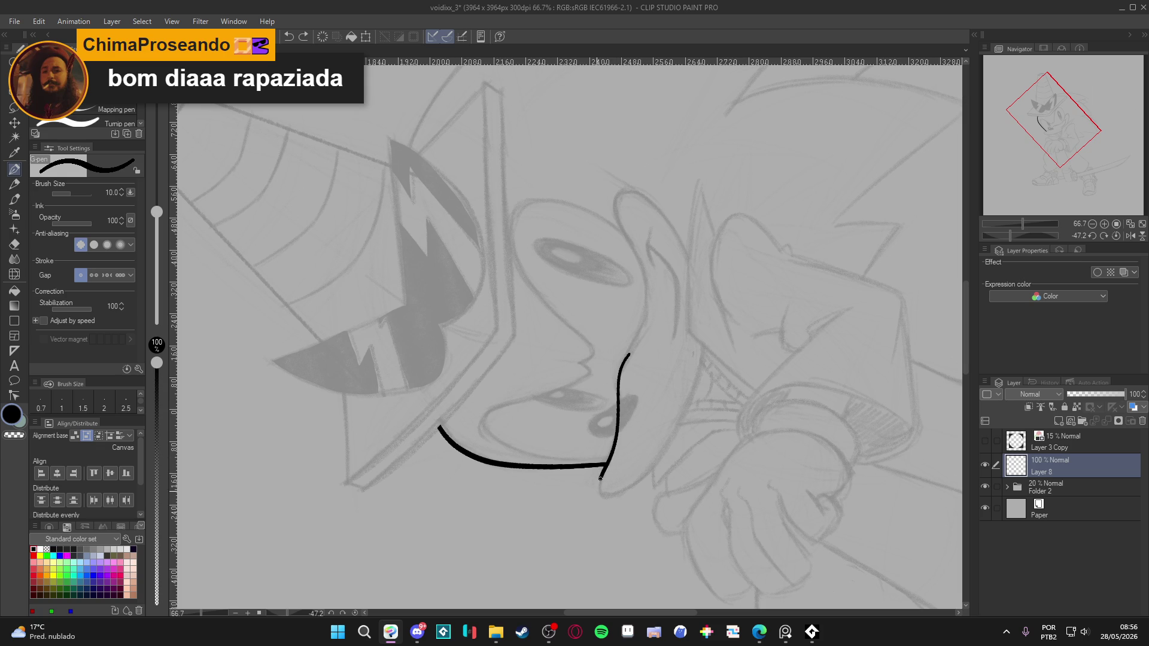
pyautogui.press('r')
pyautogui.moveTo(696, 403)
pyautogui.mouseDown()
pyautogui.moveTo(725, 531)
pyautogui.moveTo(472, 277)
pyautogui.mouseUp()
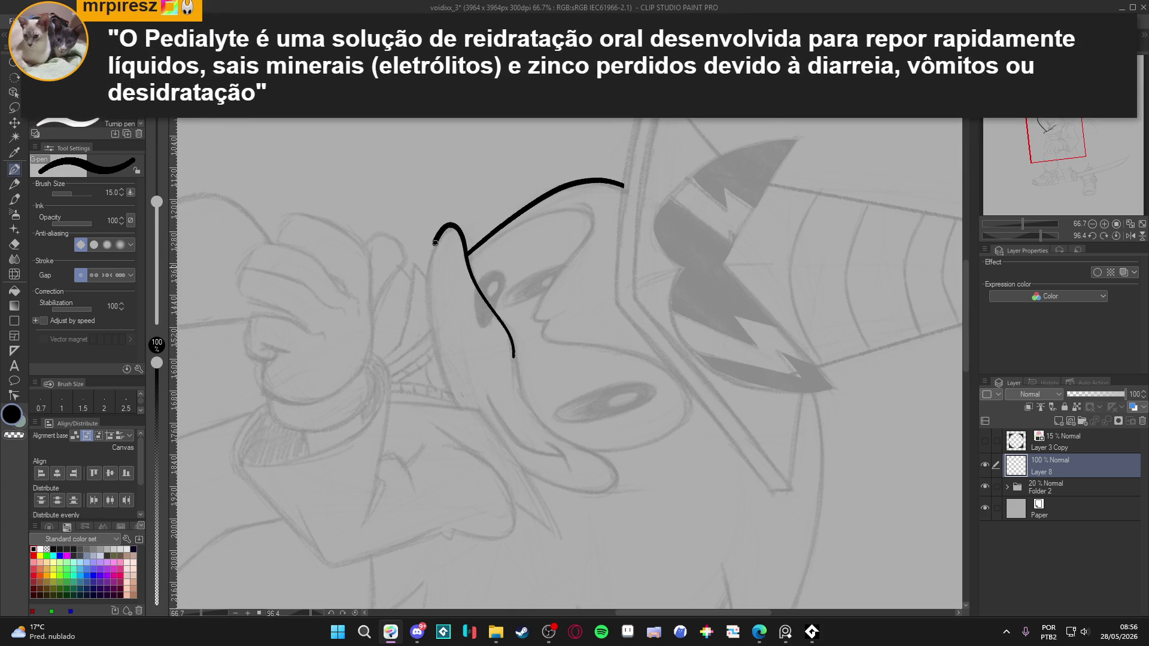
pyautogui.moveTo(425, 311)
pyautogui.mouseDown()
pyautogui.moveTo(448, 395)
pyautogui.moveTo(501, 461)
pyautogui.moveTo(567, 497)
pyautogui.moveTo(611, 483)
pyautogui.moveTo(606, 464)
pyautogui.moveTo(536, 413)
pyautogui.moveTo(514, 358)
pyautogui.mouseUp()
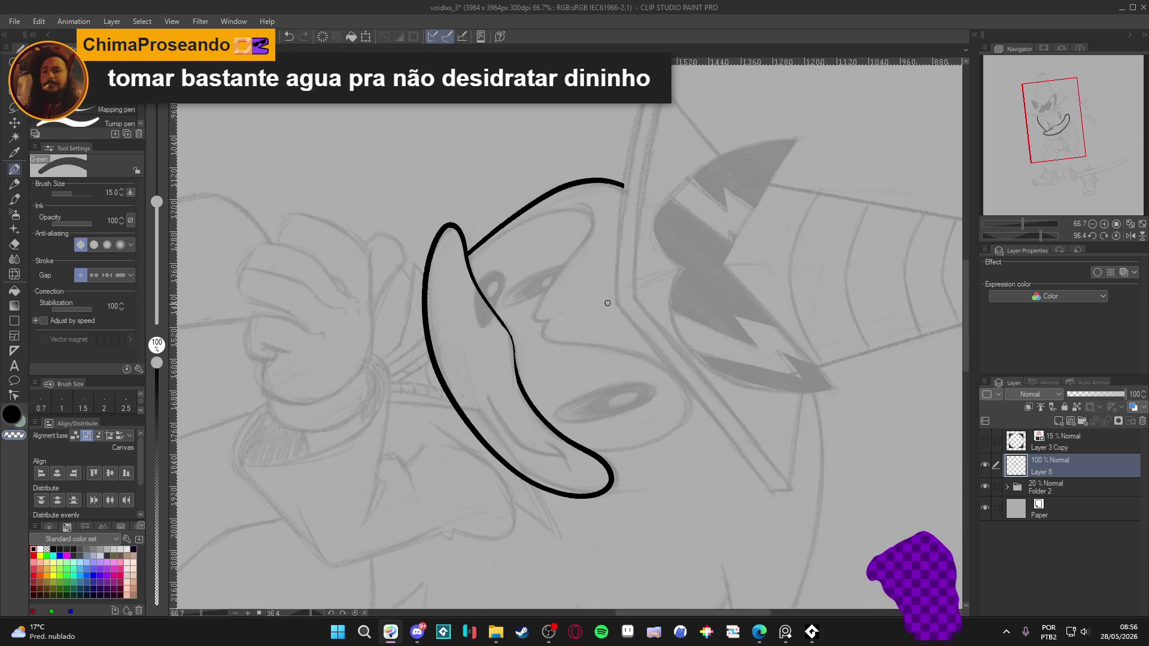
pyautogui.press('r')
pyautogui.moveTo(599, 284)
pyautogui.mouseDown()
pyautogui.moveTo(783, 457)
pyautogui.moveTo(753, 504)
pyautogui.mouseUp()
# Save the drawing with Ctrl+S.
pyautogui.hotkey('ctrl', 's')
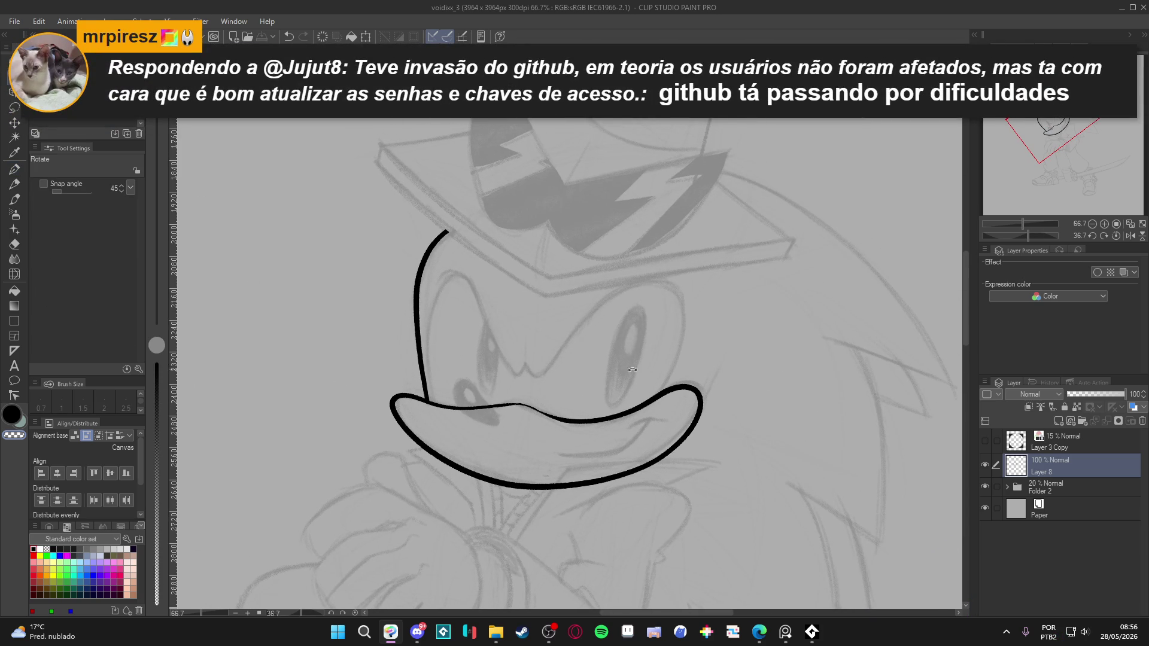
pyautogui.scroll(-1, 632, 370)
pyautogui.moveTo(550, 413); pyautogui.dragTo(561, 417)
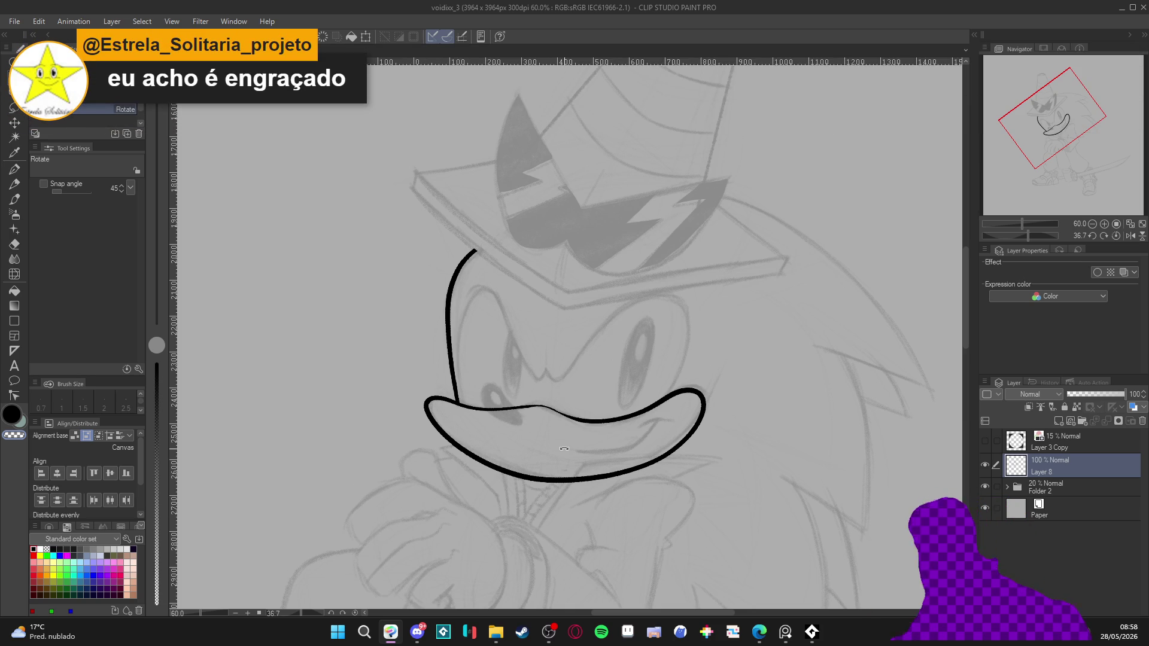
# Try and undo strokes below the loop and at the mouth's right end, then save.
pyautogui.scroll(1, 564, 449)
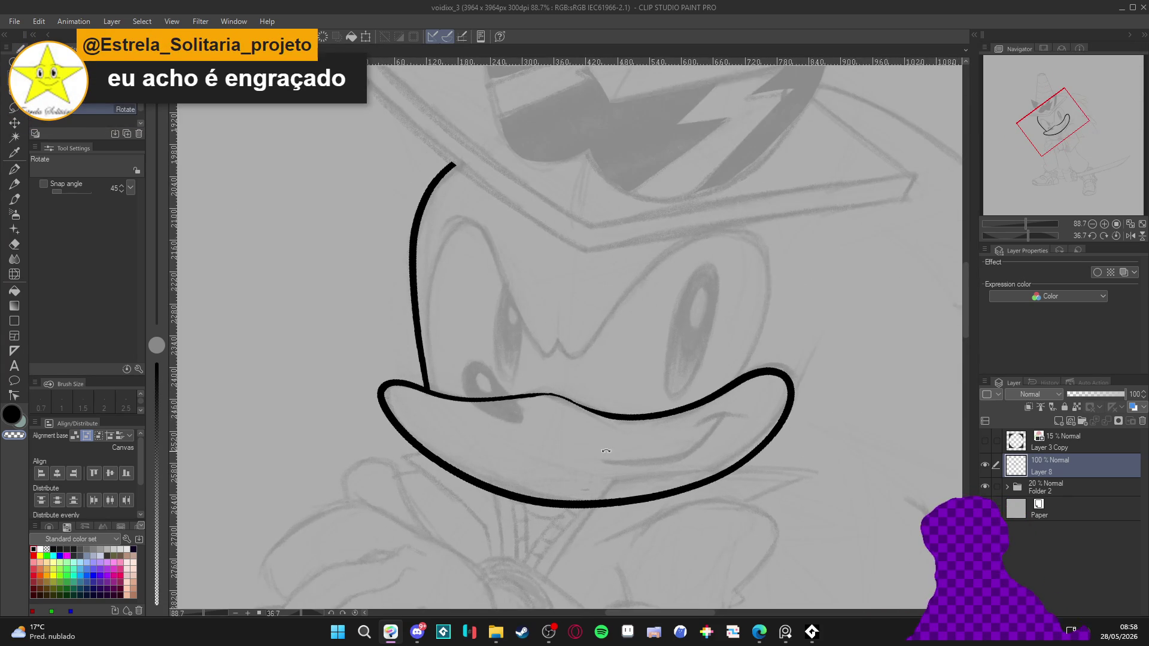
pyautogui.moveTo(624, 458)
pyautogui.mouseDown()
pyautogui.moveTo(592, 470)
pyautogui.moveTo(411, 428)
pyautogui.moveTo(339, 336)
pyautogui.mouseUp()
pyautogui.press('p')
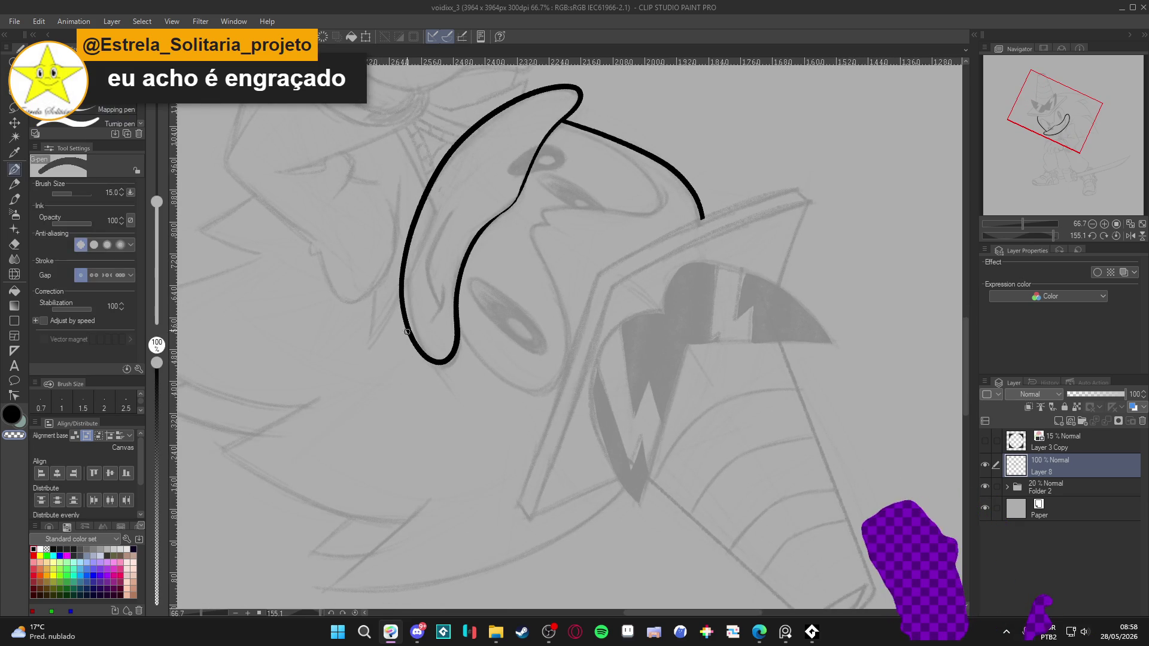
pyautogui.moveTo(428, 363); pyautogui.dragTo(450, 394)
pyautogui.hotkey('ctrl', 'z')
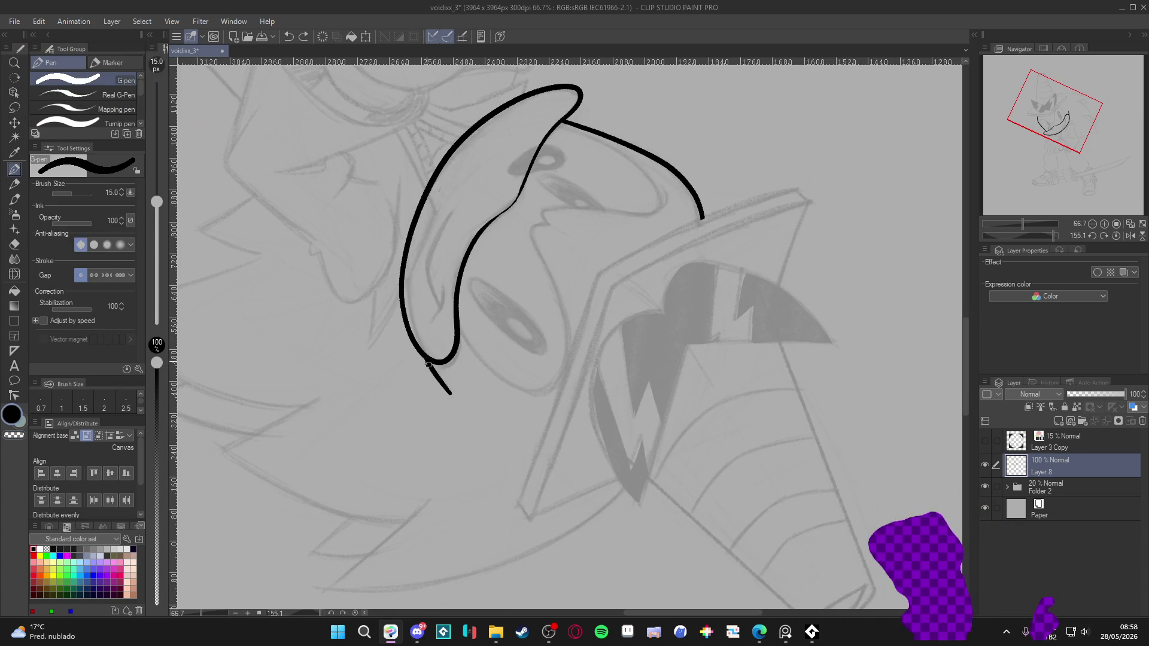
pyautogui.moveTo(423, 354)
pyautogui.mouseDown()
pyautogui.moveTo(437, 281)
pyautogui.moveTo(491, 197)
pyautogui.moveTo(620, 125)
pyautogui.mouseUp()
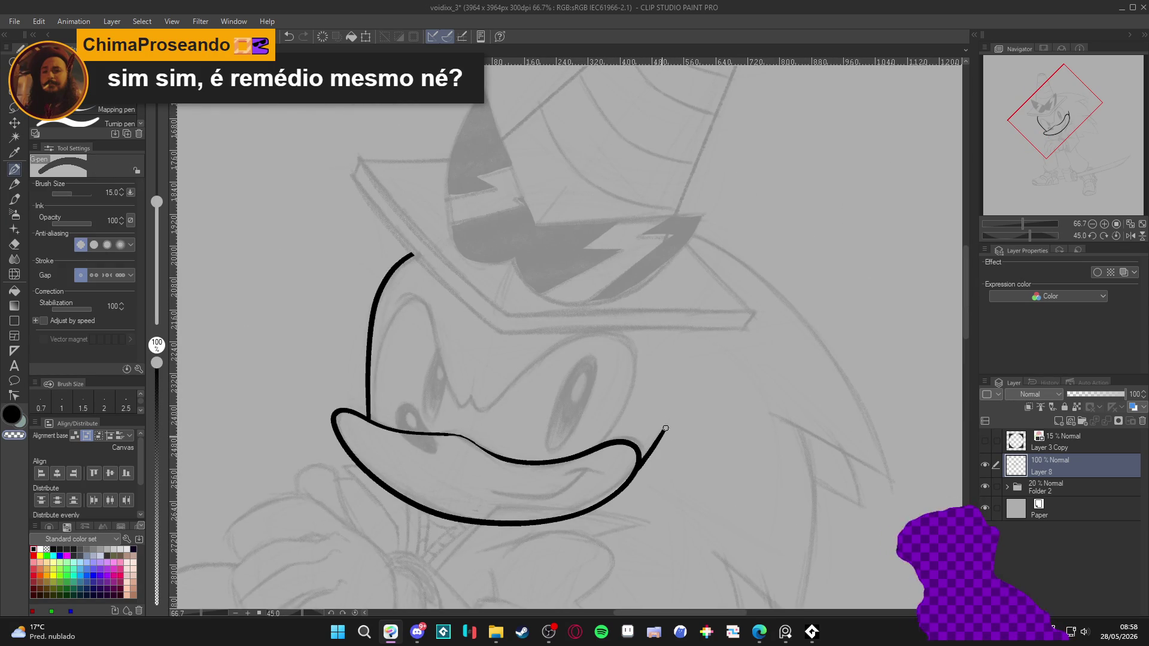
pyautogui.moveTo(662, 431); pyautogui.dragTo(648, 464)
pyautogui.hotkey('ctrl', 'z')
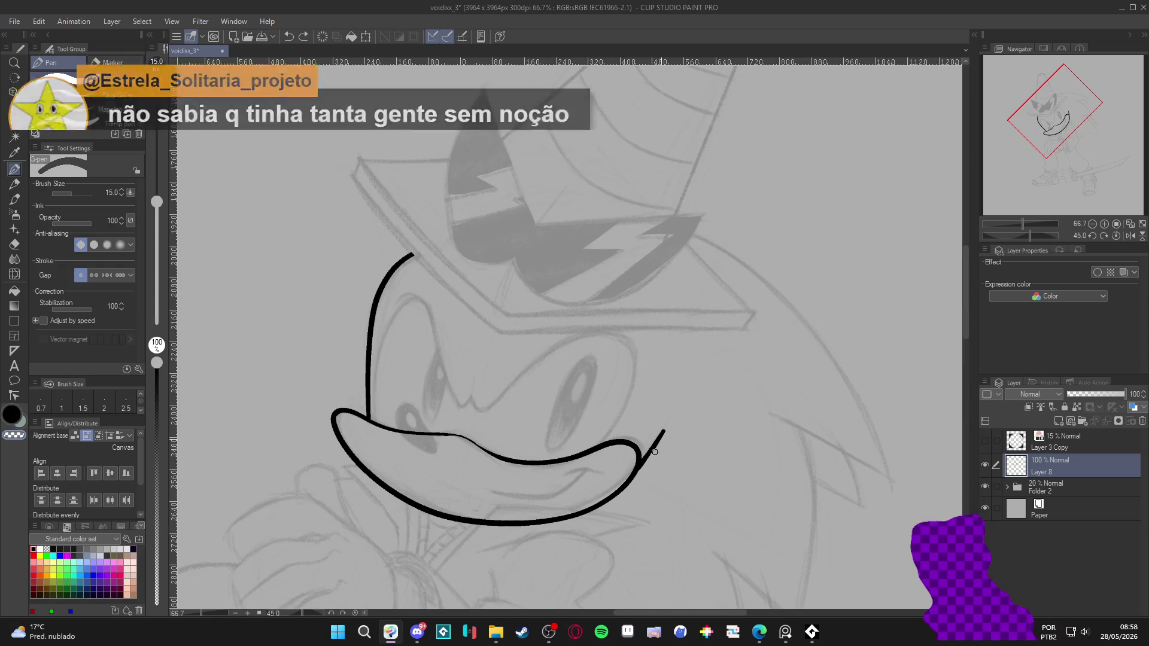
pyautogui.moveTo(688, 441)
pyautogui.mouseDown()
pyautogui.moveTo(706, 505)
pyautogui.moveTo(751, 531)
pyautogui.moveTo(775, 523)
pyautogui.mouseUp()
pyautogui.hotkey('ctrl', 's')
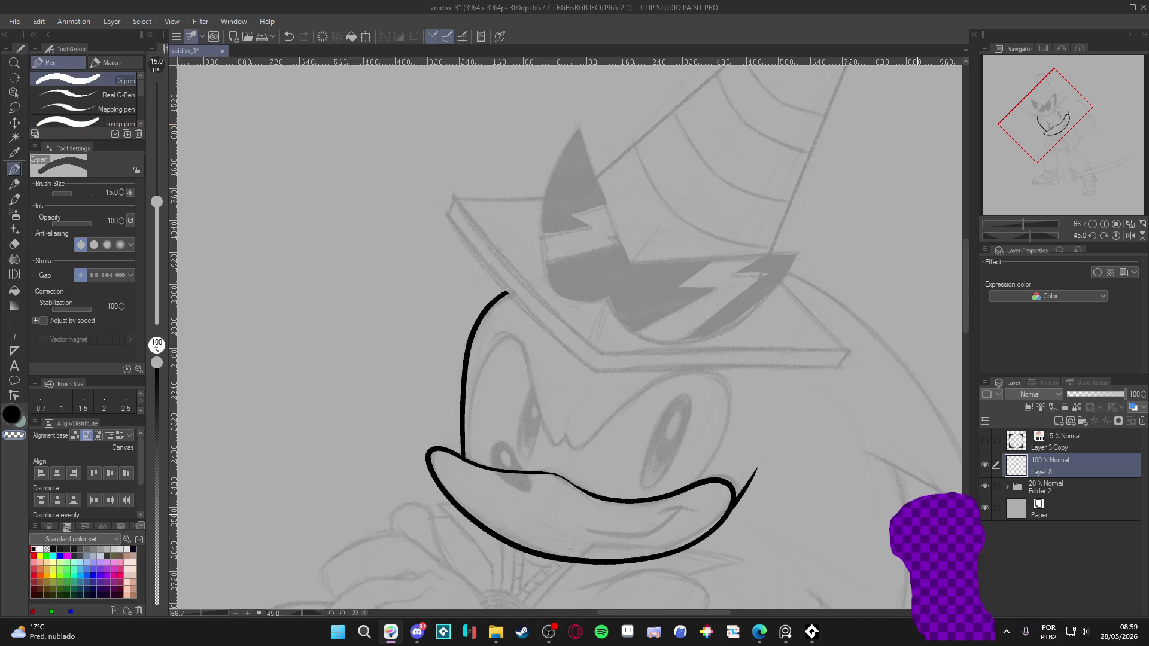
# Add a new layer, thin the pen to size 10, and ink the outlines over the eyes.
pyautogui.hotkey('ctrl', 'shift', 'n')
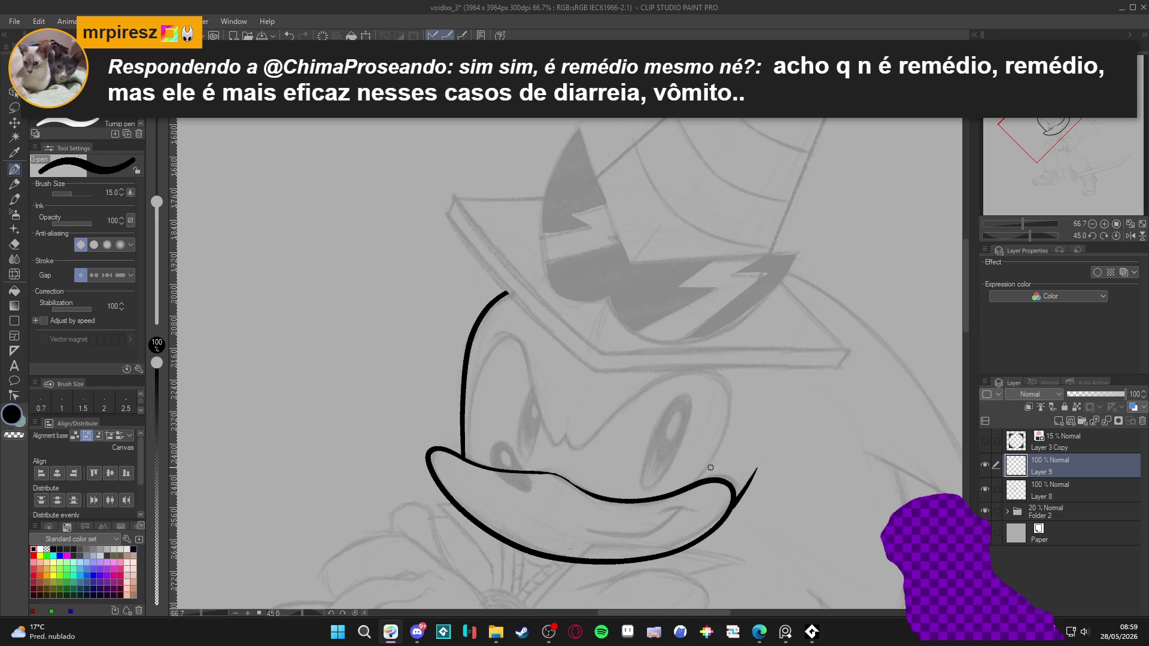
pyautogui.press('[')
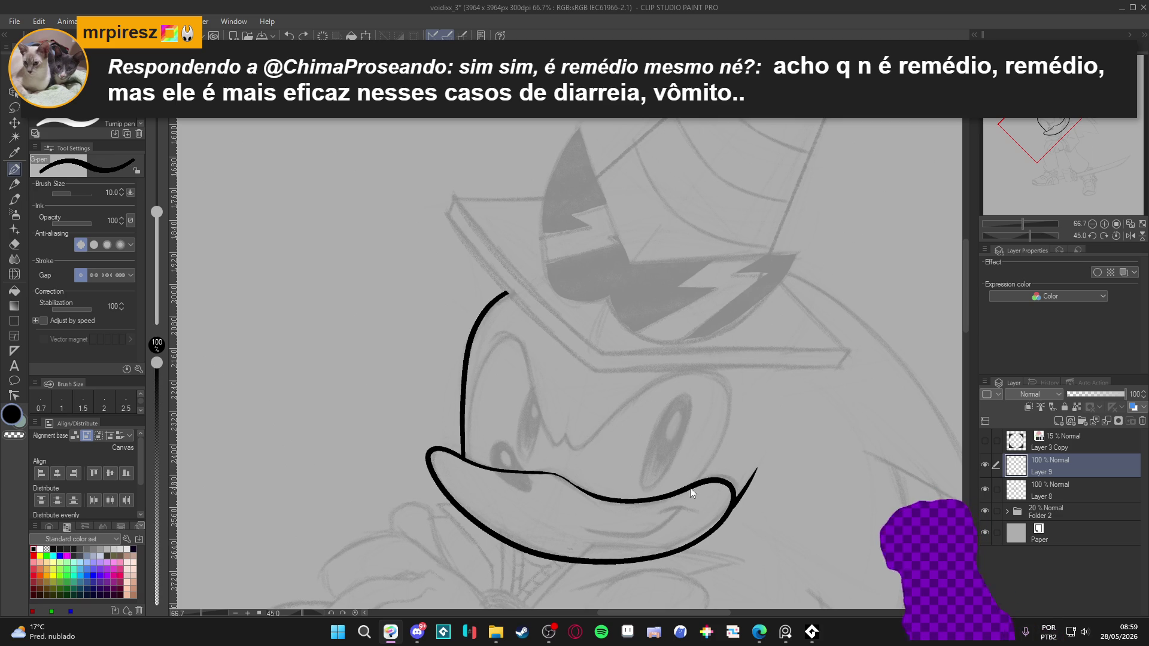
pyautogui.moveTo(677, 497)
pyautogui.mouseDown()
pyautogui.moveTo(712, 464)
pyautogui.moveTo(731, 399)
pyautogui.moveTo(676, 376)
pyautogui.moveTo(595, 441)
pyautogui.moveTo(570, 450)
pyautogui.moveTo(566, 427)
pyautogui.mouseUp()
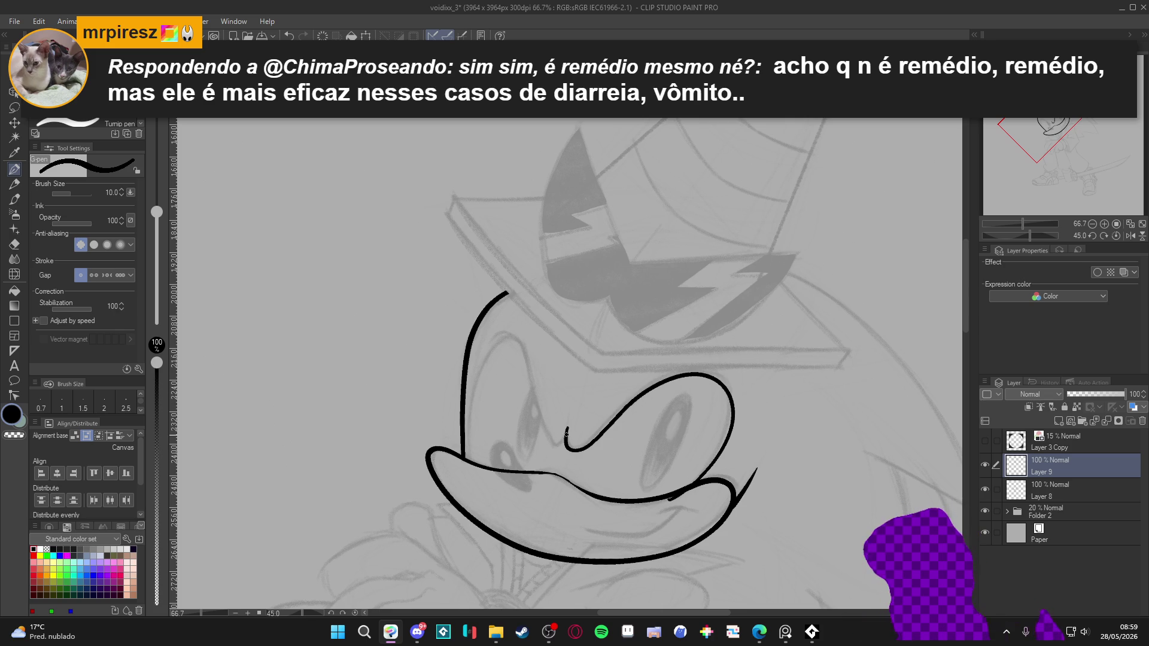
pyautogui.moveTo(562, 444)
pyautogui.mouseDown()
pyautogui.moveTo(526, 362)
pyautogui.moveTo(500, 336)
pyautogui.moveTo(487, 348)
pyautogui.mouseUp()
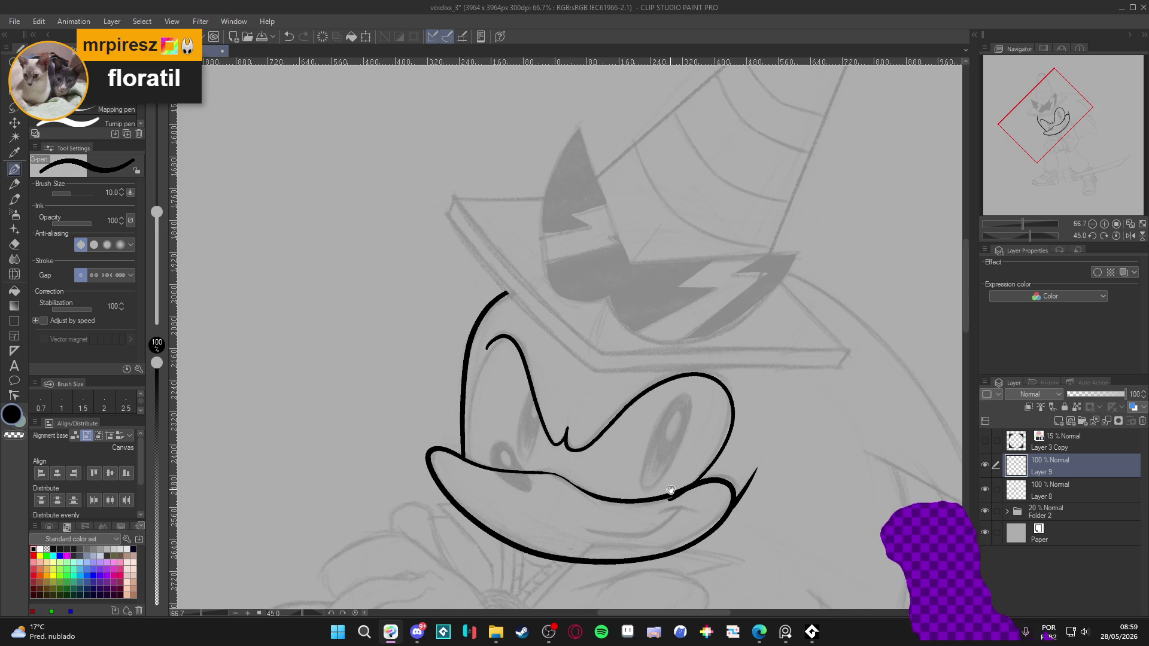
# Undo the left-eye stroke, then re-ink the eye notch, a touch-up, and the inner left-edge line.
pyautogui.scroll(-1, 713, 433)
pyautogui.hotkey('ctrl', 'z')
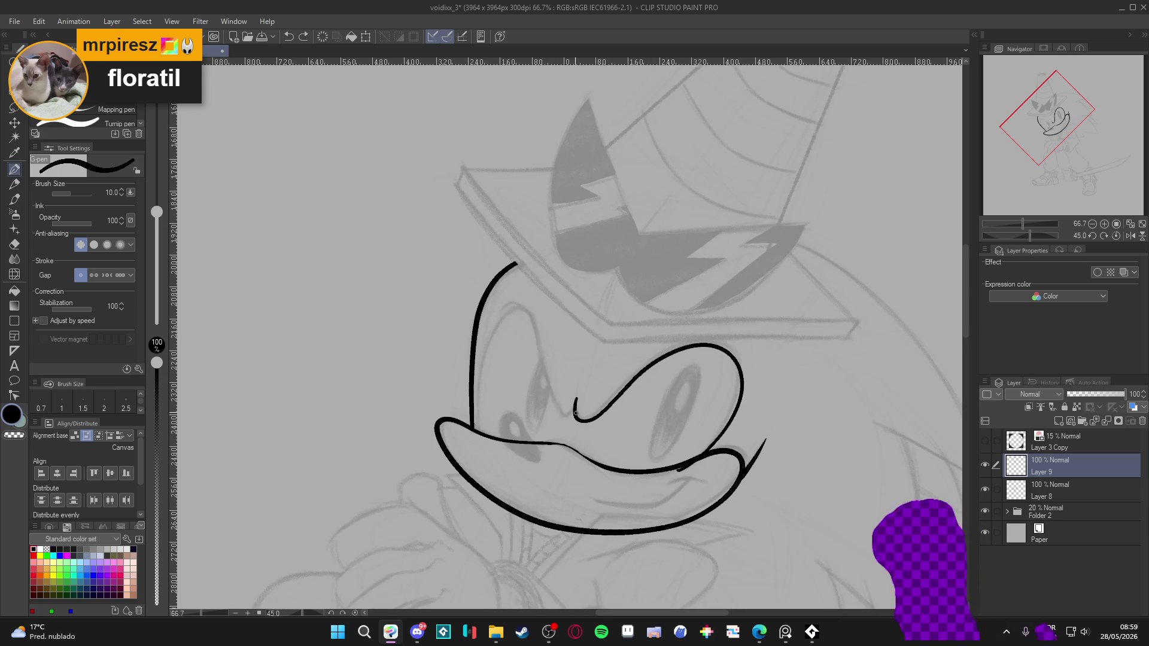
pyautogui.moveTo(575, 407)
pyautogui.mouseDown()
pyautogui.moveTo(529, 316)
pyautogui.moveTo(501, 312)
pyautogui.mouseUp()
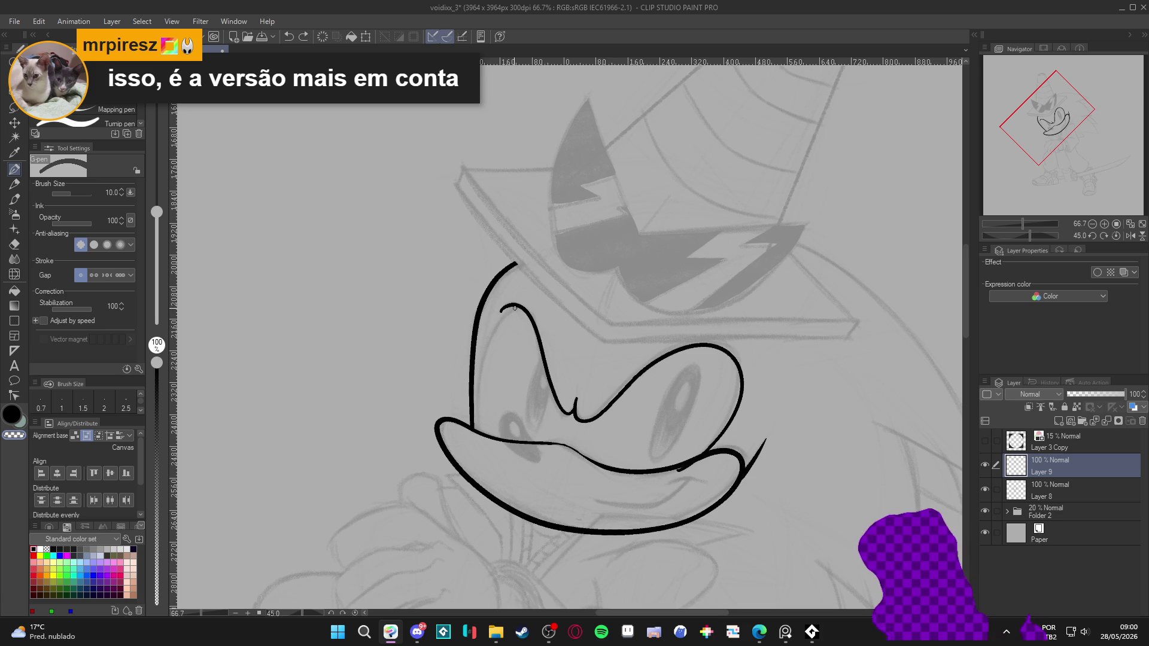
pyautogui.click(533, 321)
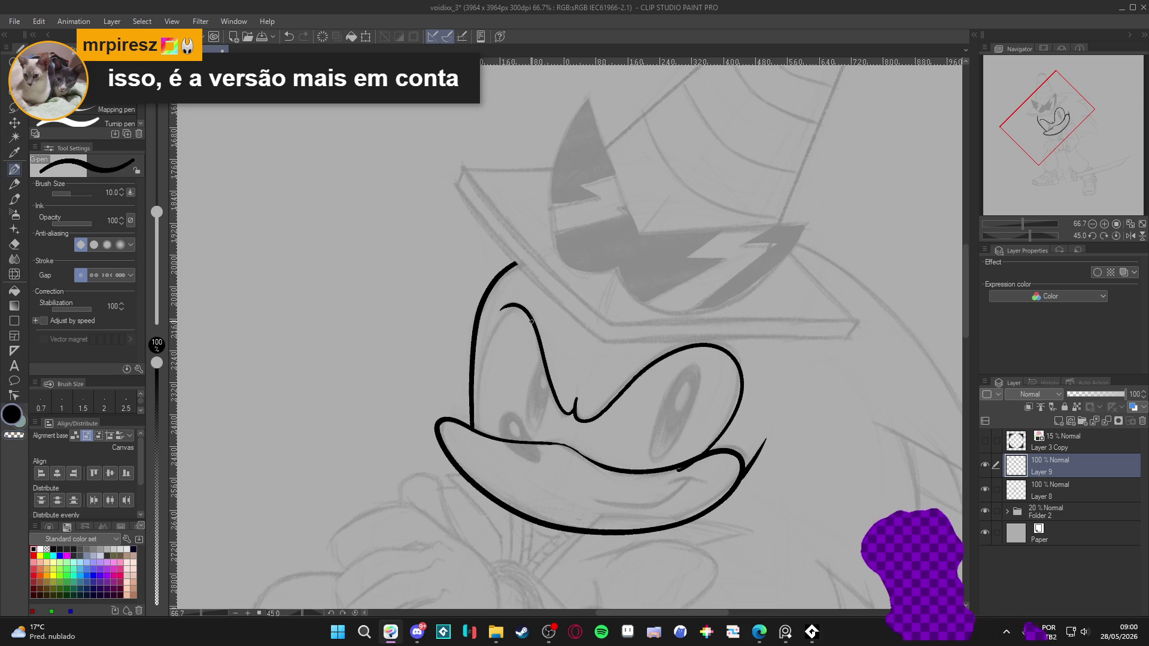
pyautogui.moveTo(509, 311); pyautogui.dragTo(479, 430)
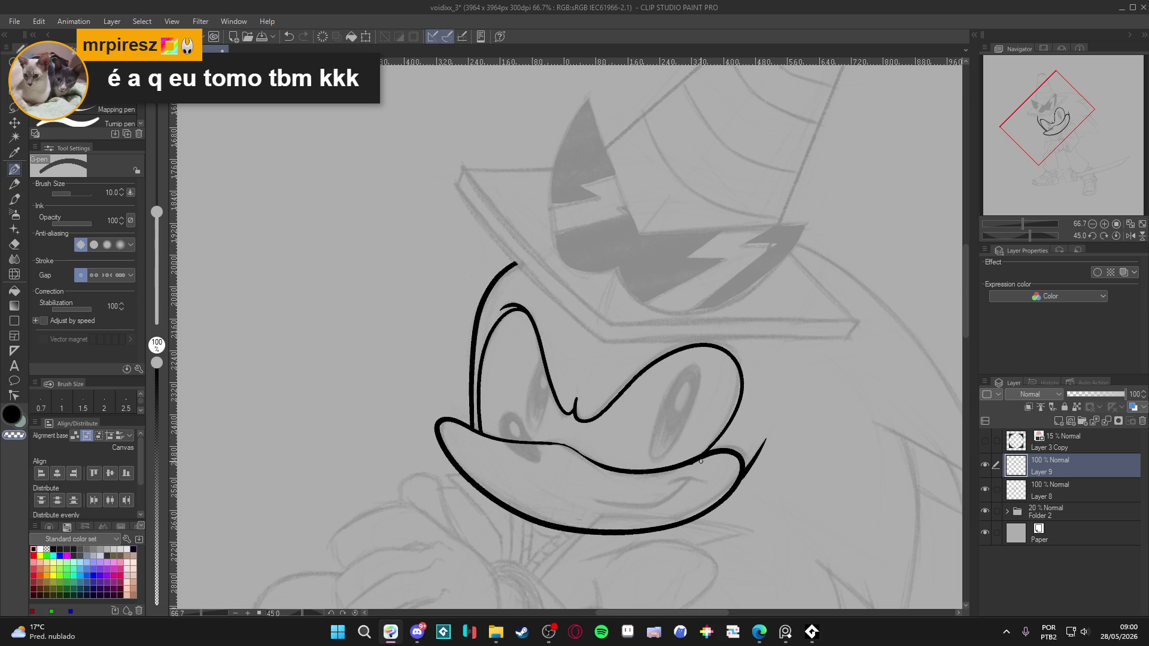
pyautogui.moveTo(721, 479); pyautogui.dragTo(699, 471)
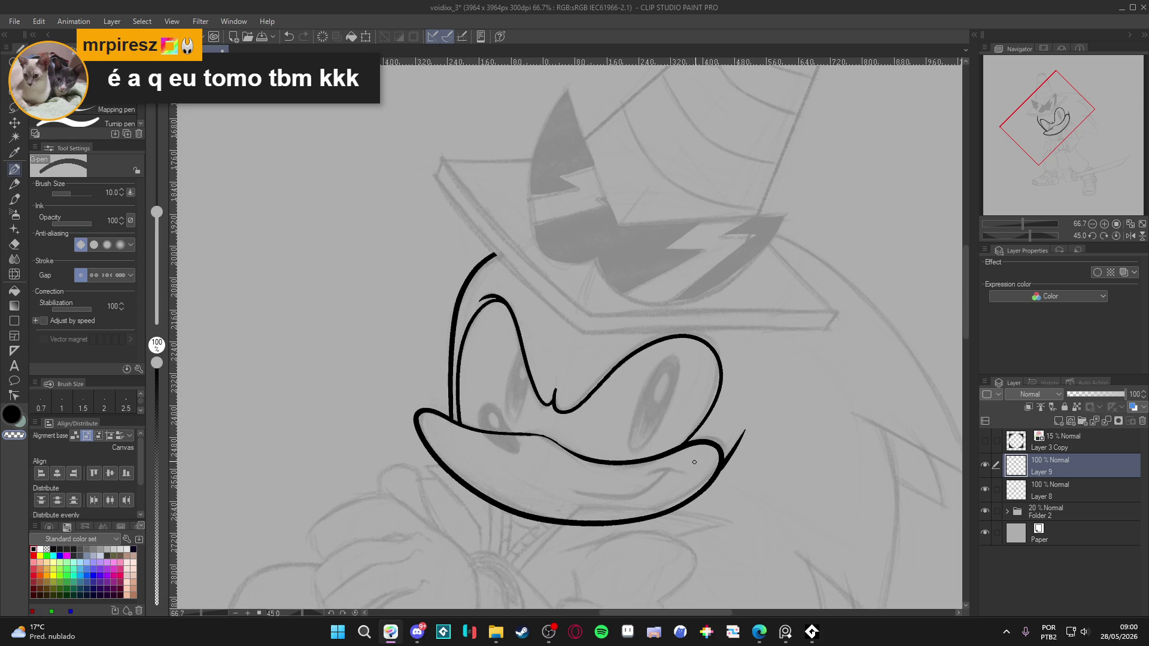
# Save, then repeatedly hide and show Layer 8 and Layer 9 to compare the lineart.
pyautogui.hotkey('ctrl', 's')
pyautogui.click(985, 467)
pyautogui.click(985, 467)
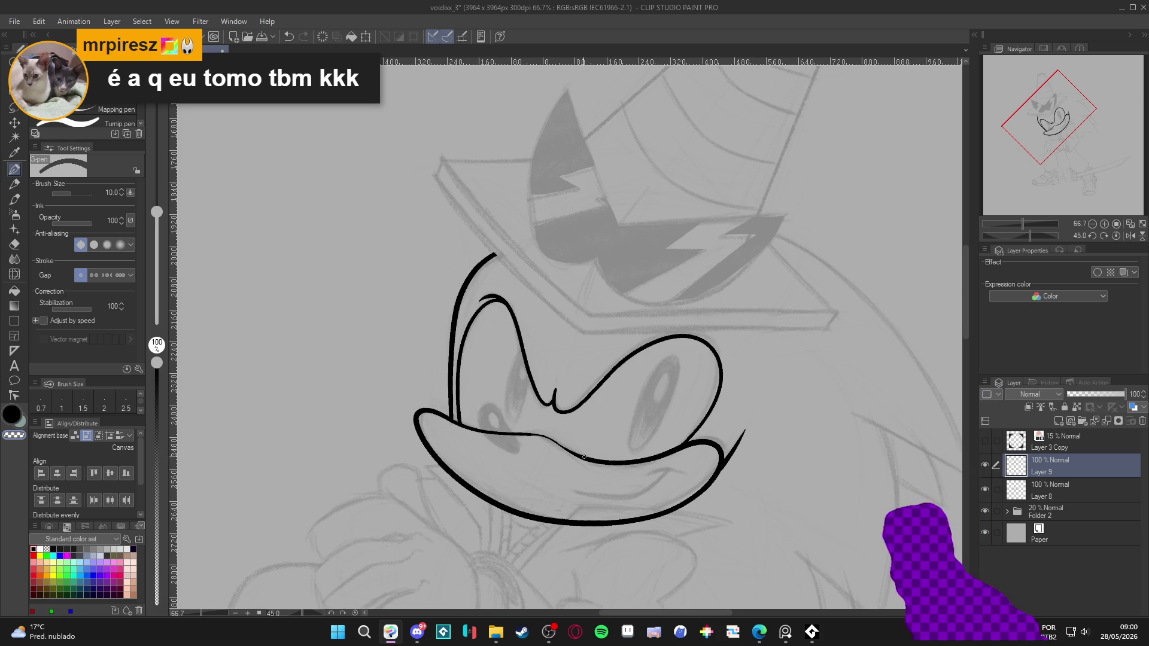
pyautogui.click(986, 465)
pyautogui.click(985, 465)
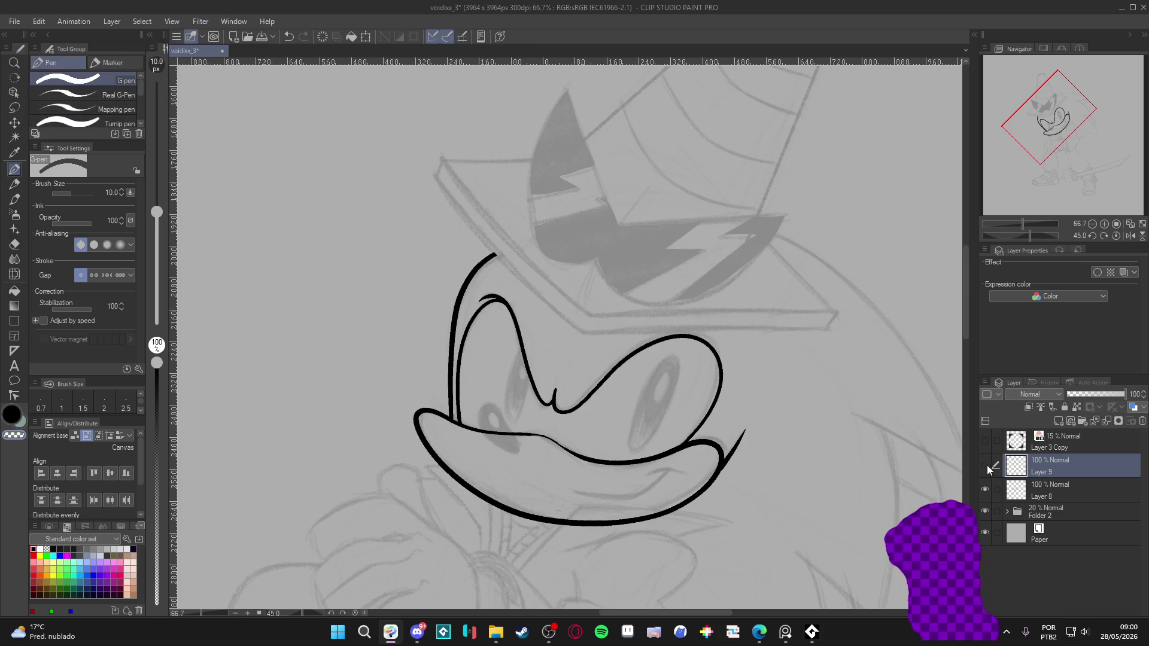
pyautogui.click(986, 486)
pyautogui.click(985, 486)
pyautogui.click(986, 466)
pyautogui.click(985, 465)
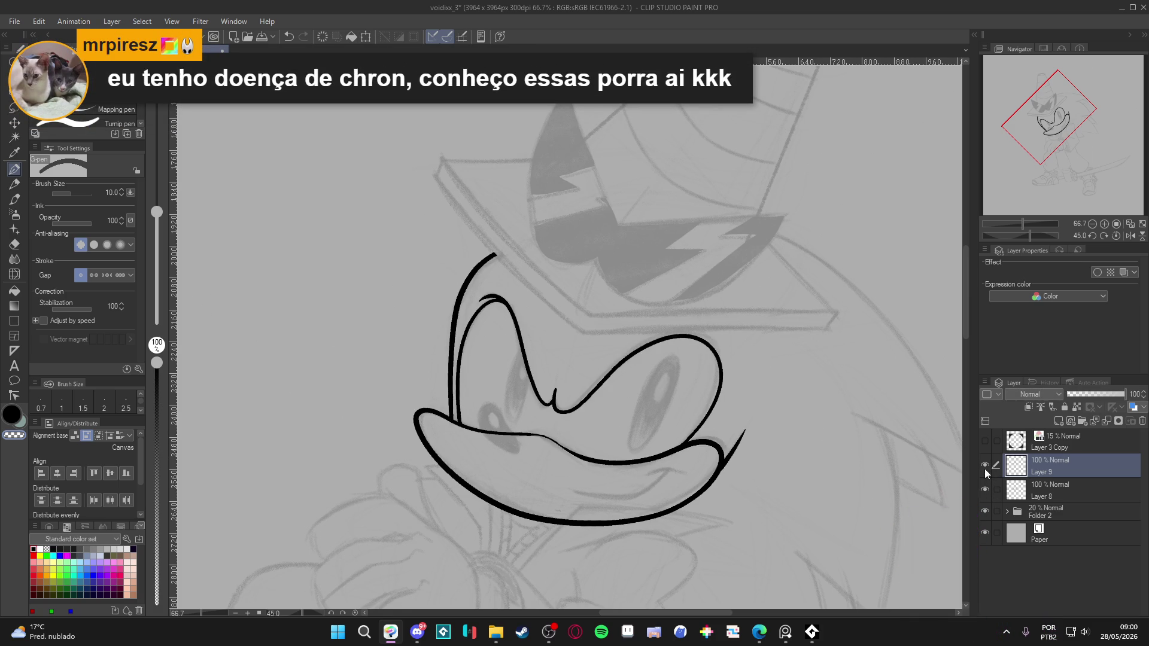
pyautogui.click(986, 486)
pyautogui.click(985, 486)
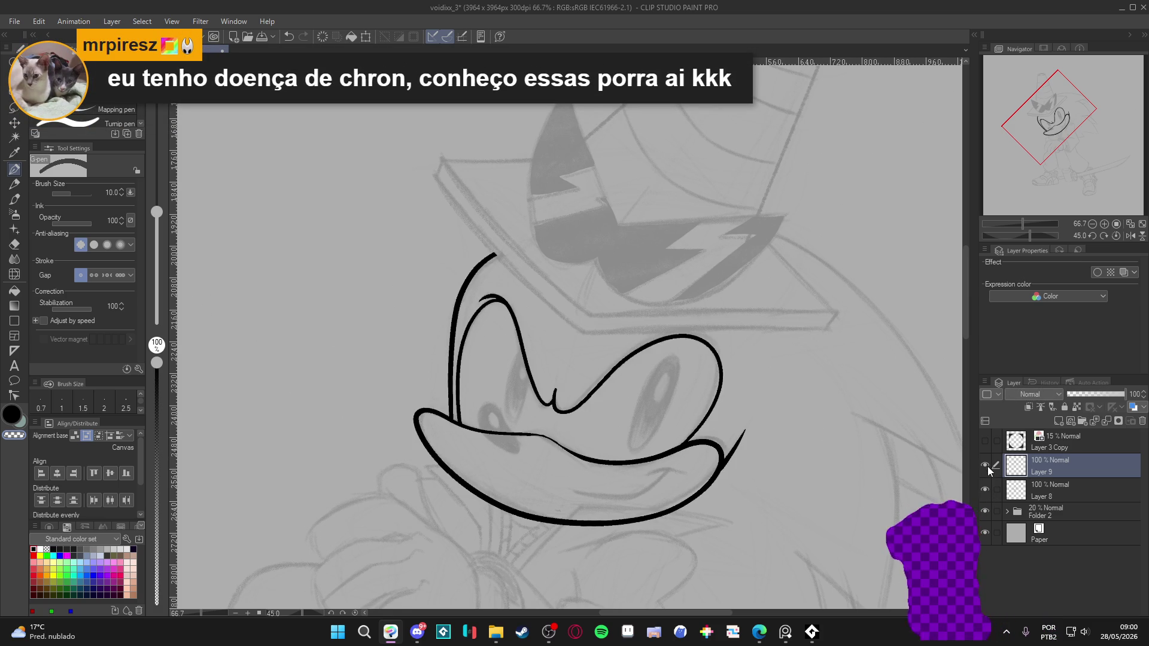
pyautogui.click(986, 467)
pyautogui.click(986, 467)
pyautogui.click(986, 466)
pyautogui.click(985, 466)
pyautogui.click(986, 486)
pyautogui.click(985, 486)
pyautogui.click(986, 465)
pyautogui.click(986, 466)
# Recheck the mouth lineart, save, and add new Layer 10 above the eye layer.
pyautogui.click(986, 489)
pyautogui.click(986, 490)
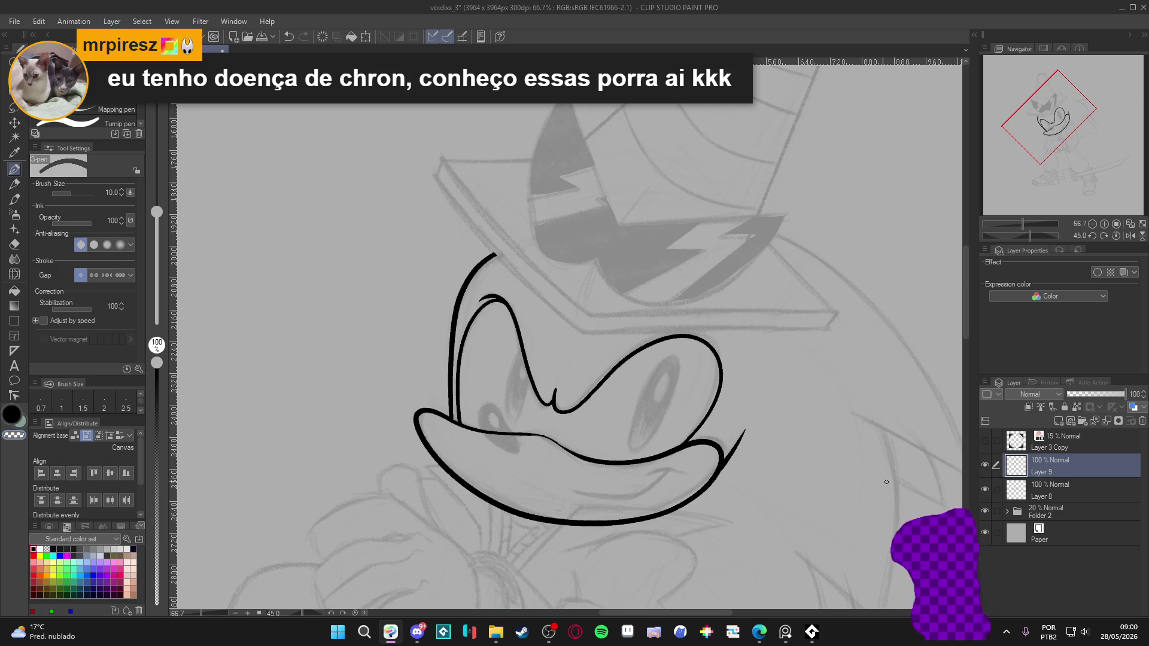
pyautogui.hotkey('ctrl', 's')
pyautogui.hotkey('ctrl', 'shift', 'n')
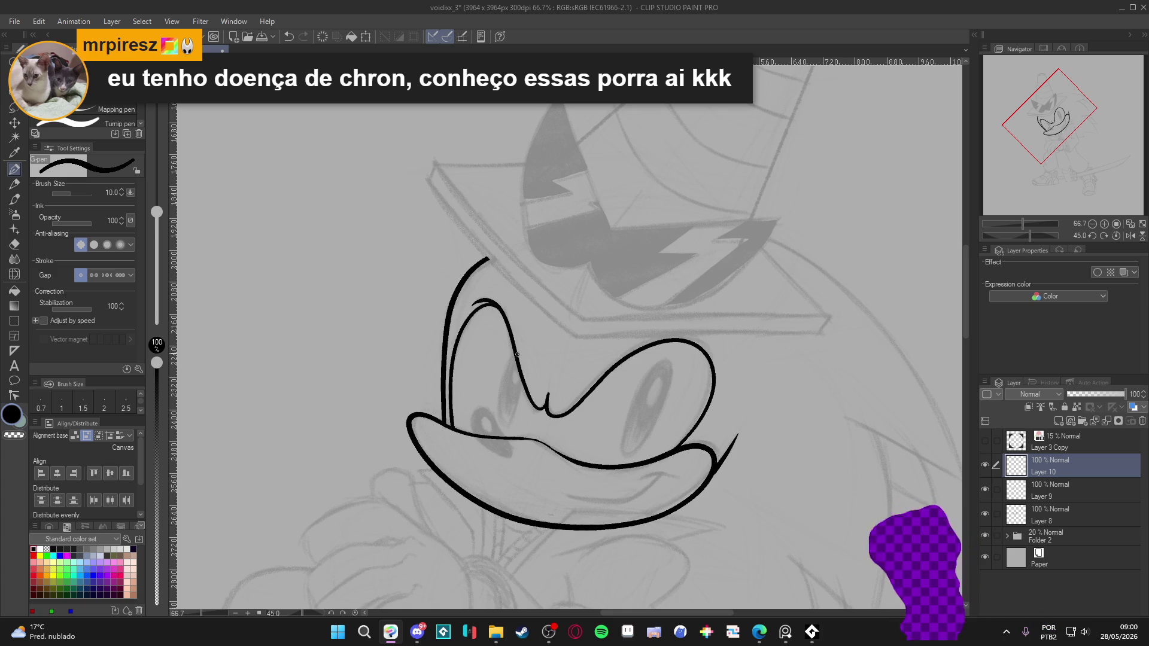
# Undo and erase trial strokes beside the left eye, then shrink the G-pen to size 7.
pyautogui.hotkey('ctrl', 'z')
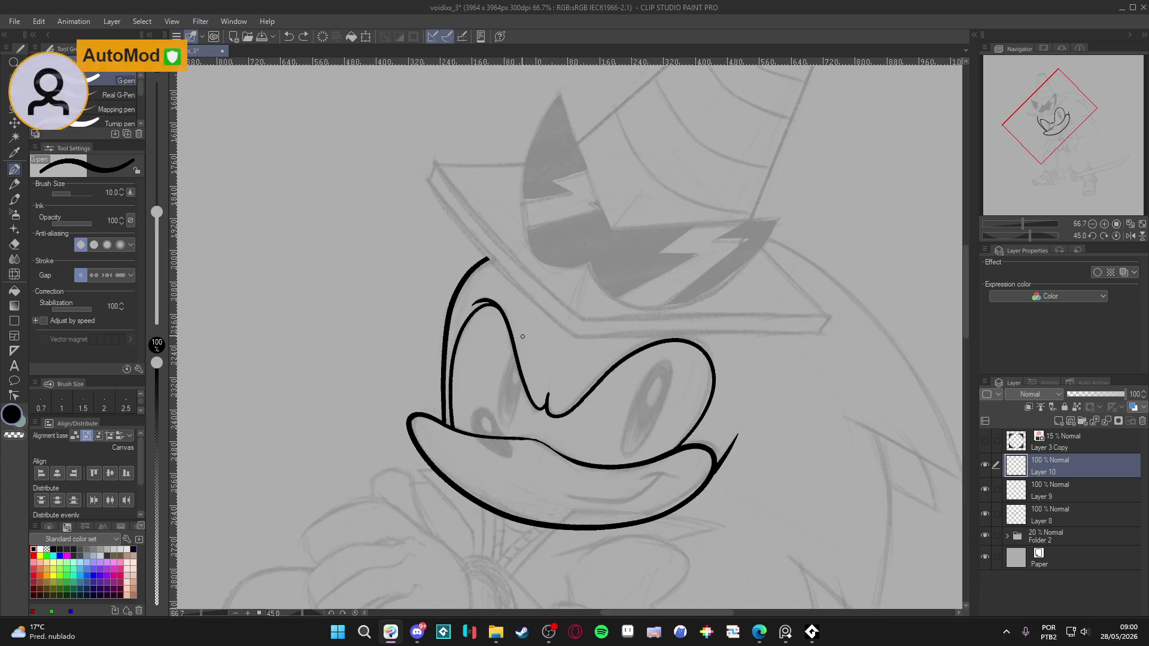
pyautogui.moveTo(522, 336)
pyautogui.mouseDown()
pyautogui.moveTo(501, 416)
pyautogui.moveTo(513, 419)
pyautogui.moveTo(532, 355)
pyautogui.mouseUp()
pyautogui.hotkey('ctrl', 'z')
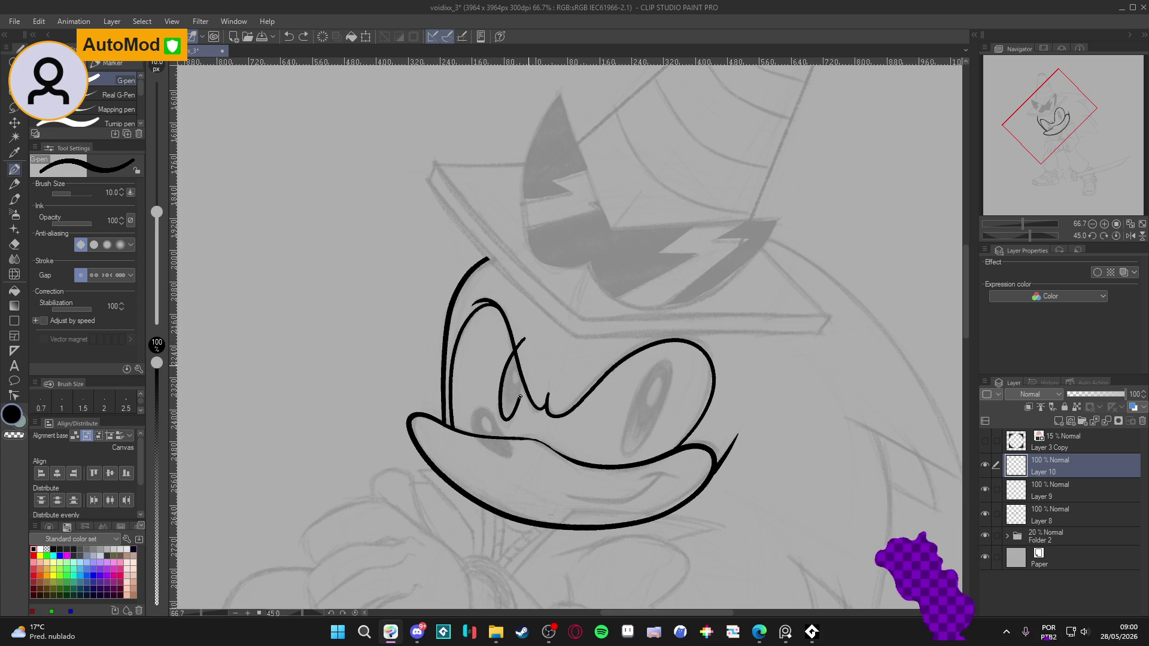
pyautogui.press('e')
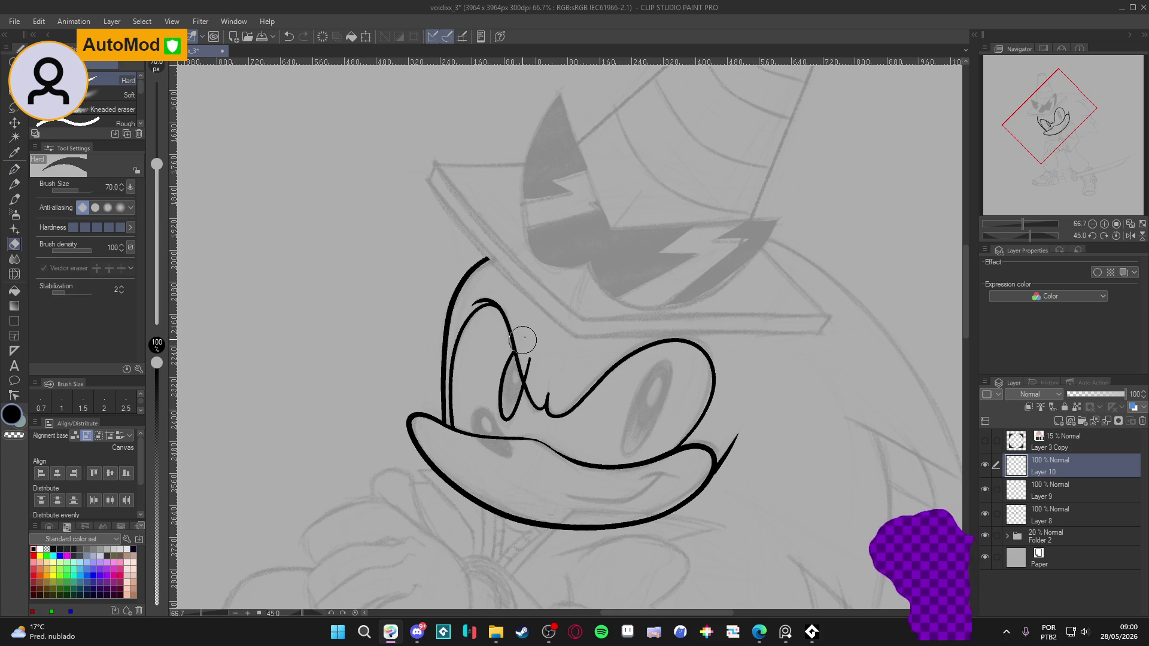
pyautogui.click(530, 377)
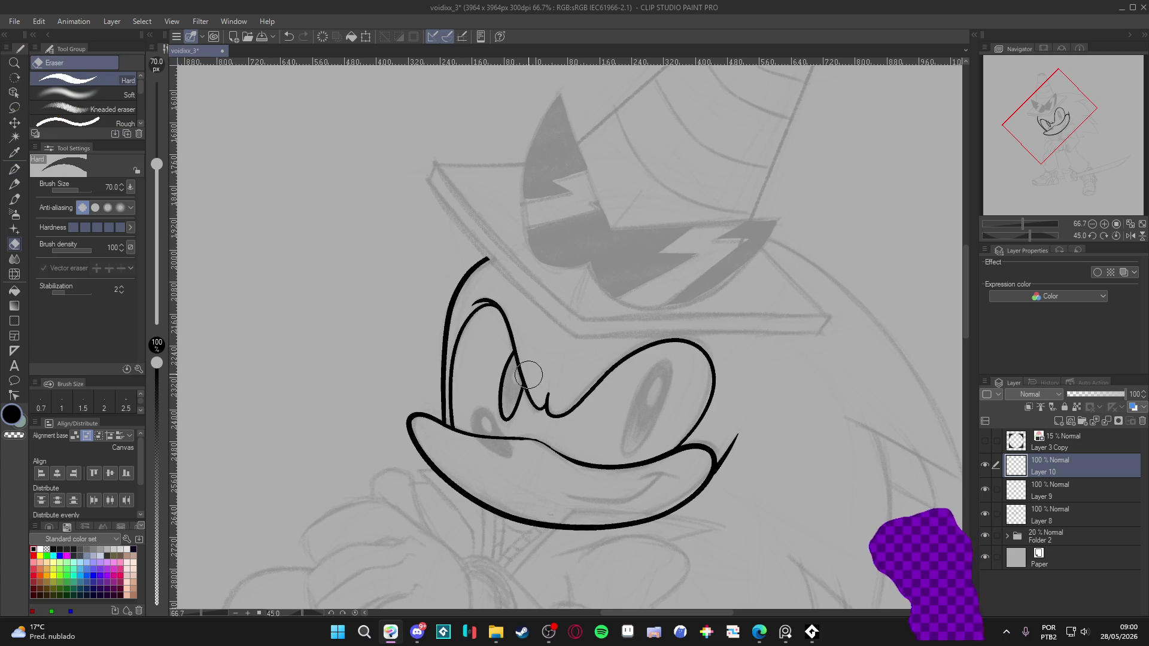
pyautogui.press('p')
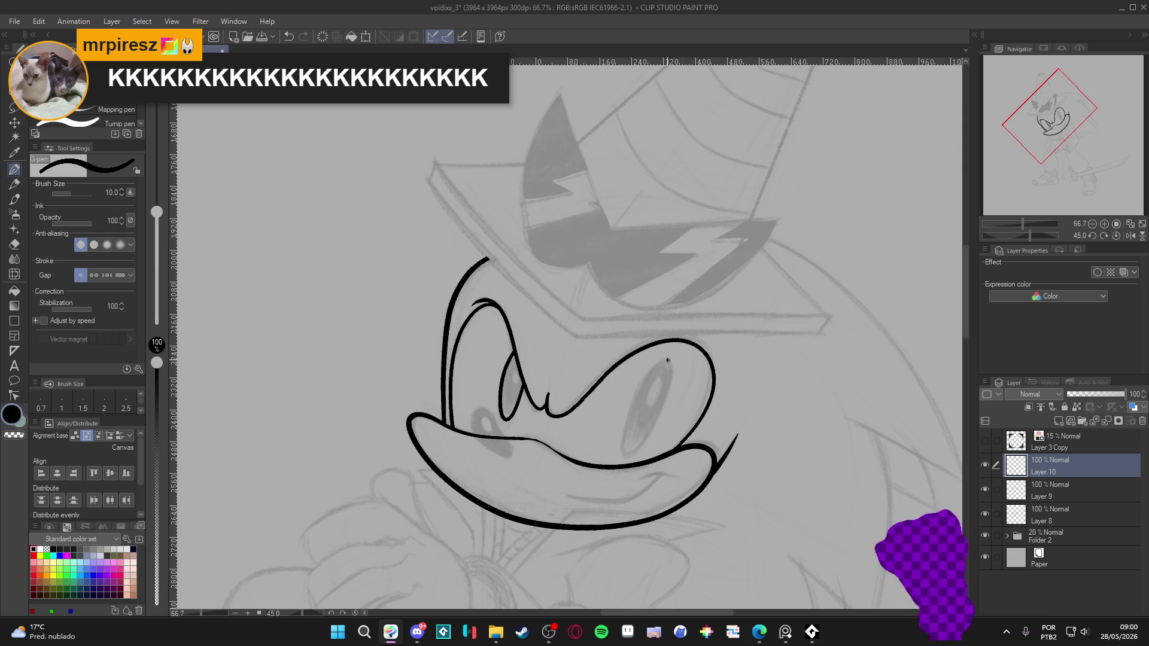
pyautogui.hotkey('ctrl', 'z')
pyautogui.hotkey('ctrl', 'z')
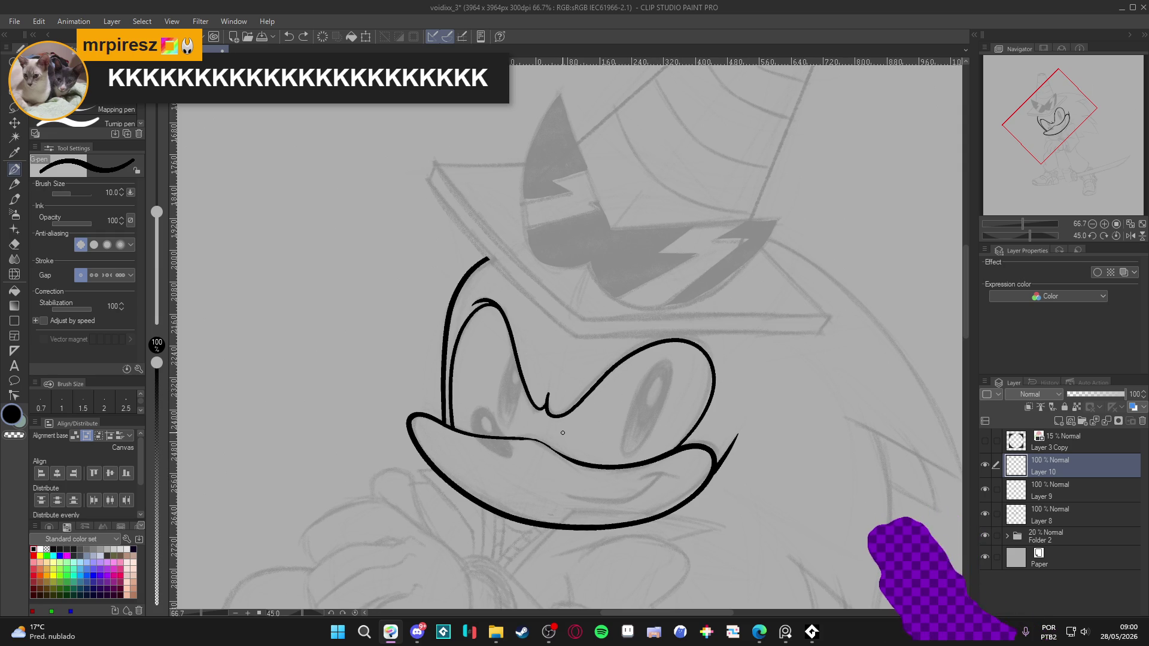
pyautogui.press('[')
pyautogui.press('[')
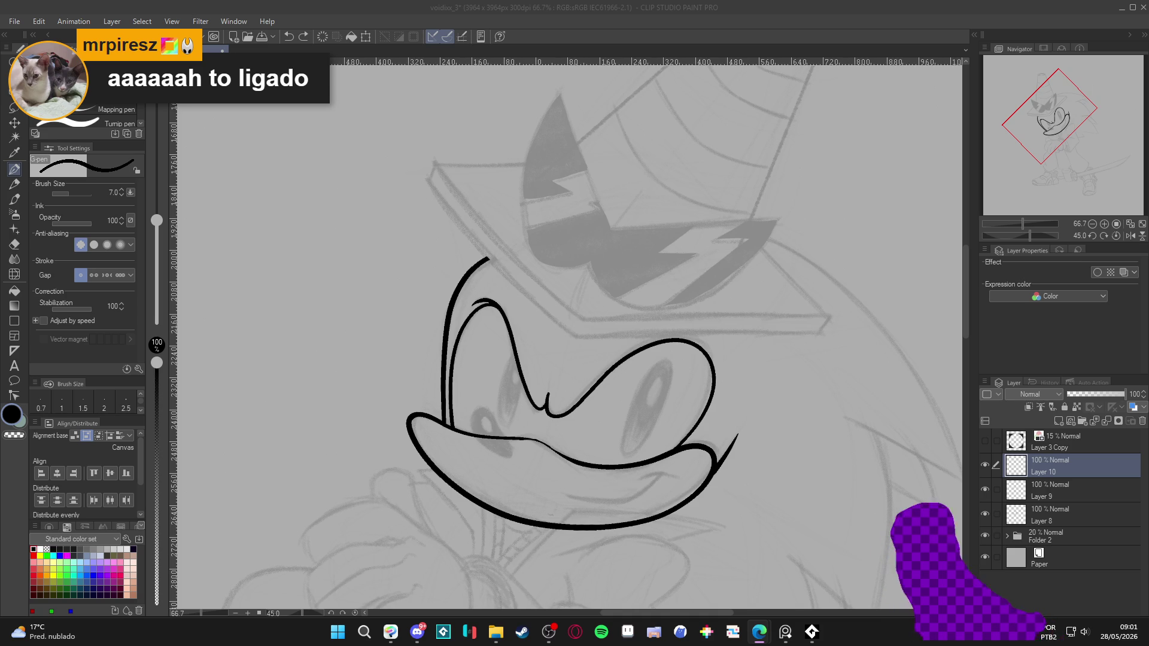
# Ink a short diagonal mark above the left eye and erase stray marks nearby.
pyautogui.click(523, 344)
pyautogui.hotkey('ctrl', 'z')
pyautogui.moveTo(527, 336)
pyautogui.mouseDown()
pyautogui.moveTo(503, 382)
pyautogui.moveTo(503, 416)
pyautogui.moveTo(528, 368)
pyautogui.moveTo(519, 345)
pyautogui.moveTo(528, 378)
pyautogui.mouseUp()
pyautogui.press('e')
pyautogui.press('p')
# Ink the right eye's left side and upper-left edge, discarding one stray stroke.
pyautogui.moveTo(661, 362); pyautogui.dragTo(649, 380)
pyautogui.hotkey('ctrl', 'z')
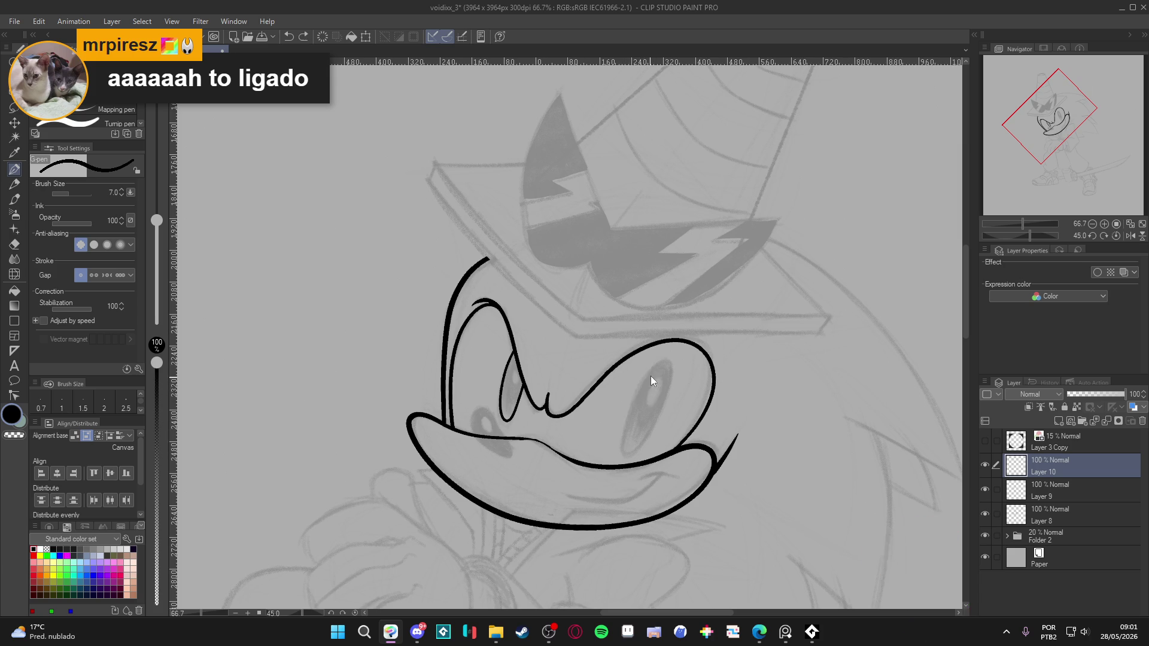
pyautogui.moveTo(638, 389)
pyautogui.mouseDown()
pyautogui.moveTo(622, 443)
pyautogui.moveTo(636, 447)
pyautogui.mouseUp()
pyautogui.moveTo(644, 378); pyautogui.dragTo(634, 398)
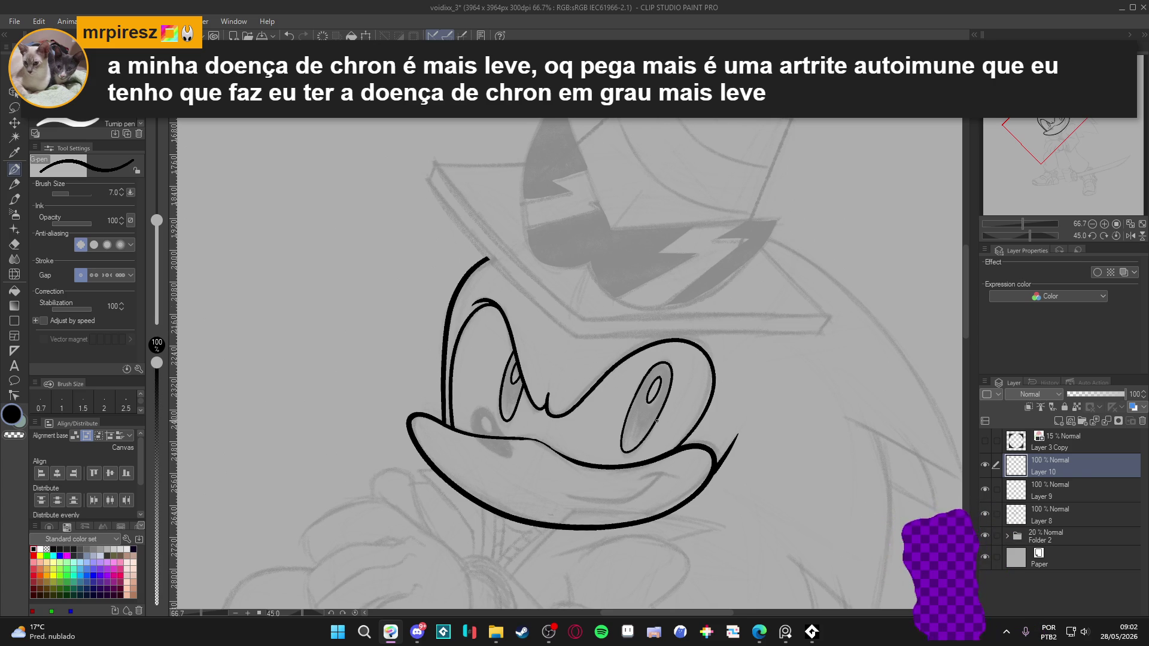
# Check Layer 9 by toggling its visibility, then select Layer 8.
pyautogui.scroll(-2, 656, 419)
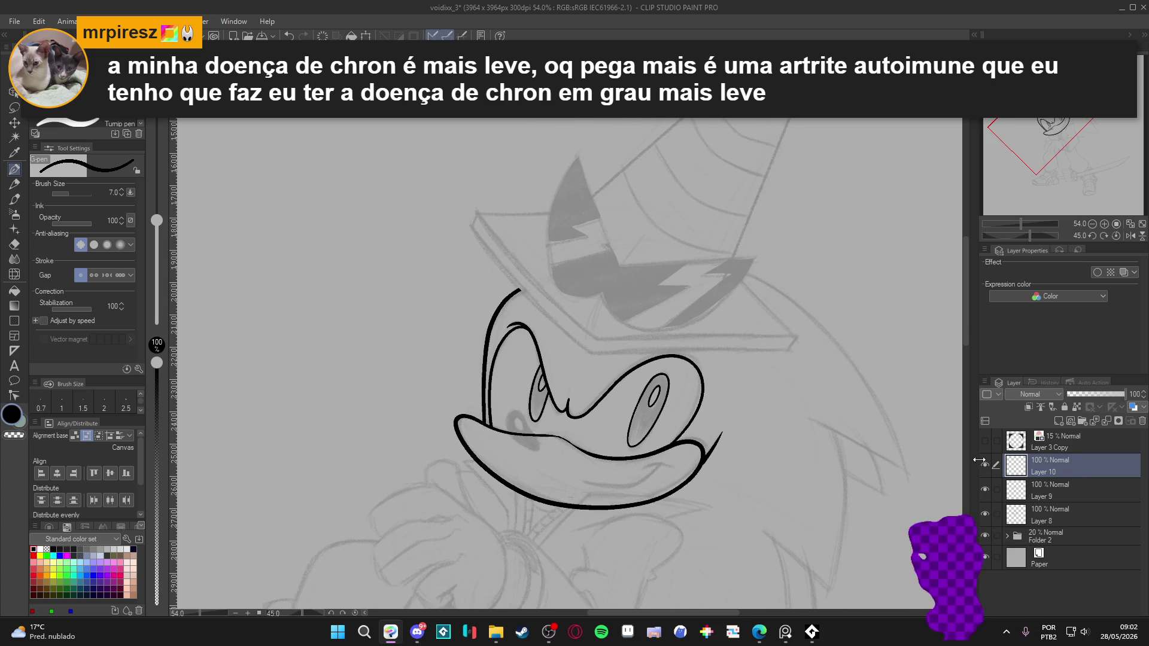
pyautogui.scroll(3, 573, 427)
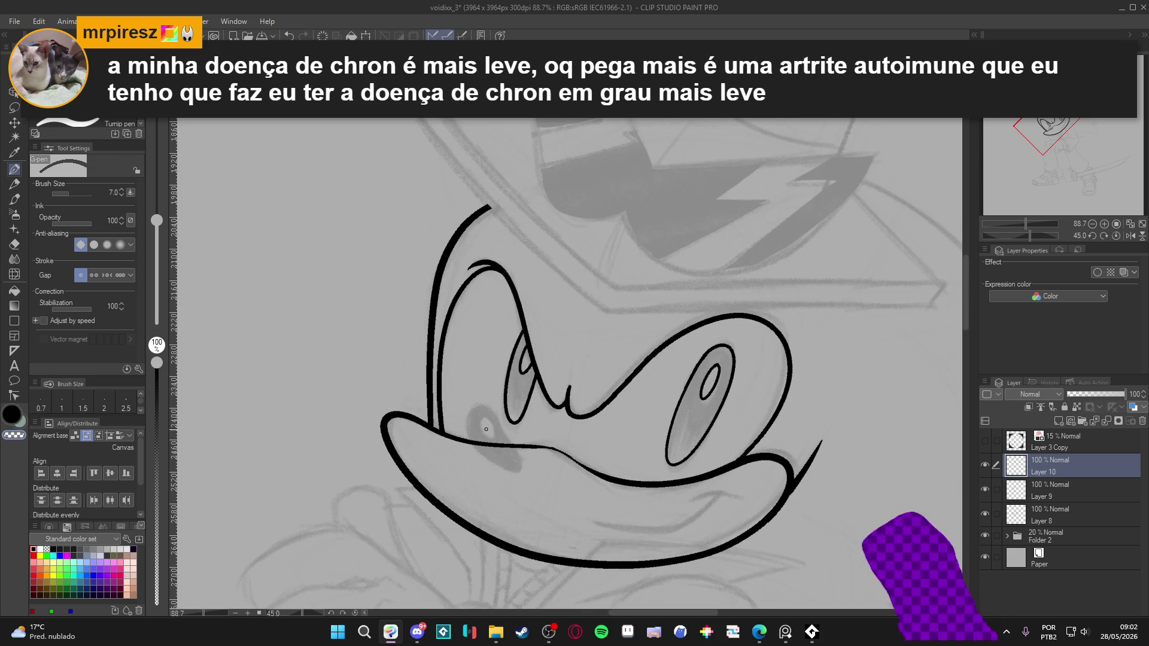
pyautogui.click(993, 490)
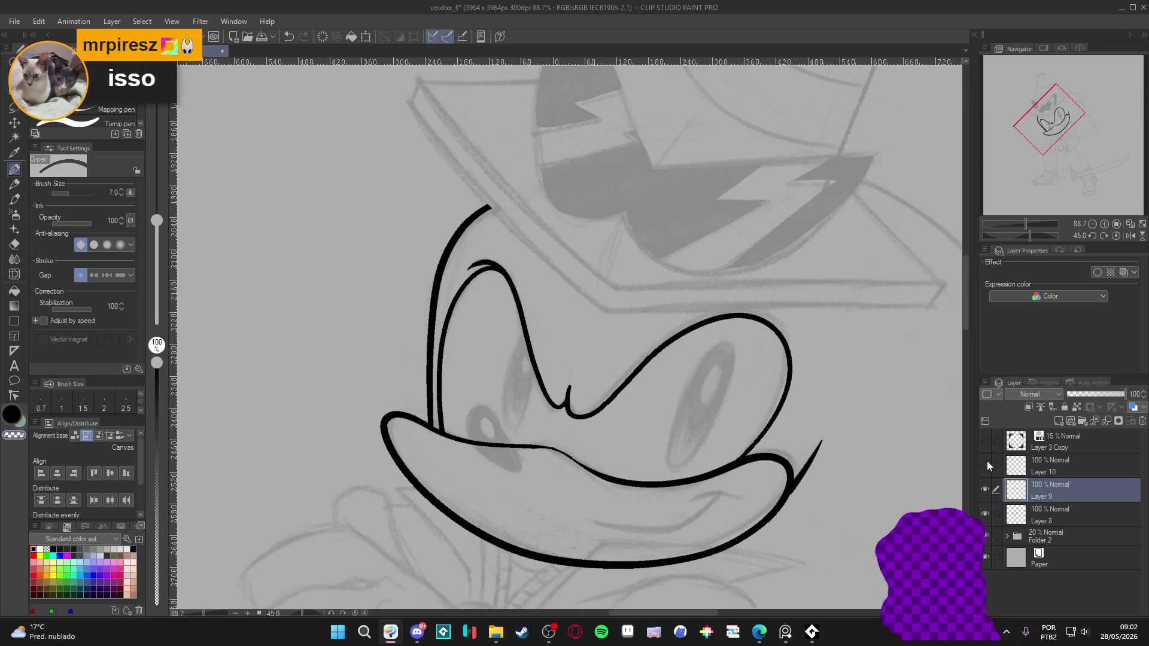
pyautogui.click(985, 490)
pyautogui.click(984, 490)
pyautogui.click(1001, 516)
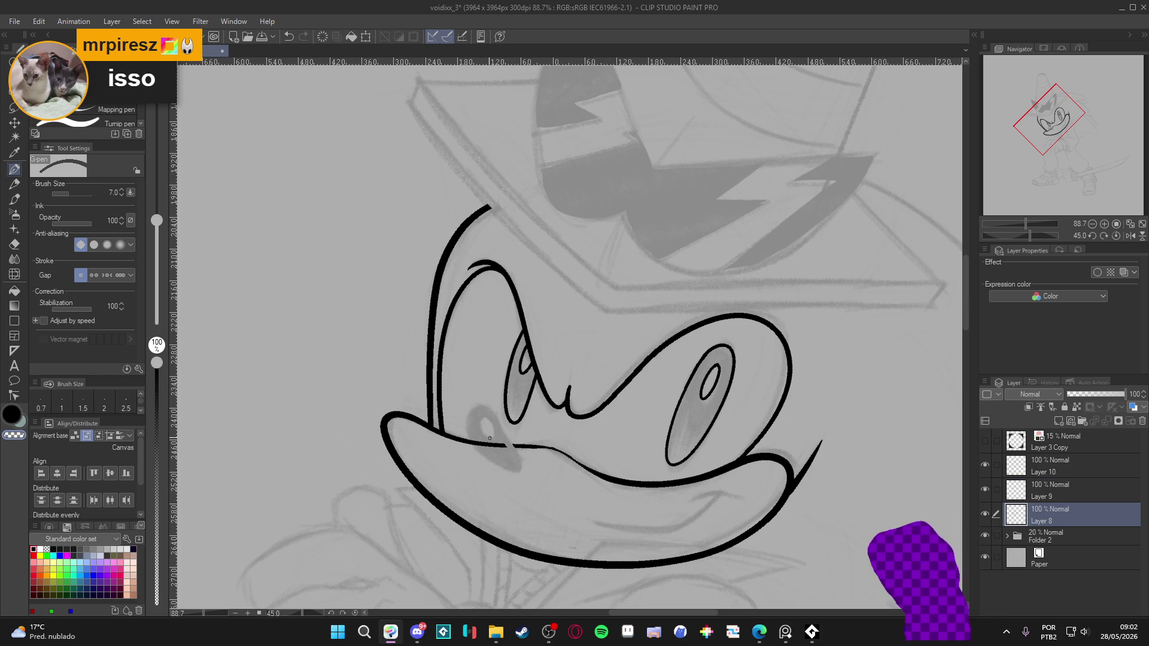
# Erase the stray nose line and ink the nose outline with the G-pen at size 10.
pyautogui.press('e')
pyautogui.moveTo(475, 440)
pyautogui.mouseDown()
pyautogui.moveTo(493, 440)
pyautogui.moveTo(498, 413)
pyautogui.mouseUp()
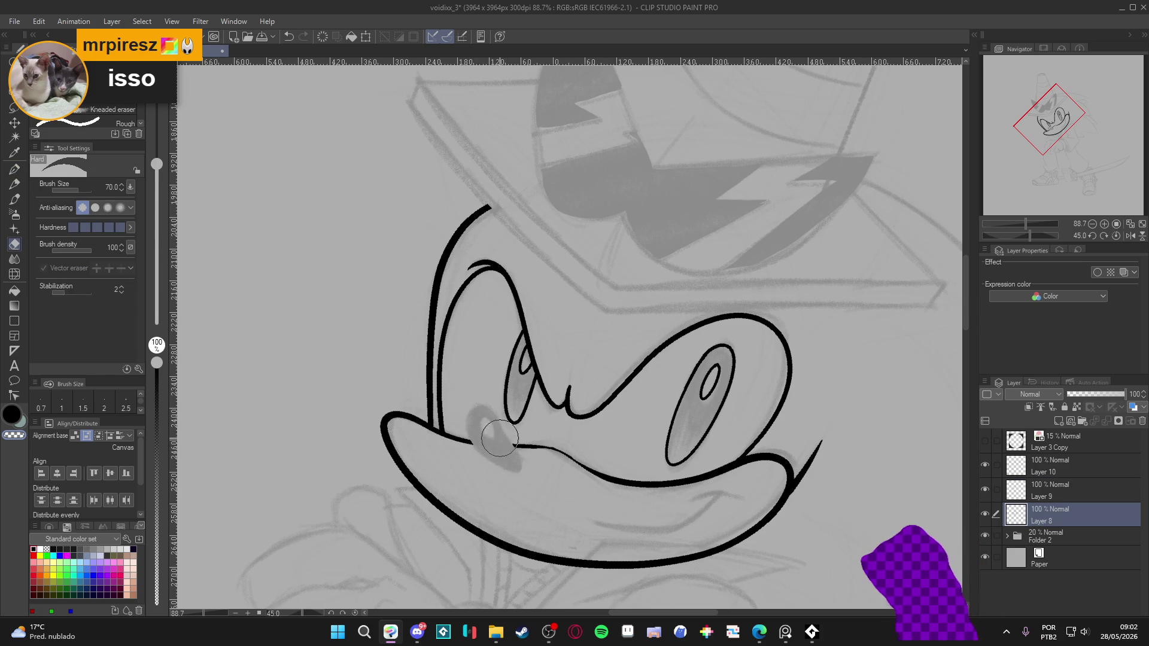
pyautogui.press('p')
pyautogui.press(']')
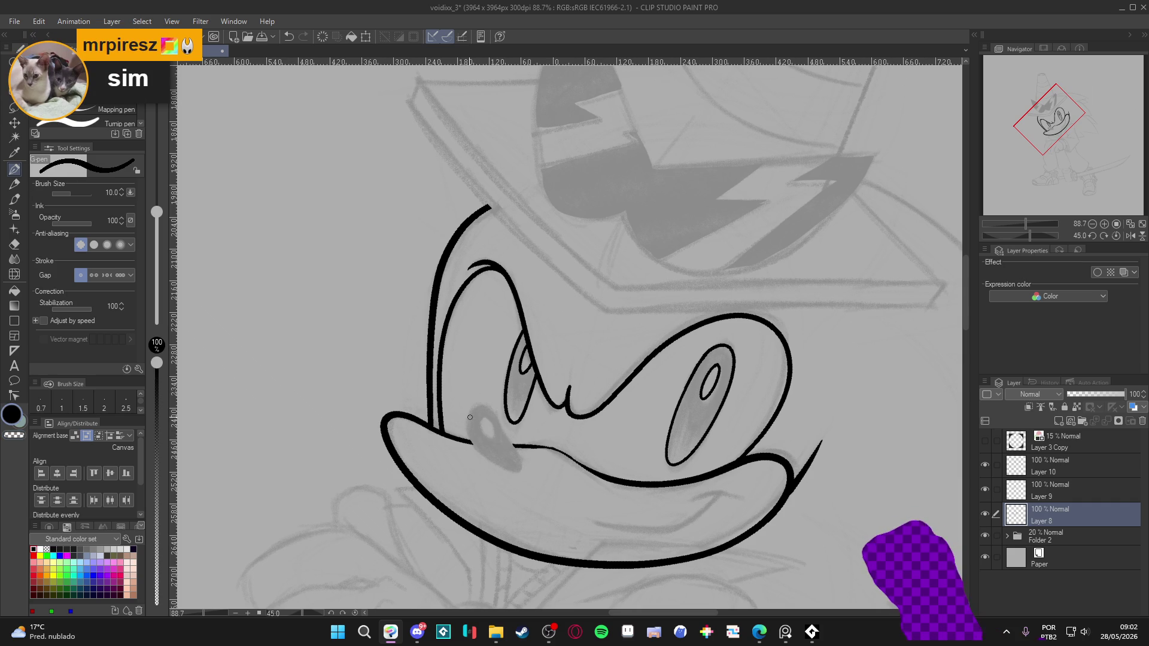
pyautogui.moveTo(470, 415)
pyautogui.mouseDown()
pyautogui.moveTo(493, 462)
pyautogui.moveTo(520, 468)
pyautogui.mouseUp()
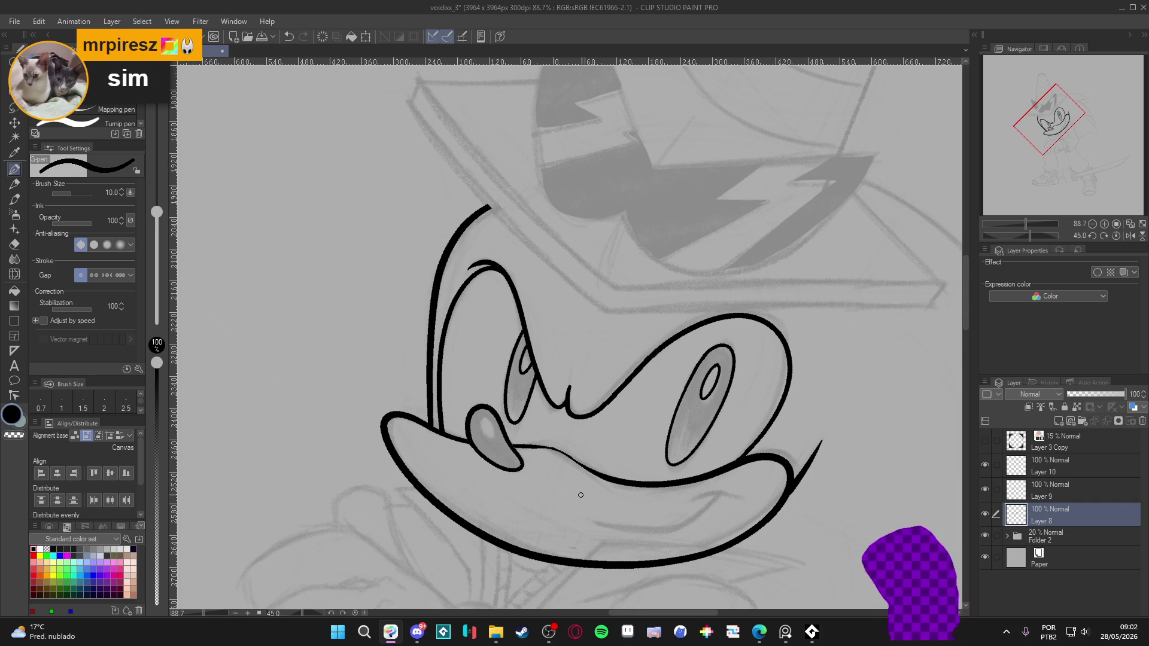
pyautogui.press('[')
pyautogui.press('[')
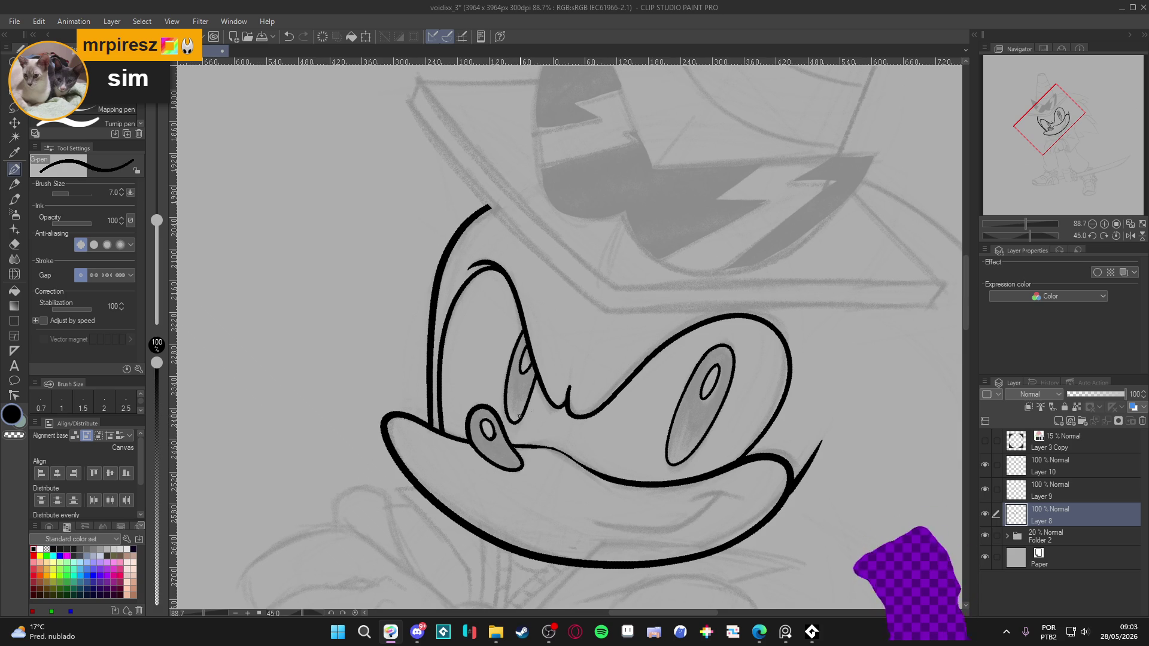
pyautogui.moveTo(644, 383)
pyautogui.mouseDown()
pyautogui.moveTo(591, 264)
pyautogui.moveTo(568, 262)
pyautogui.mouseUp()
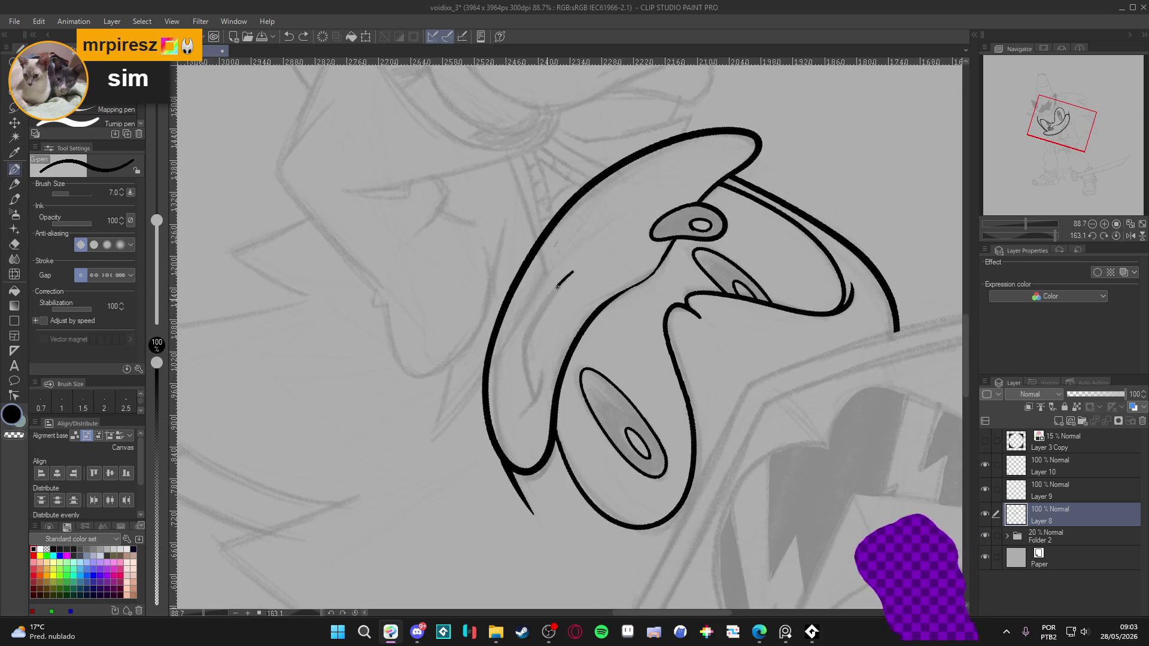
# Ink a short stroke beside the left eye, then turn the view upright and zoom out.
pyautogui.moveTo(527, 353); pyautogui.dragTo(539, 411)
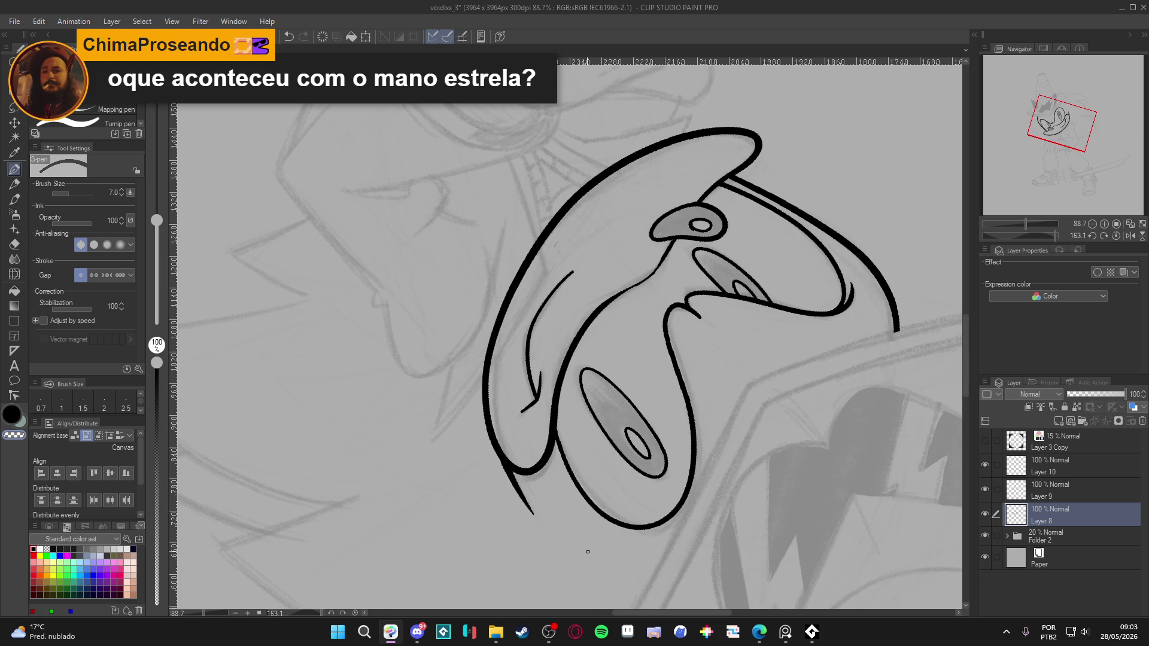
pyautogui.press('r')
pyautogui.moveTo(589, 551); pyautogui.dragTo(700, 164)
pyautogui.press('p')
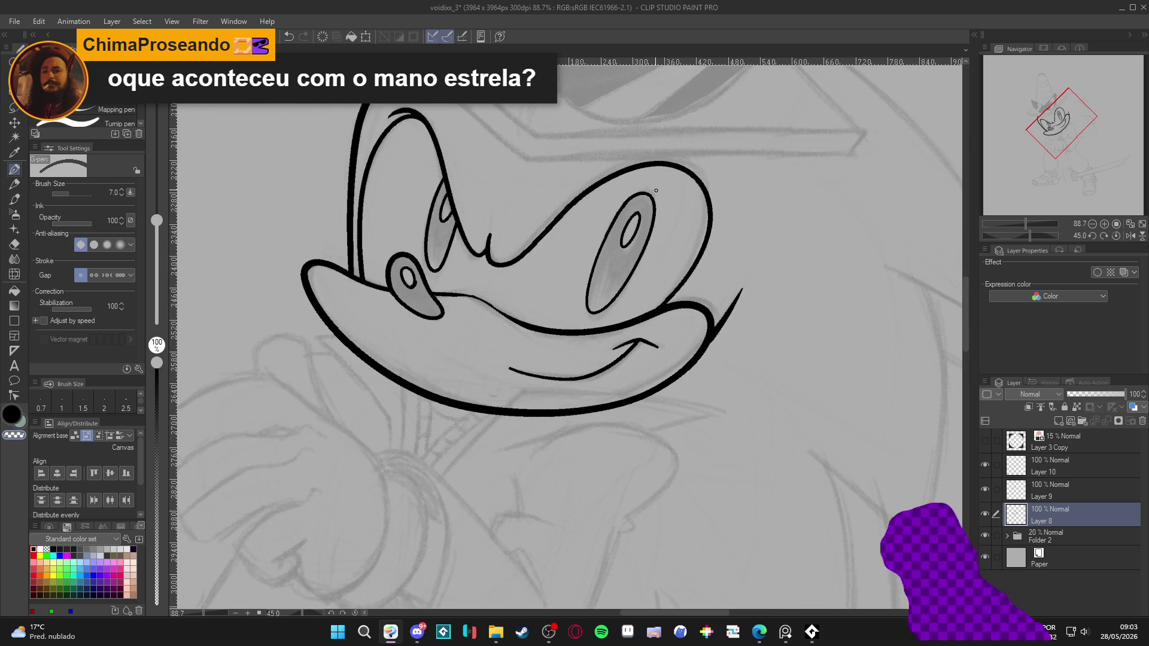
pyautogui.scroll(-3, 610, 363)
pyautogui.scroll(-2, 610, 363)
# Tilt the view the other way and save the drawing with Ctrl+S.
pyautogui.press('r')
pyautogui.moveTo(611, 363)
pyautogui.mouseDown()
pyautogui.moveTo(628, 383)
pyautogui.moveTo(664, 389)
pyautogui.moveTo(550, 442)
pyautogui.mouseUp()
pyautogui.hotkey('ctrl', 's')
pyautogui.scroll(3, 494, 419)
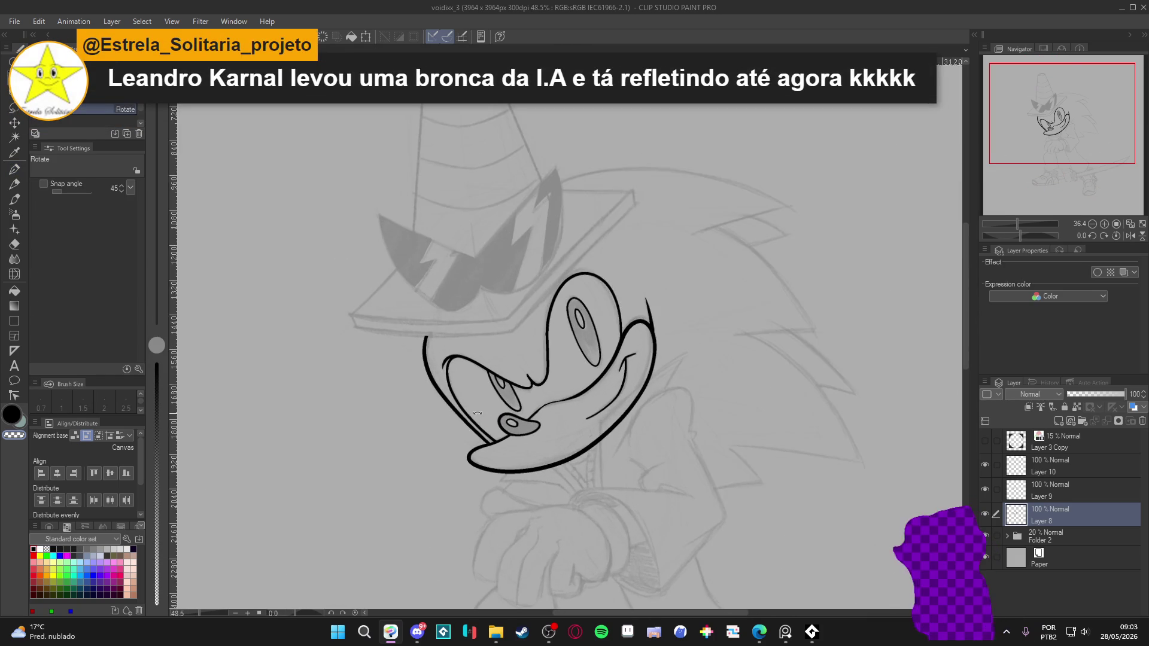
pyautogui.scroll(-1, 494, 418)
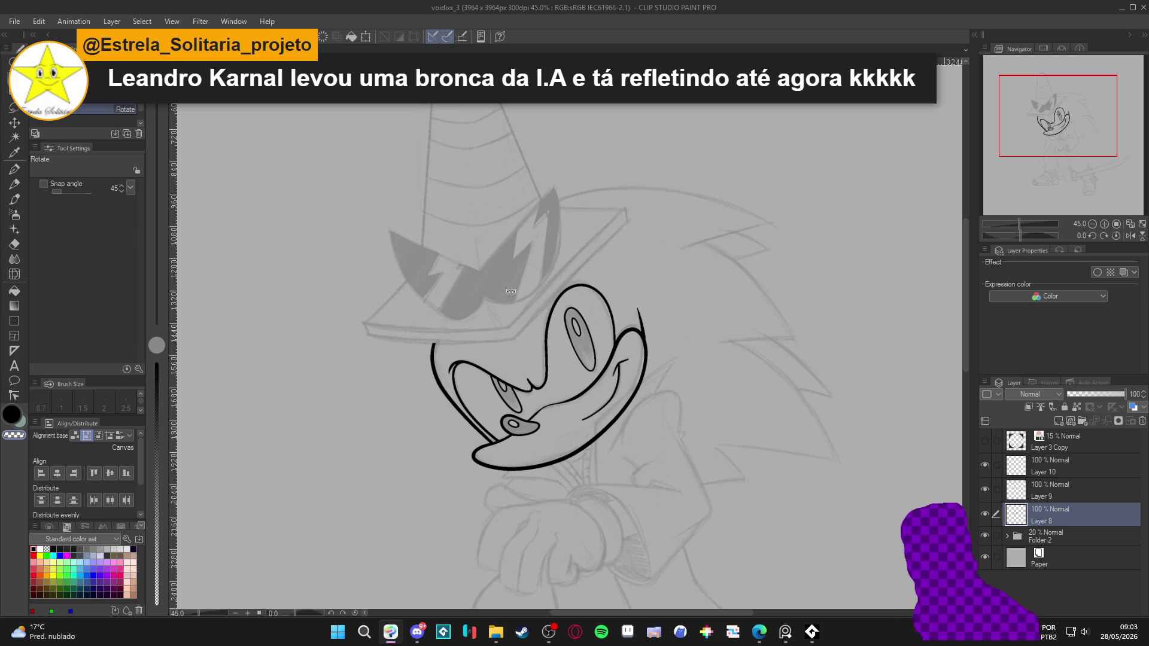
pyautogui.click(985, 466)
pyautogui.click(985, 466)
pyautogui.click(985, 490)
pyautogui.click(986, 490)
pyautogui.click(986, 514)
pyautogui.click(986, 515)
pyautogui.click(985, 490)
pyautogui.click(985, 490)
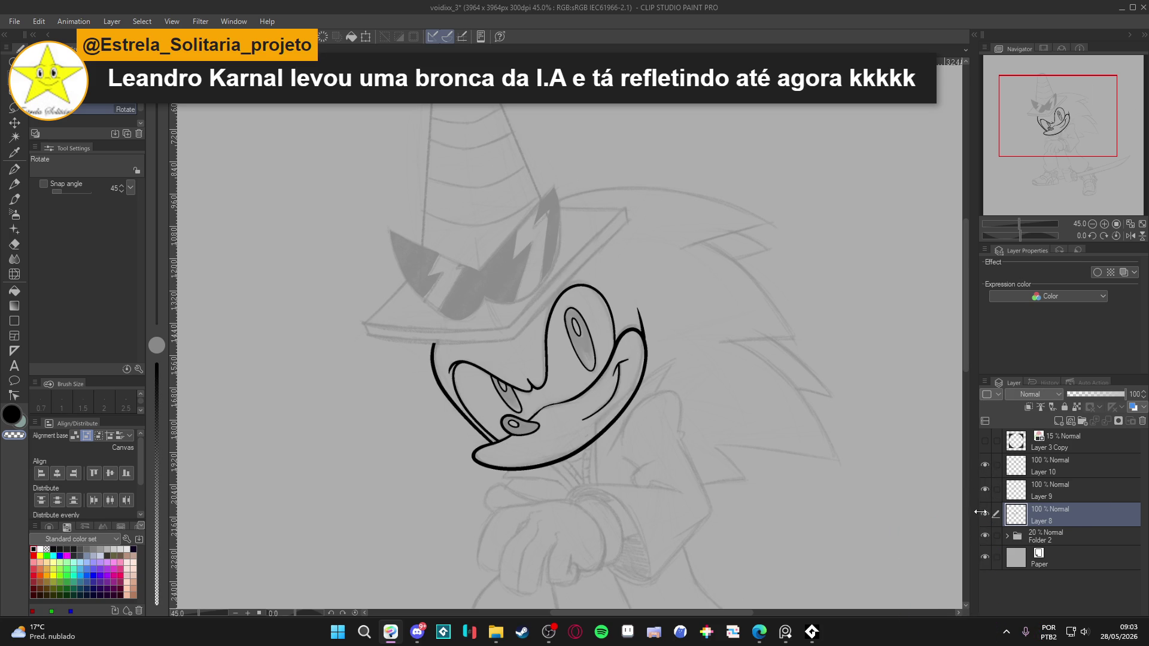
pyautogui.click(986, 514)
pyautogui.click(985, 515)
pyautogui.click(985, 514)
pyautogui.click(985, 514)
pyautogui.scroll(10, 453, 409)
pyautogui.moveTo(453, 408)
pyautogui.mouseDown()
pyautogui.moveTo(494, 261)
pyautogui.moveTo(535, 438)
pyautogui.mouseUp()
pyautogui.press('p')
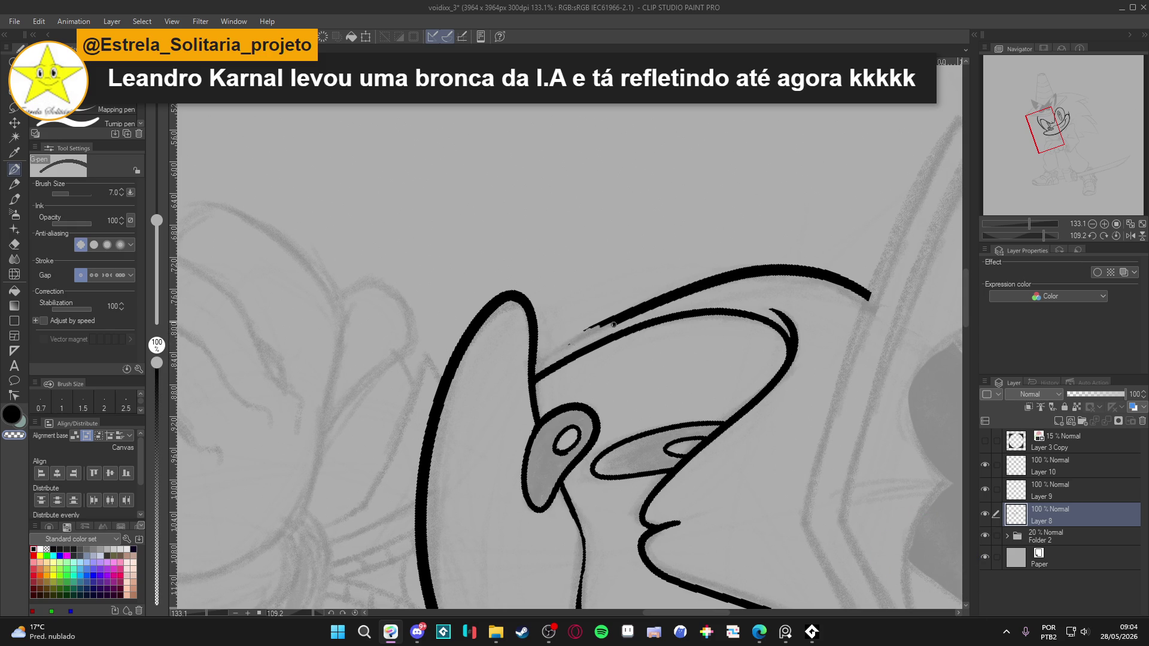
# Erase the jagged muzzle-top start and redraw it as one thick size-10 line.
pyautogui.moveTo(591, 326); pyautogui.dragTo(629, 307)
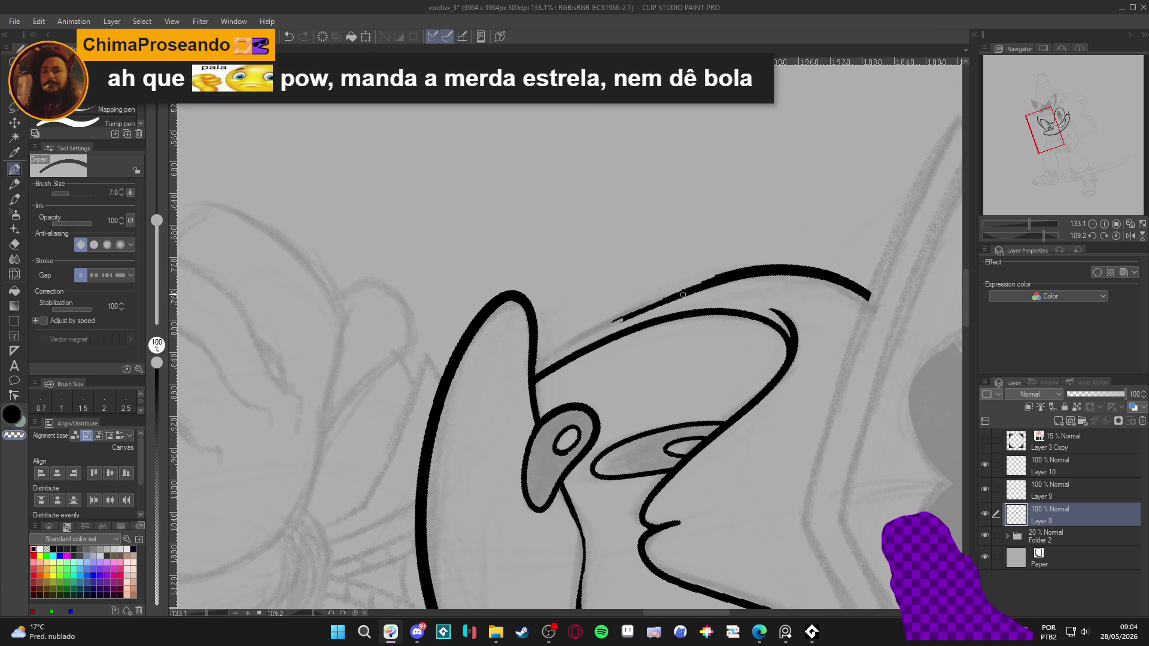
pyautogui.press(']')
pyautogui.press(']')
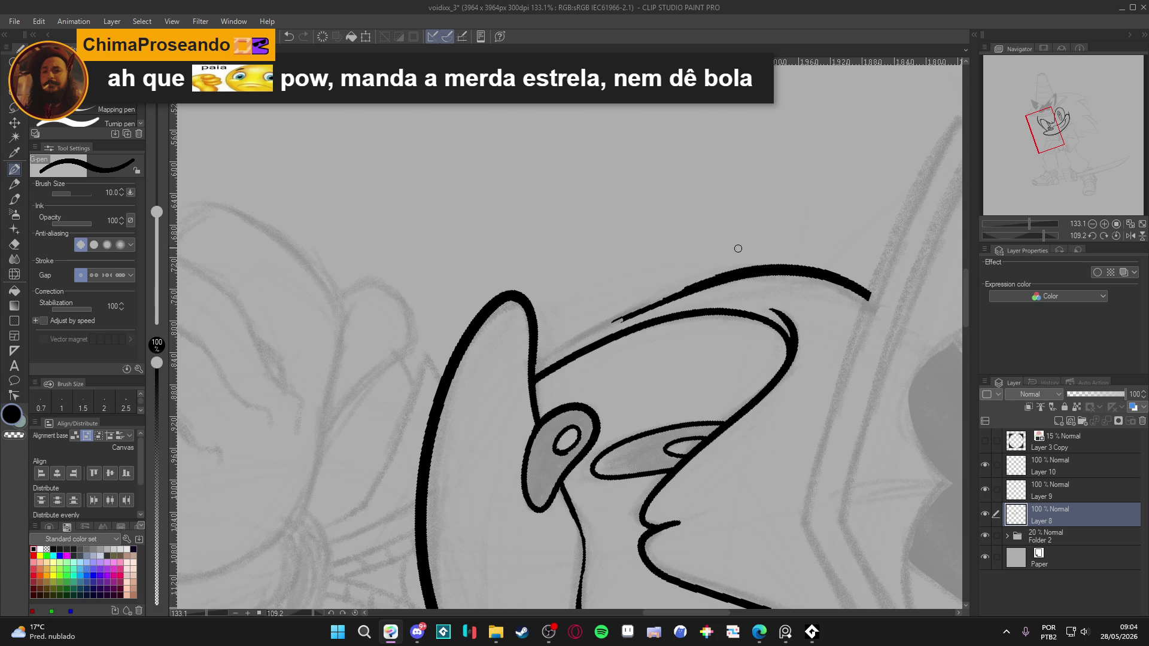
pyautogui.moveTo(732, 273)
pyautogui.mouseDown()
pyautogui.moveTo(562, 357)
pyautogui.moveTo(674, 295)
pyautogui.moveTo(598, 336)
pyautogui.moveTo(537, 380)
pyautogui.mouseUp()
pyautogui.hotkey('ctrl', 'z')
pyautogui.hotkey('ctrl', 'z')
pyautogui.hotkey('ctrl', 'z')
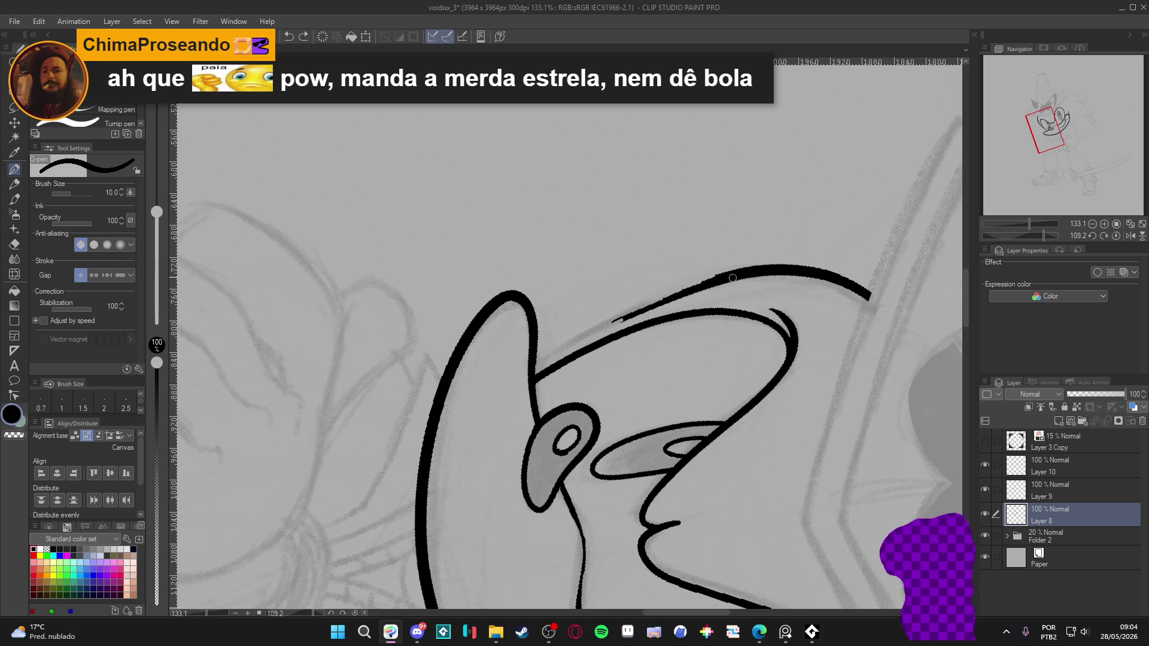
pyautogui.moveTo(725, 277)
pyautogui.mouseDown()
pyautogui.moveTo(635, 312)
pyautogui.moveTo(535, 377)
pyautogui.mouseUp()
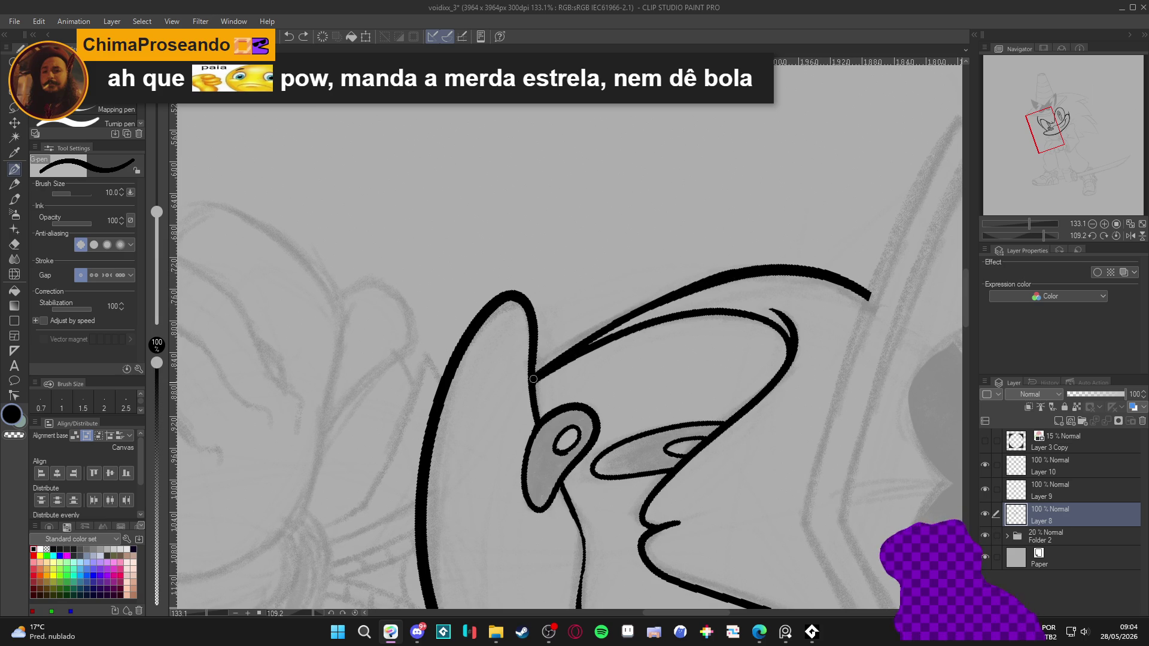
# Rotate the view back to 45 degrees and zoom out with the face centred.
pyautogui.moveTo(661, 313); pyautogui.dragTo(588, 403)
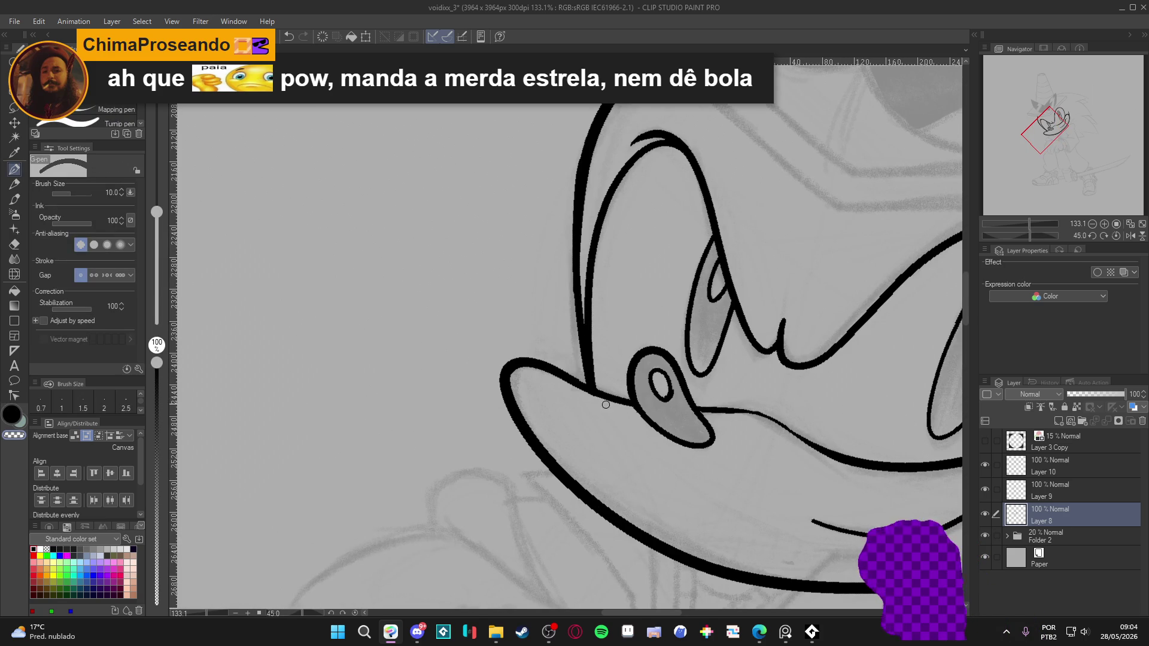
pyautogui.scroll(-3, 707, 395)
pyautogui.moveTo(687, 401); pyautogui.dragTo(556, 419)
pyautogui.scroll(-1, 560, 415)
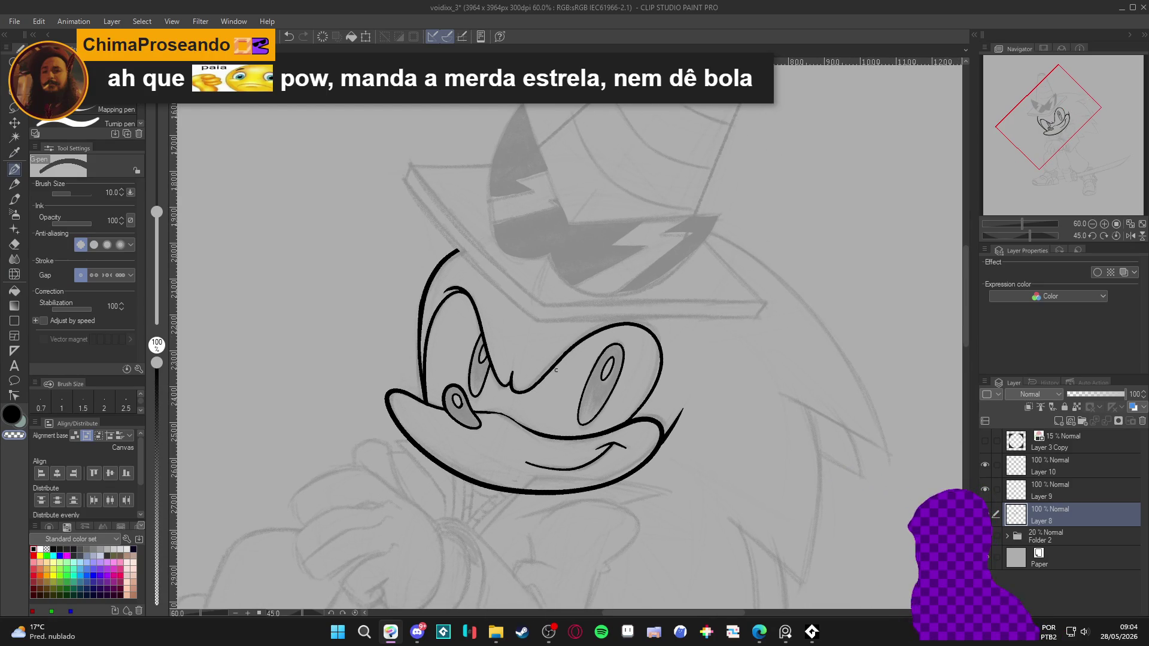
# Merge Layer 10 into Layer 9 and Layer 9 into Layer 8, then save.
pyautogui.click(983, 476)
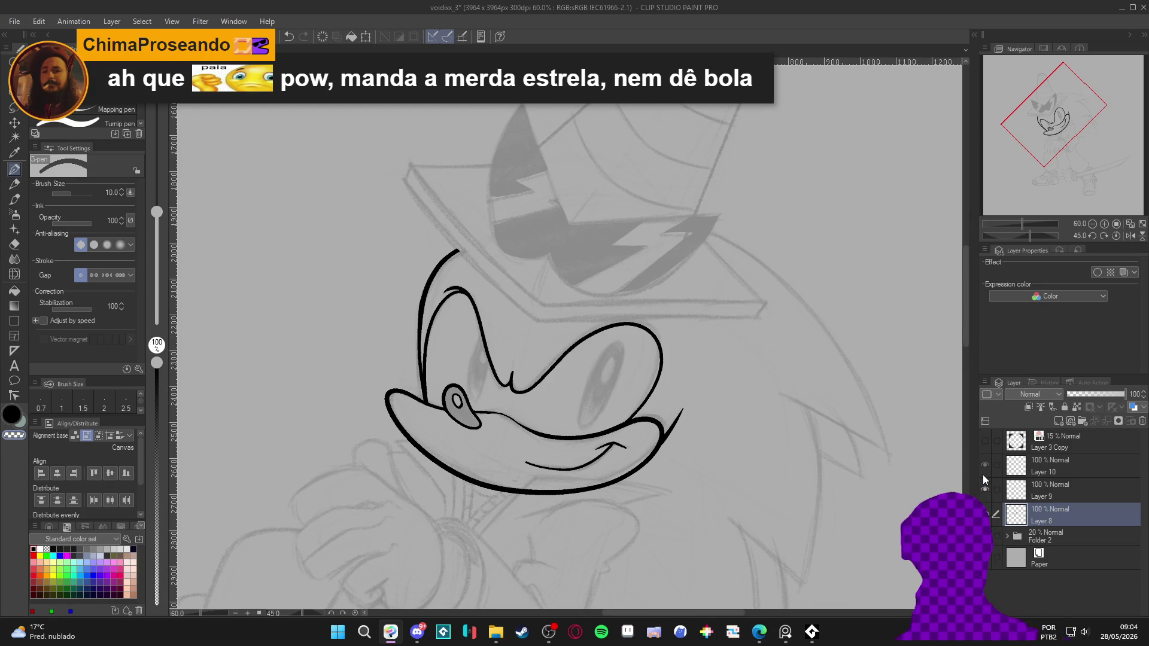
pyautogui.click(1040, 465)
pyautogui.hotkey('ctrl', 'e')
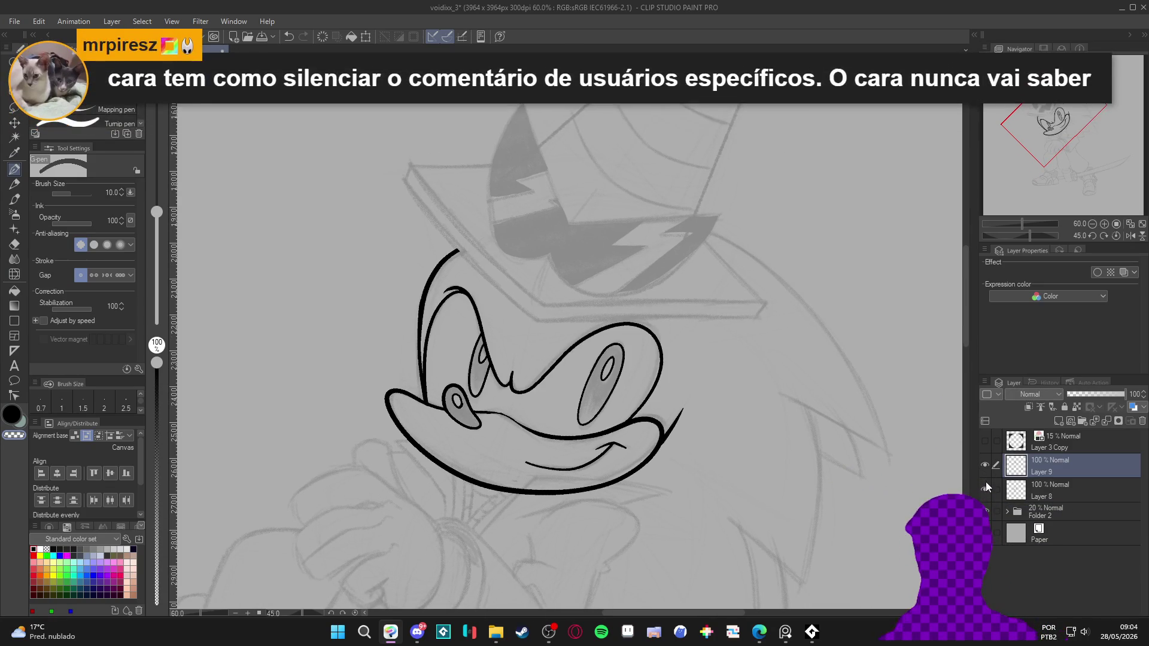
pyautogui.hotkey('ctrl', 'e')
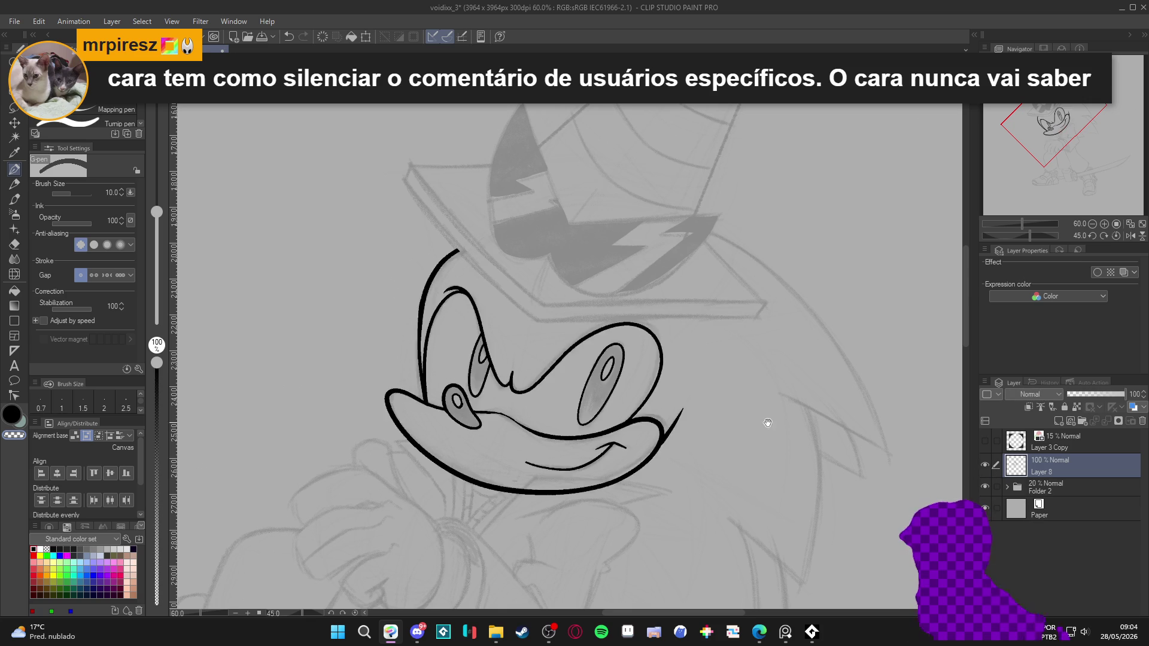
pyautogui.moveTo(771, 384); pyautogui.dragTo(742, 374)
pyautogui.hotkey('ctrl', 's')
# Add a new empty layer above Layer 8, keeping Layer 8 visible.
pyautogui.moveTo(671, 353); pyautogui.dragTo(668, 383)
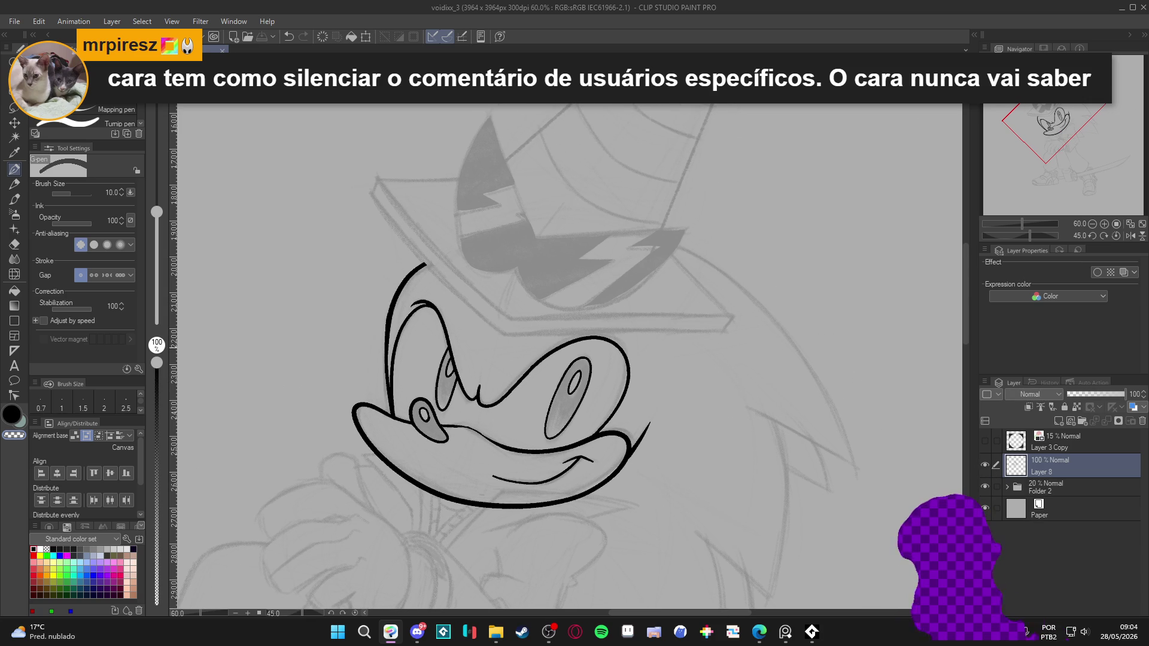
pyautogui.click(984, 464)
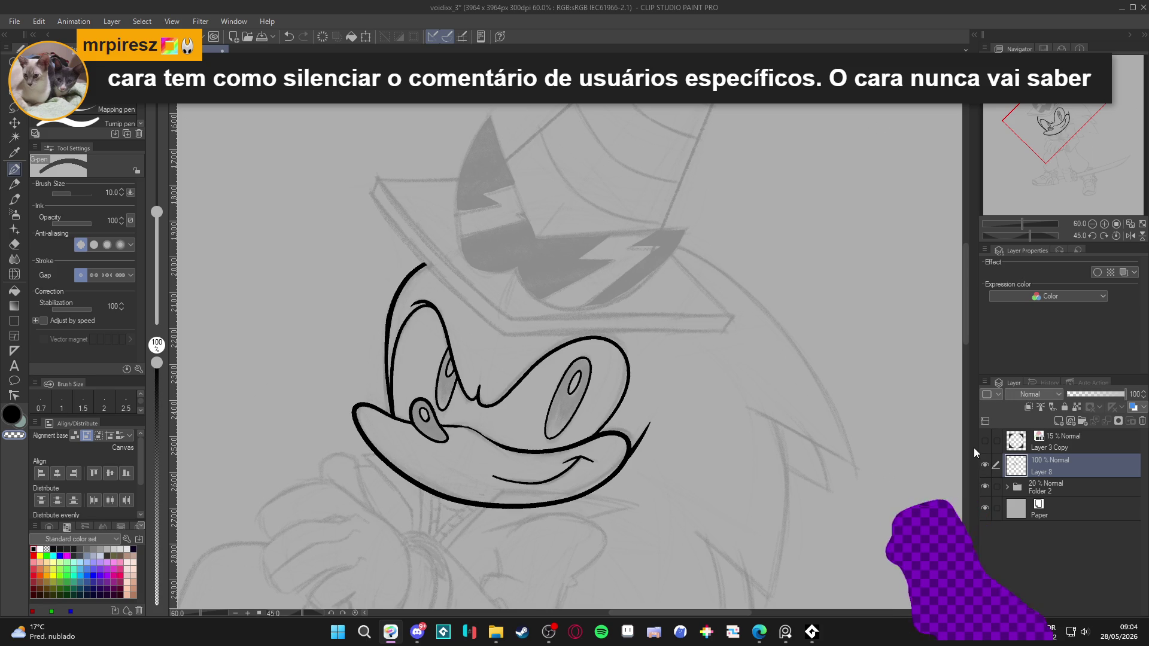
pyautogui.hotkey('ctrl', 'shift', 'n')
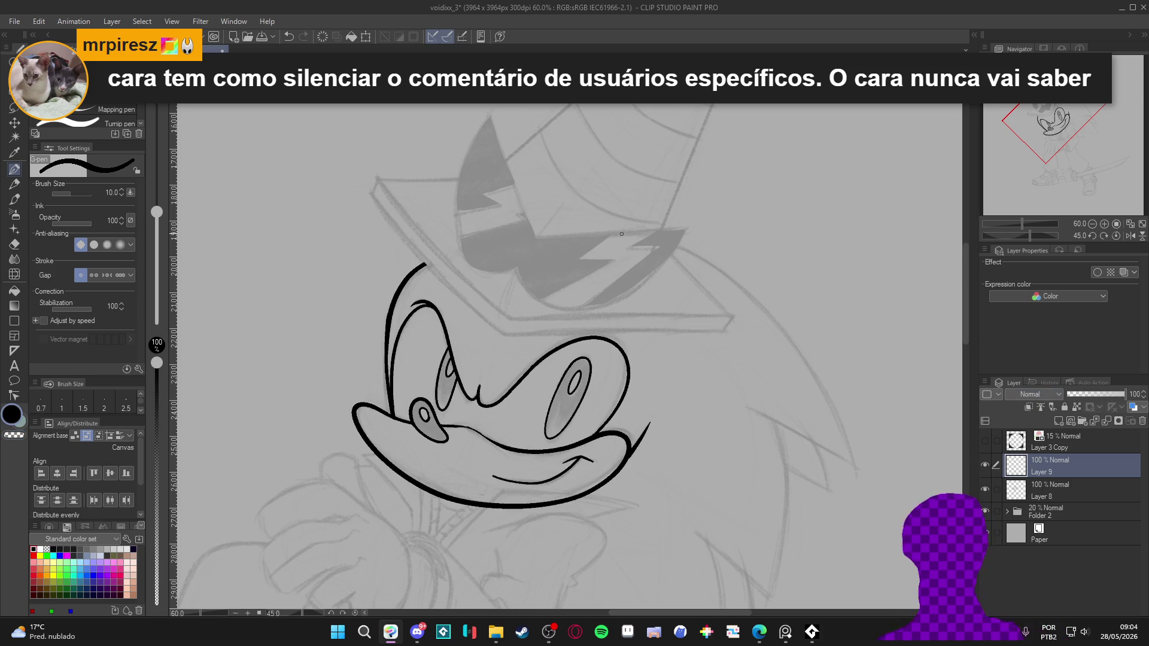
pyautogui.moveTo(509, 284); pyautogui.dragTo(496, 323)
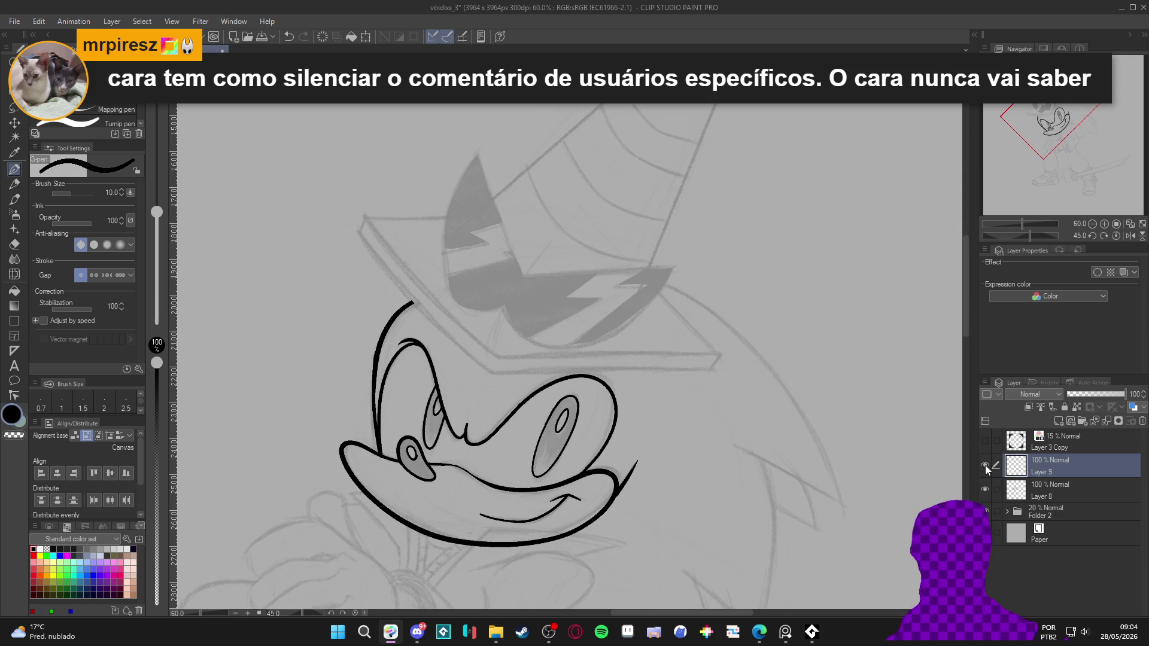
pyautogui.click(985, 489)
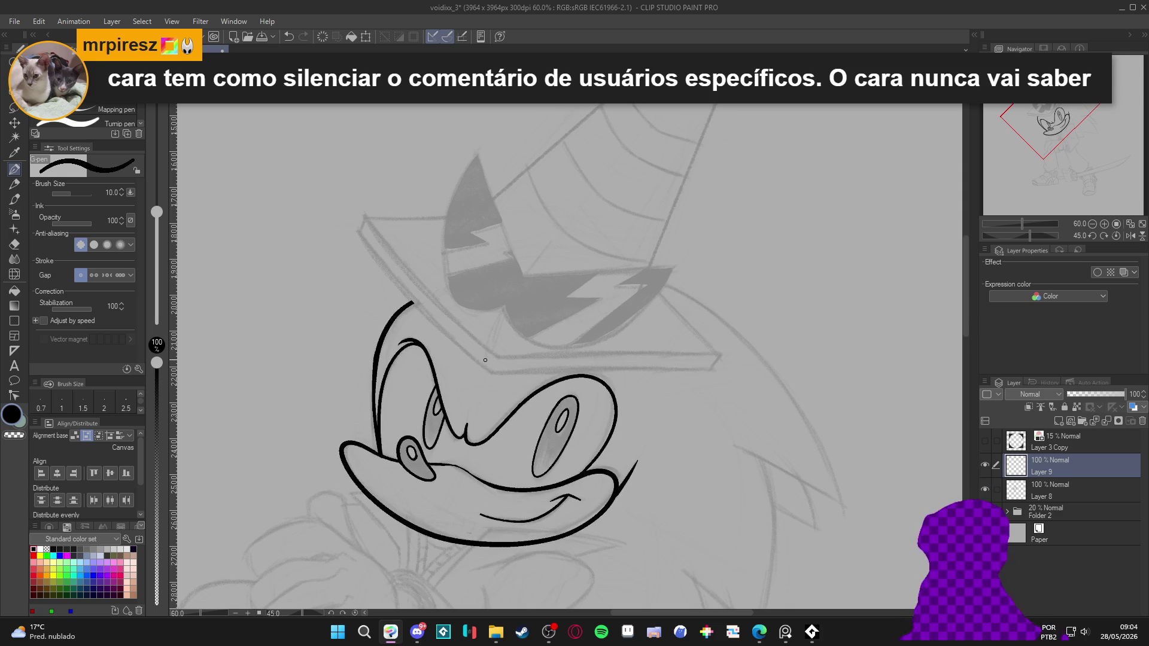
# Ink the hat brim's right-side edge line, undoing and redrawing until it sits right.
pyautogui.moveTo(465, 344); pyautogui.dragTo(472, 386)
pyautogui.moveTo(461, 287)
pyautogui.mouseDown()
pyautogui.moveTo(507, 232)
pyautogui.moveTo(541, 310)
pyautogui.mouseUp()
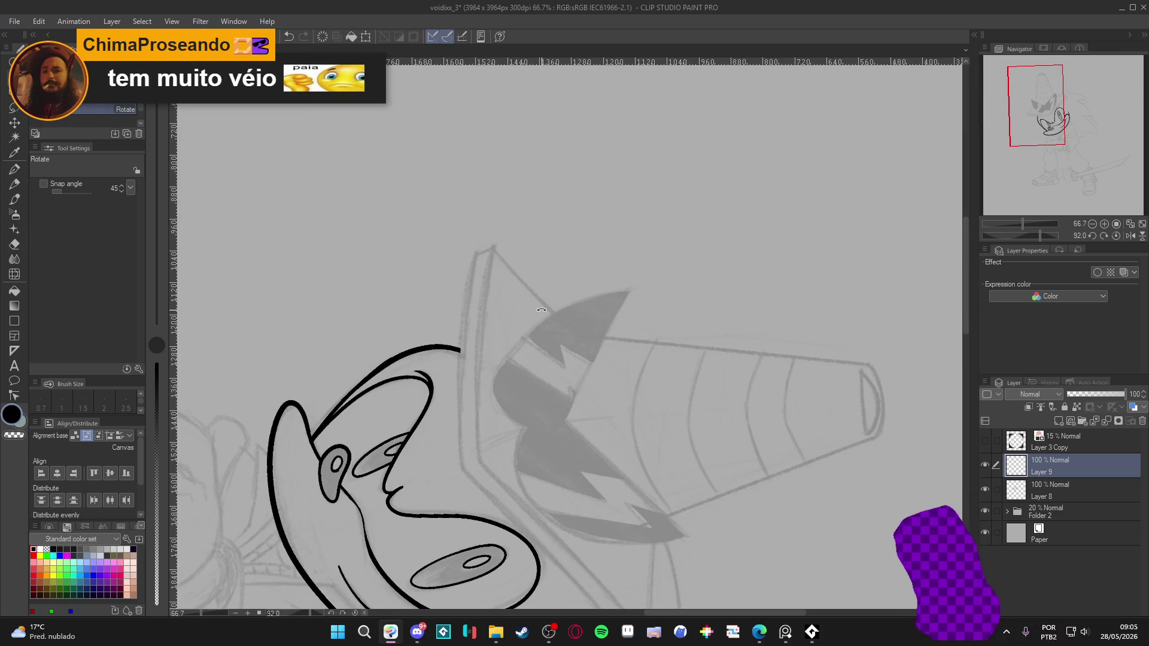
pyautogui.press('p')
pyautogui.moveTo(558, 315)
pyautogui.mouseDown()
pyautogui.moveTo(623, 398)
pyautogui.moveTo(795, 375)
pyautogui.moveTo(792, 383)
pyautogui.moveTo(736, 290)
pyautogui.mouseUp()
pyautogui.hotkey('ctrl', 's')
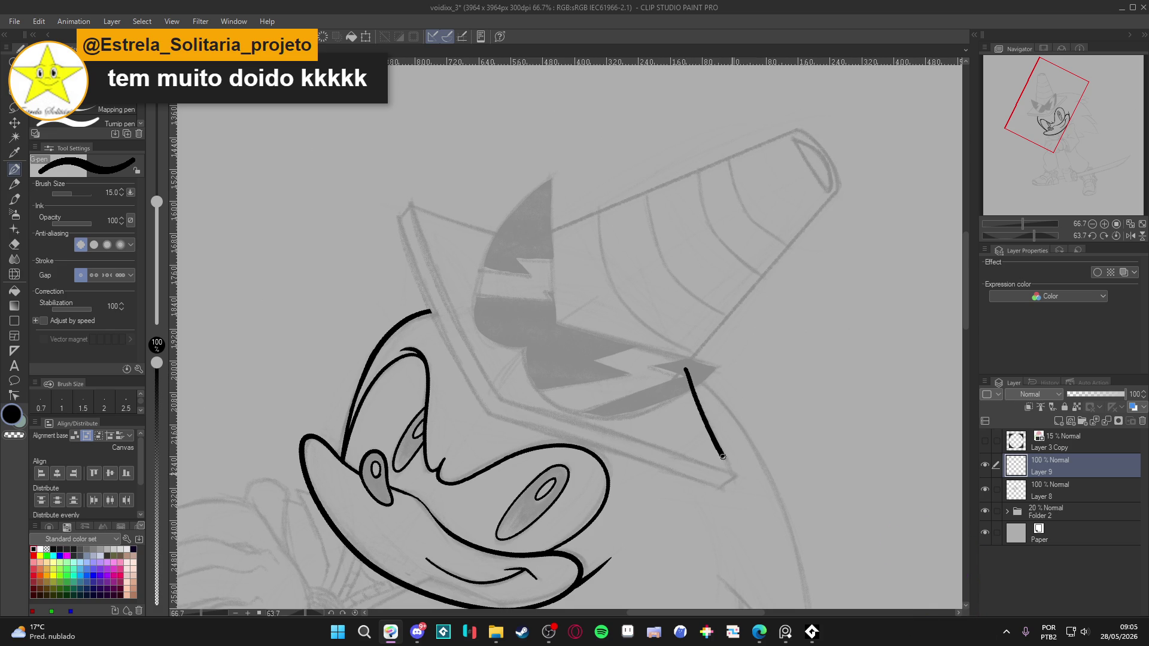
pyautogui.hotkey('ctrl', 'z')
pyautogui.moveTo(683, 362); pyautogui.dragTo(731, 476)
pyautogui.hotkey('ctrl', 'z')
pyautogui.moveTo(681, 360); pyautogui.dragTo(723, 456)
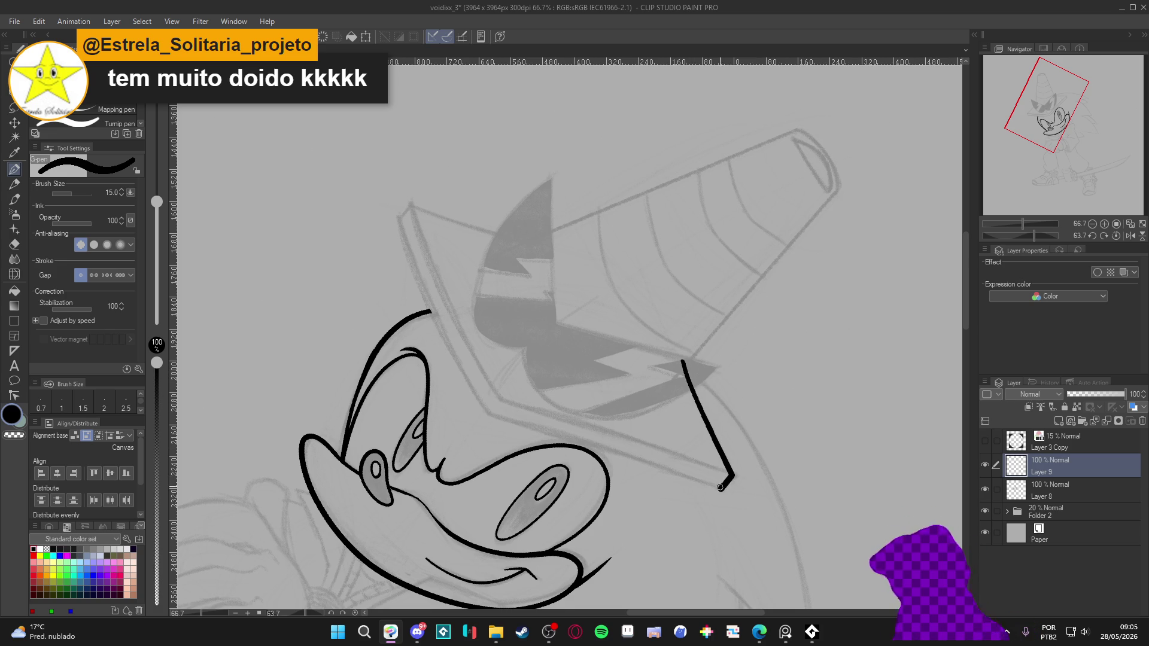
# Ink the brim edge diagonally down from the cone and trim its overshooting tip with the Kneaded eraser.
pyautogui.click(985, 465)
pyautogui.moveTo(911, 482)
pyautogui.mouseDown()
pyautogui.moveTo(838, 312)
pyautogui.moveTo(753, 209)
pyautogui.mouseUp()
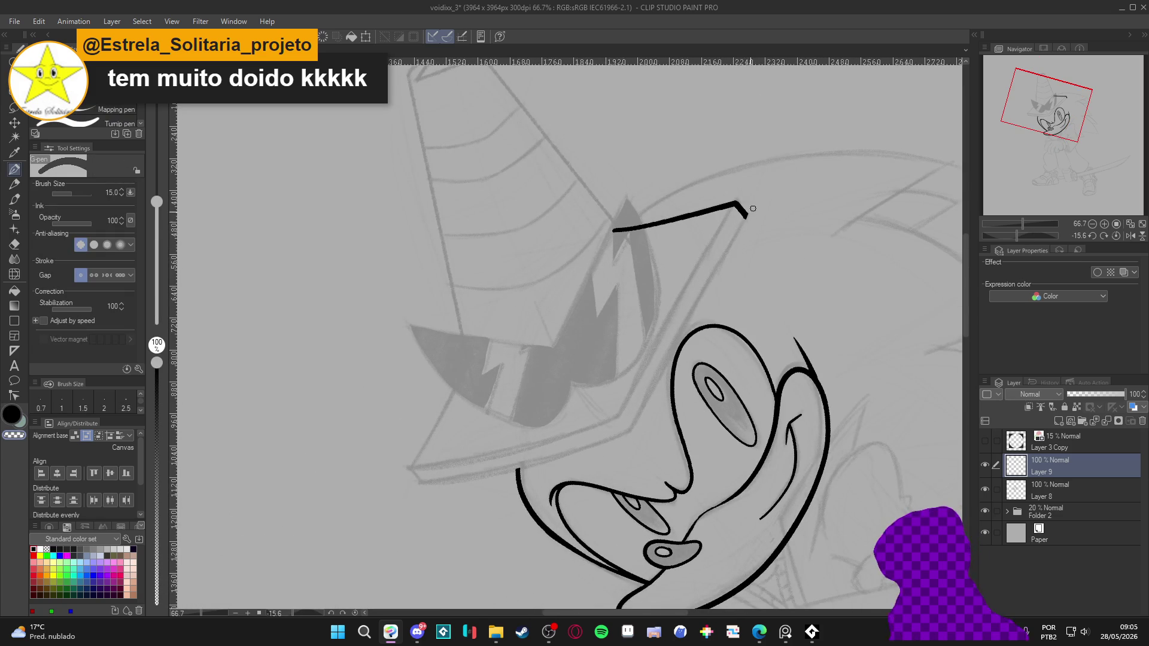
pyautogui.moveTo(744, 219); pyautogui.dragTo(618, 445)
pyautogui.moveTo(690, 403)
pyautogui.mouseDown()
pyautogui.moveTo(618, 463)
pyautogui.moveTo(525, 463)
pyautogui.mouseUp()
pyautogui.press('e')
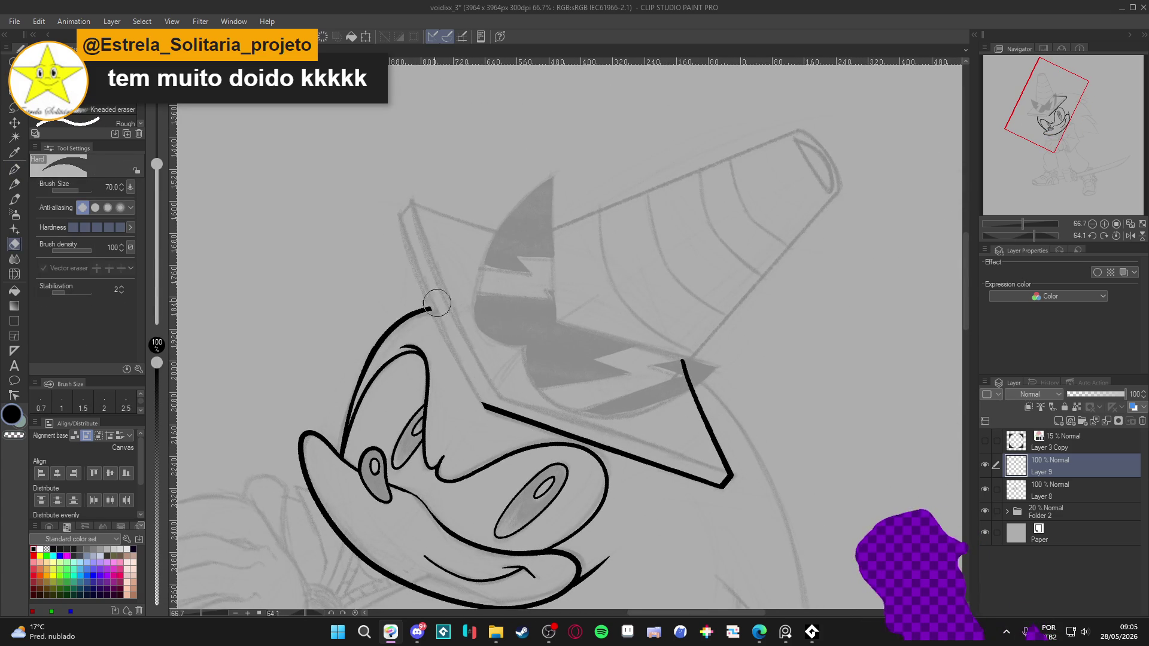
pyautogui.press('p')
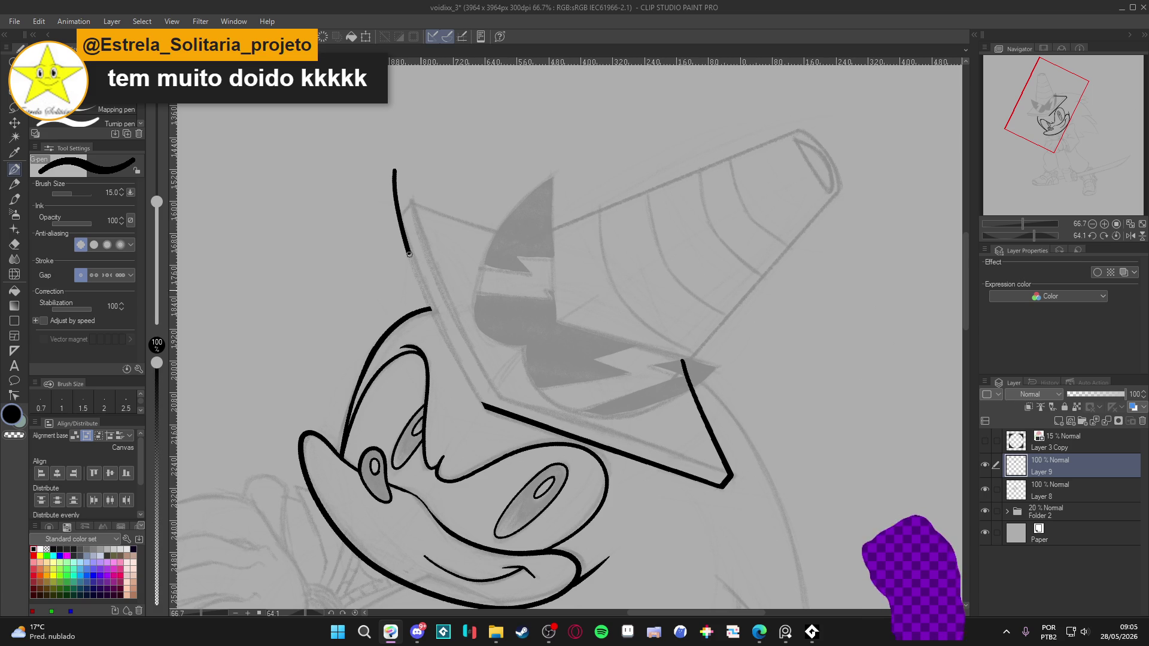
pyautogui.moveTo(408, 248); pyautogui.dragTo(451, 355)
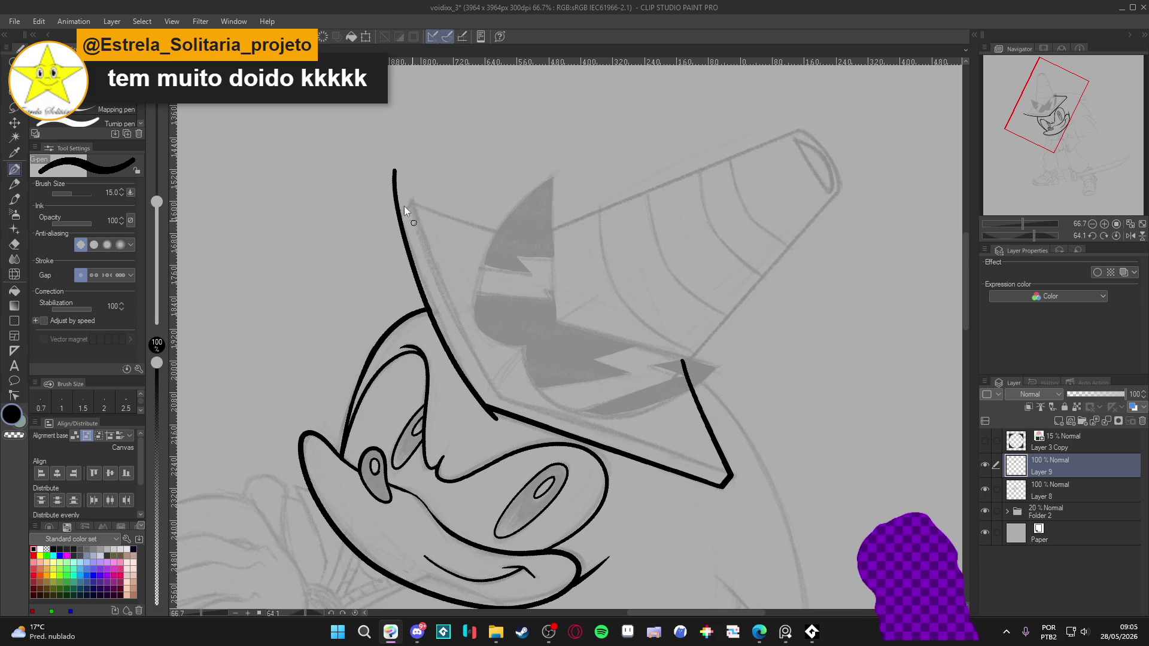
pyautogui.hotkey('ctrl', 'z')
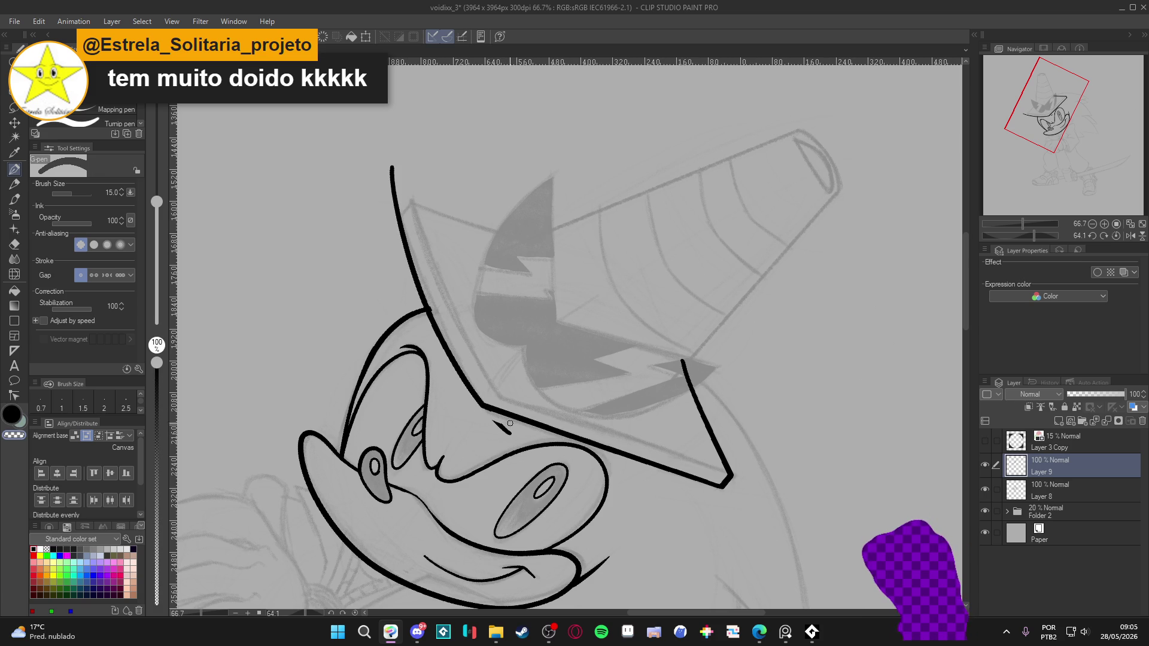
pyautogui.press('e')
pyautogui.moveTo(395, 163)
pyautogui.mouseDown()
pyautogui.moveTo(416, 142)
pyautogui.moveTo(373, 227)
pyautogui.moveTo(491, 137)
pyautogui.moveTo(712, 180)
pyautogui.moveTo(725, 196)
pyautogui.mouseUp()
pyautogui.press('p')
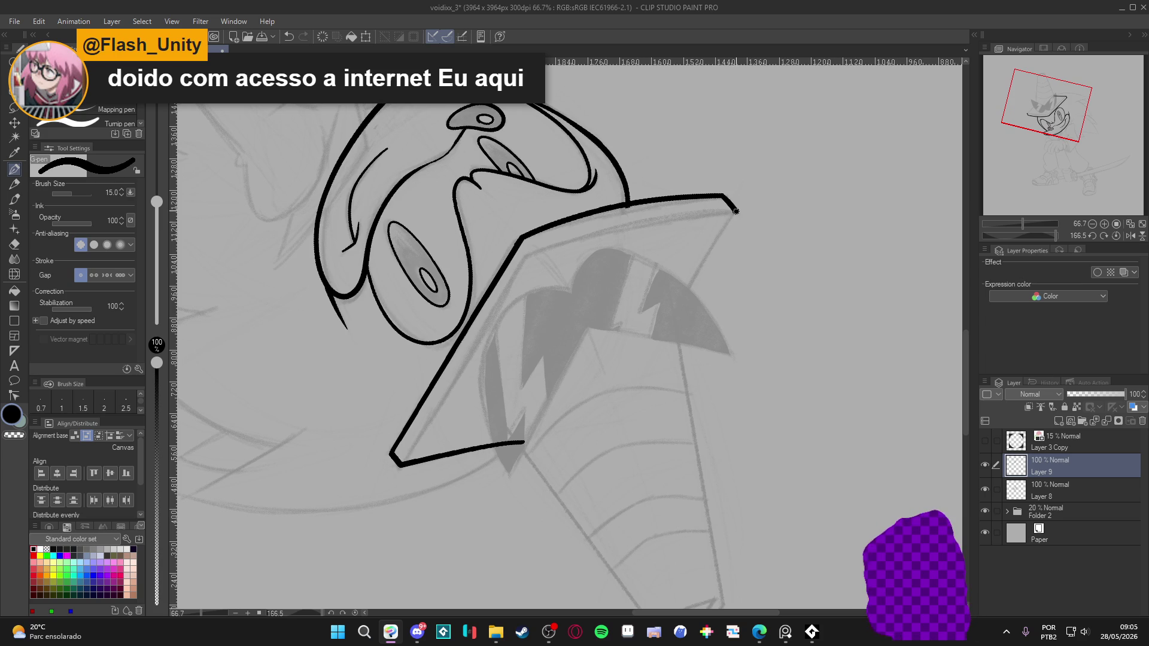
# Ink a straight brim edge down from the top corner, trim the overshoots, and save.
pyautogui.moveTo(731, 218); pyautogui.dragTo(657, 337)
pyautogui.press('e')
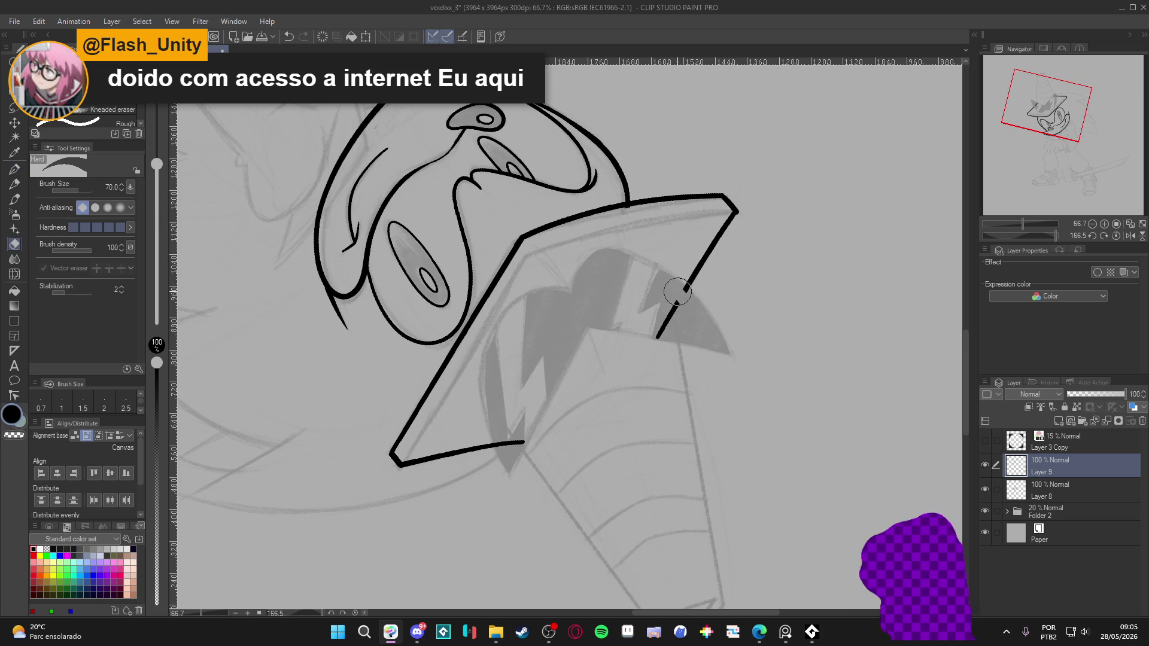
pyautogui.moveTo(683, 286); pyautogui.dragTo(657, 333)
pyautogui.press('p')
pyautogui.press('e')
pyautogui.moveTo(518, 443); pyautogui.dragTo(531, 442)
pyautogui.press('p')
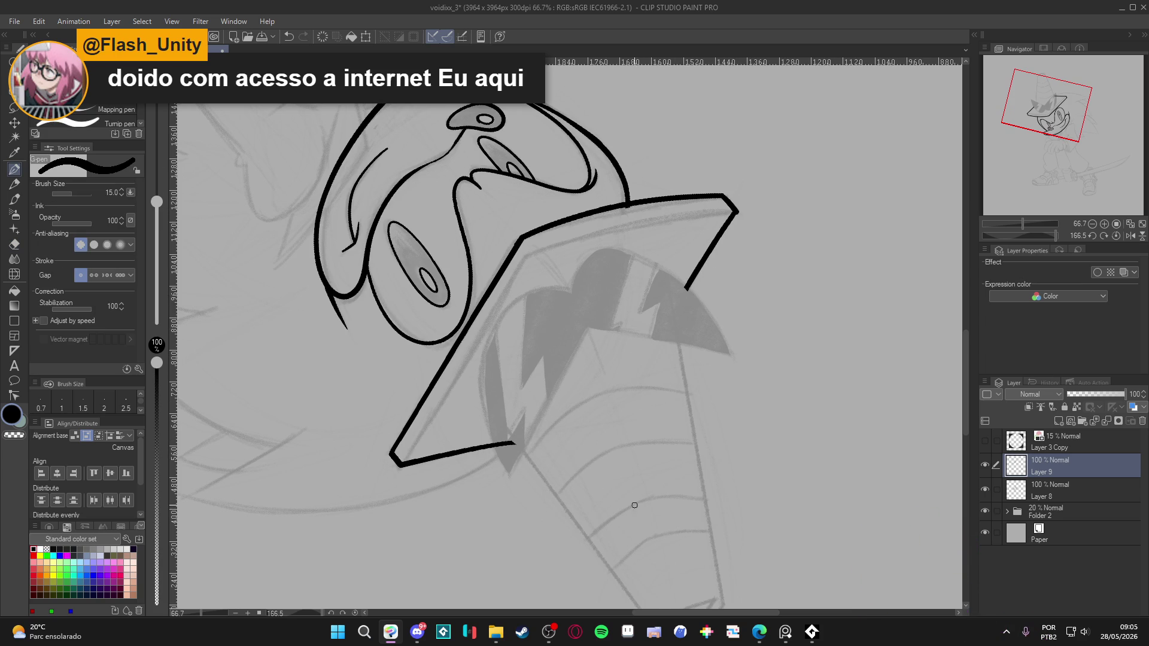
pyautogui.moveTo(629, 506); pyautogui.dragTo(610, 497)
pyautogui.hotkey('ctrl', 's')
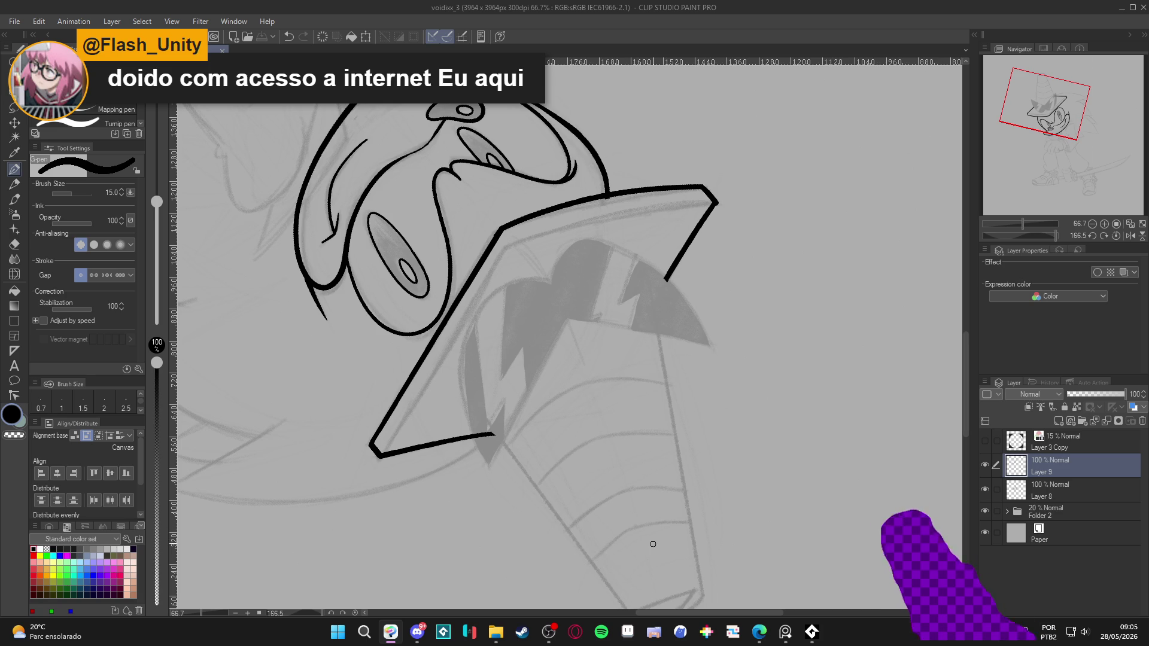
# Set the pen to size 10 and try a curved arc beside the brim, then undo it.
pyautogui.scroll(-2, 526, 572)
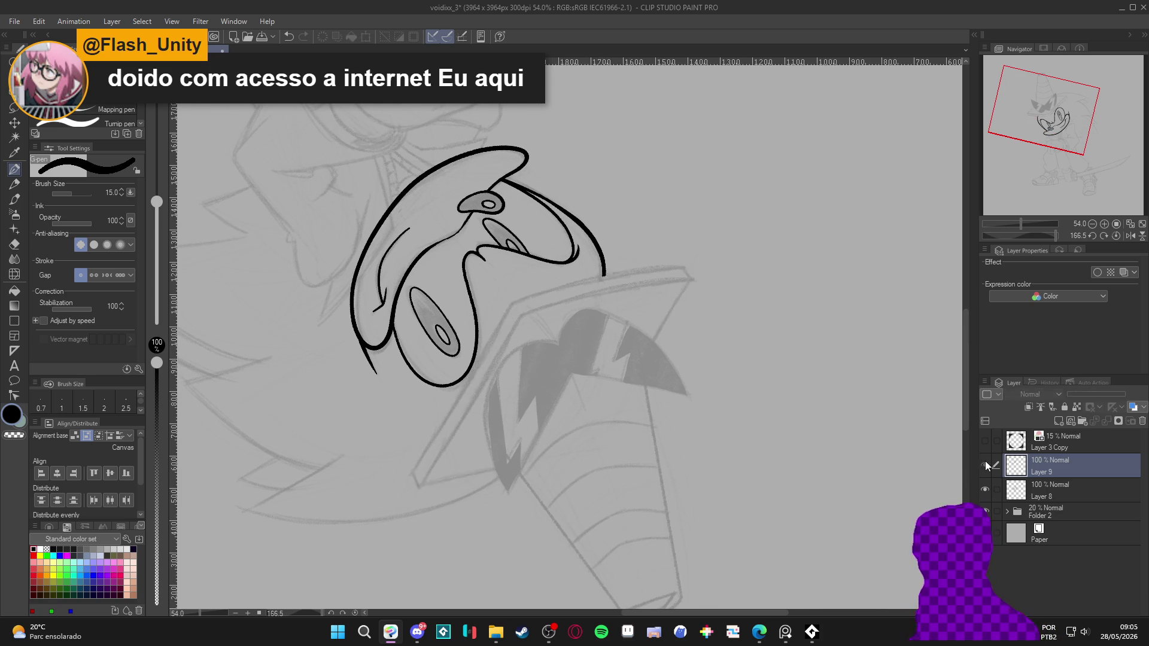
pyautogui.scroll(2, 583, 328)
pyautogui.moveTo(582, 328); pyautogui.dragTo(649, 367)
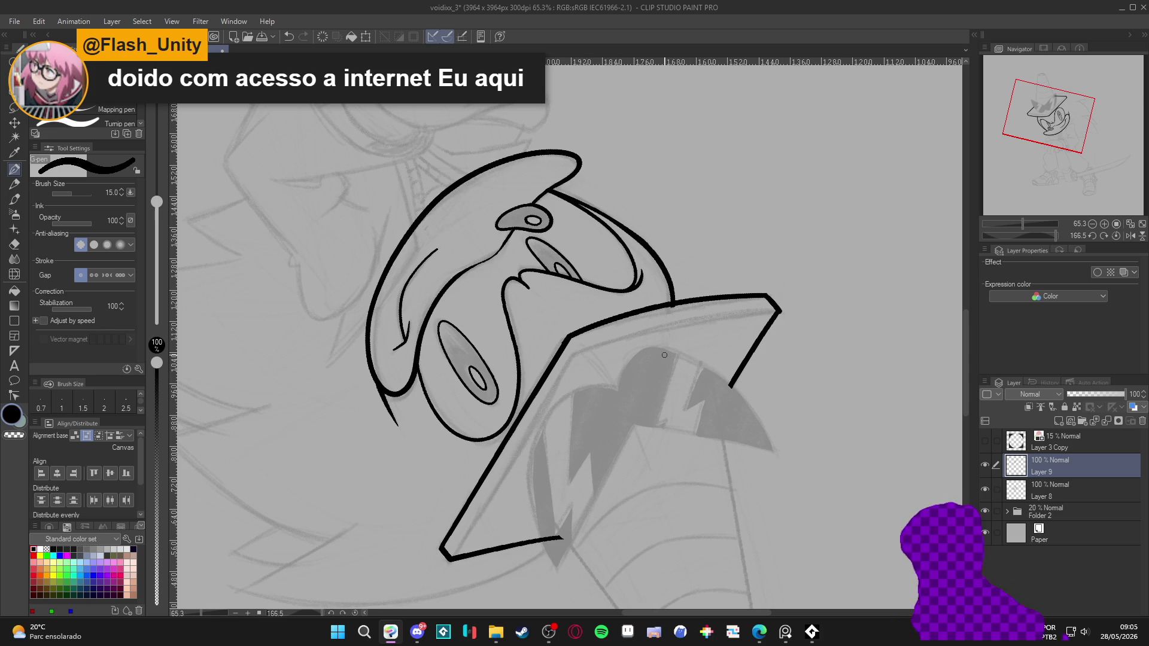
pyautogui.press('[')
pyautogui.press('[')
pyautogui.moveTo(748, 318); pyautogui.dragTo(734, 349)
pyautogui.moveTo(818, 455)
pyautogui.mouseDown()
pyautogui.moveTo(838, 440)
pyautogui.moveTo(869, 241)
pyautogui.mouseUp()
pyautogui.hotkey('ctrl', 'z')
# Attempt the brim's thickness line from the top corner several times, undoing each try.
pyautogui.moveTo(825, 283); pyautogui.dragTo(702, 193)
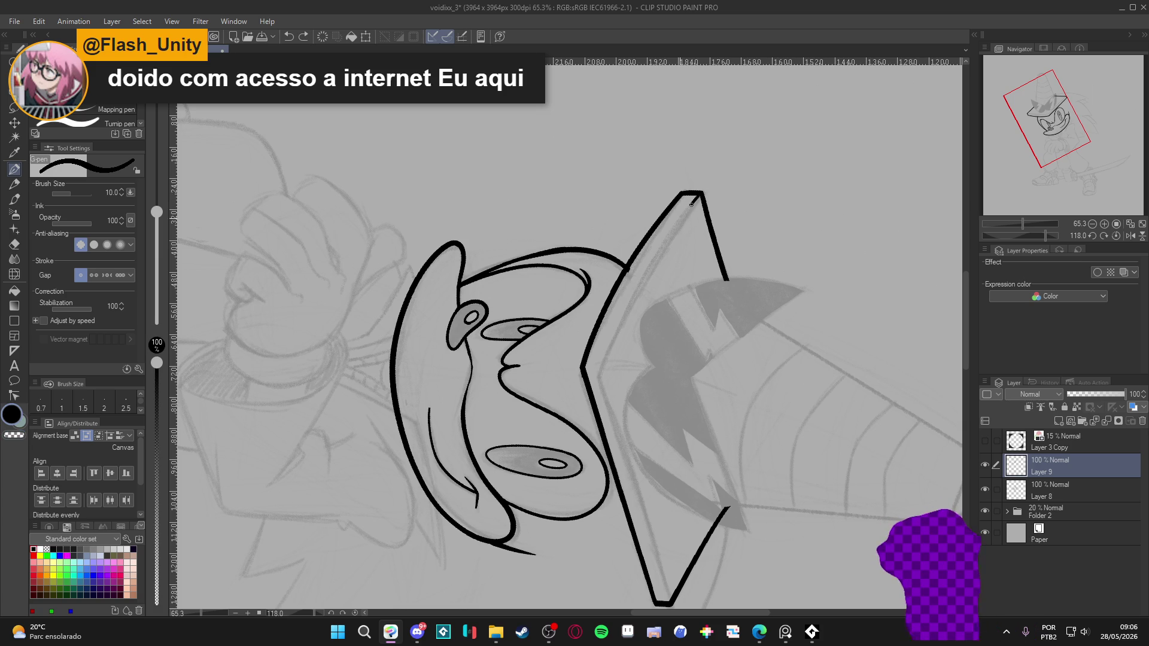
pyautogui.moveTo(694, 201); pyautogui.dragTo(637, 290)
pyautogui.hotkey('ctrl', 'z')
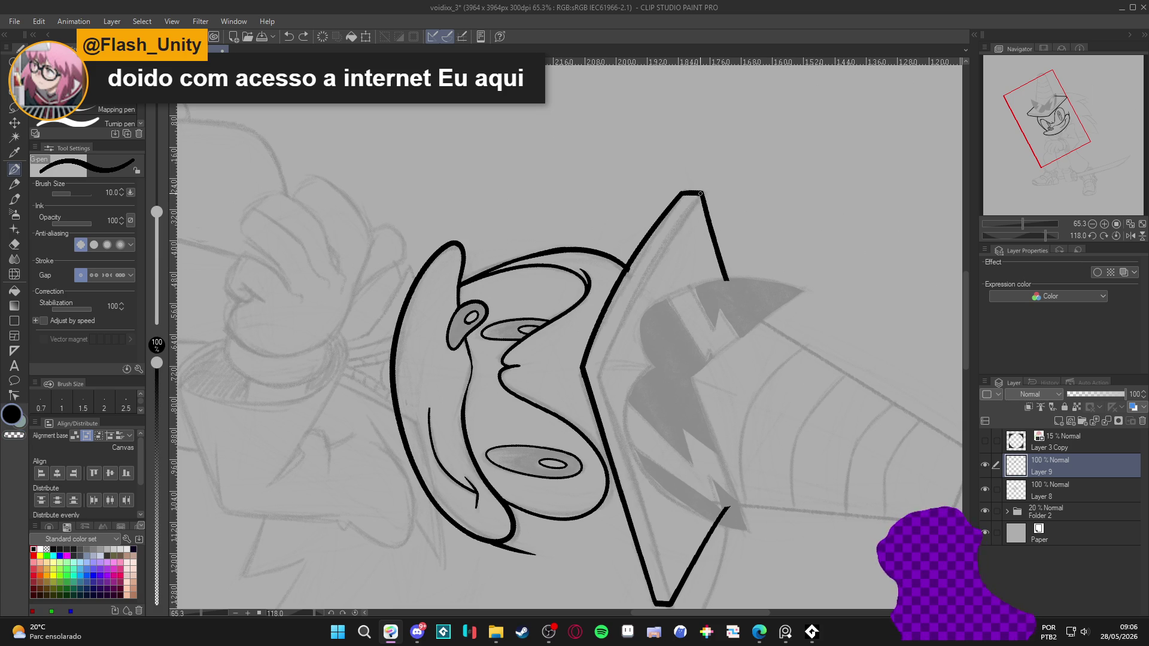
pyautogui.moveTo(672, 224); pyautogui.dragTo(605, 338)
pyautogui.hotkey('ctrl', 'z')
pyautogui.moveTo(702, 194); pyautogui.dragTo(661, 246)
pyautogui.moveTo(604, 357); pyautogui.dragTo(601, 379)
pyautogui.scroll(-3, 601, 389)
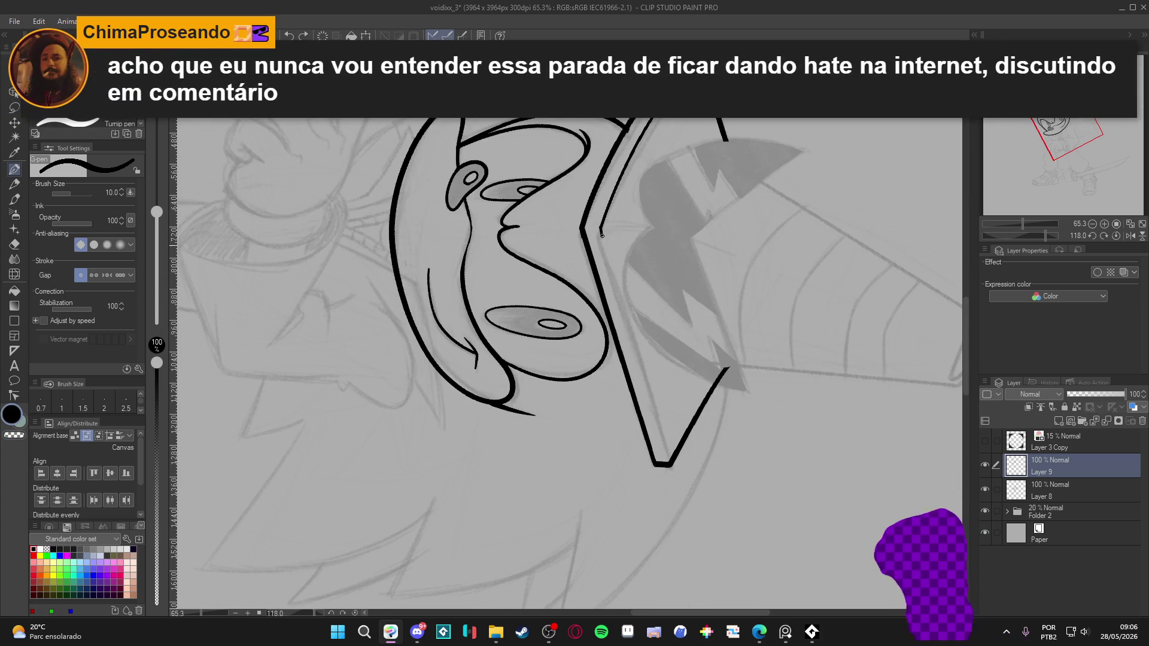
pyautogui.hotkey('ctrl', 'z')
# Retry the thickness line along the brim's left edge, undoing the failed strokes.
pyautogui.moveTo(760, 418)
pyautogui.mouseDown()
pyautogui.moveTo(653, 274)
pyautogui.moveTo(594, 479)
pyautogui.mouseUp()
pyautogui.hotkey('ctrl', 'z')
pyautogui.moveTo(656, 261); pyautogui.dragTo(584, 492)
pyautogui.hotkey('ctrl', 'z')
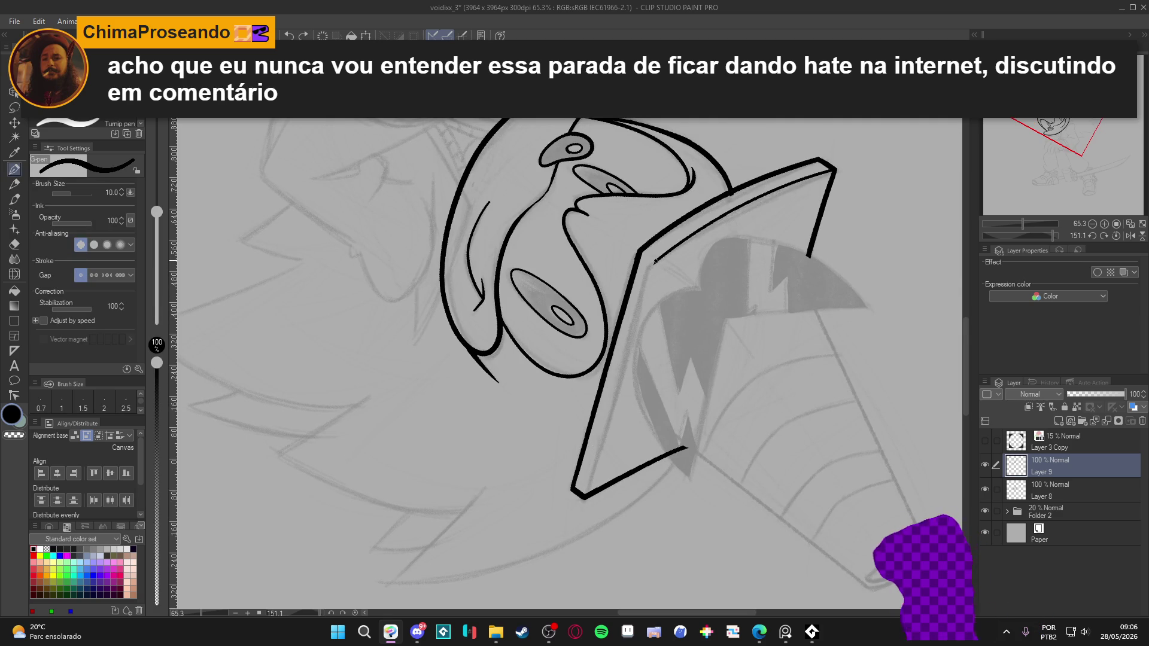
pyautogui.moveTo(645, 290); pyautogui.dragTo(588, 492)
pyautogui.hotkey('ctrl', 'z')
pyautogui.moveTo(655, 258); pyautogui.dragTo(650, 272)
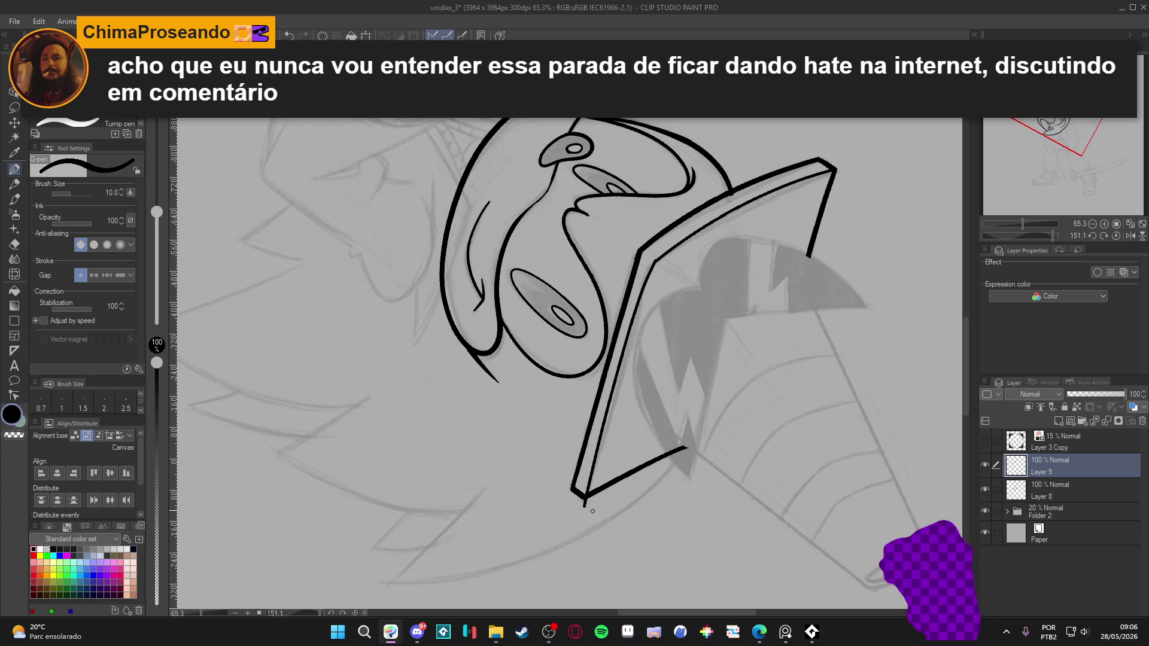
pyautogui.hotkey('ctrl', 'z')
# Rotate the canvas and toggle Layer 9 off and on to check the sketch underneath.
pyautogui.press('r')
pyautogui.moveTo(585, 504)
pyautogui.mouseDown()
pyautogui.moveTo(658, 240)
pyautogui.moveTo(676, 75)
pyautogui.moveTo(544, 174)
pyautogui.mouseUp()
pyautogui.press('p')
pyautogui.click(985, 465)
pyautogui.click(985, 465)
pyautogui.moveTo(639, 473)
pyautogui.mouseDown()
pyautogui.moveTo(662, 469)
pyautogui.moveTo(674, 501)
pyautogui.mouseUp()
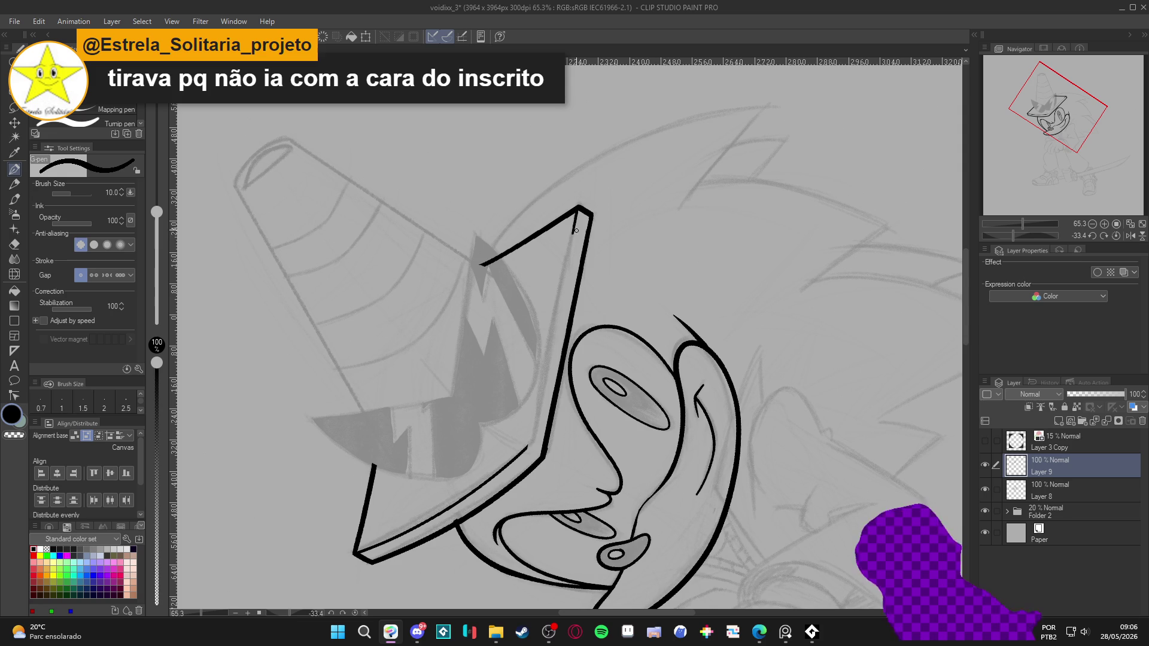
# Draw a thickness line along the brim edge and rotate the view so the head is upright.
pyautogui.moveTo(578, 209); pyautogui.dragTo(525, 452)
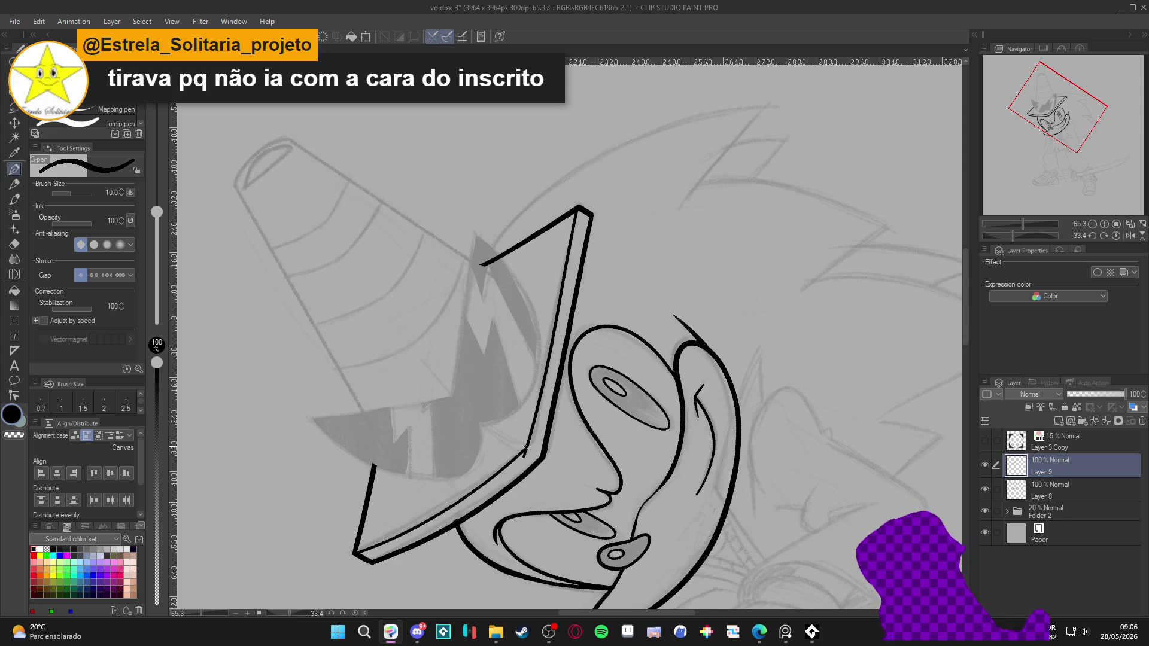
pyautogui.press('c')
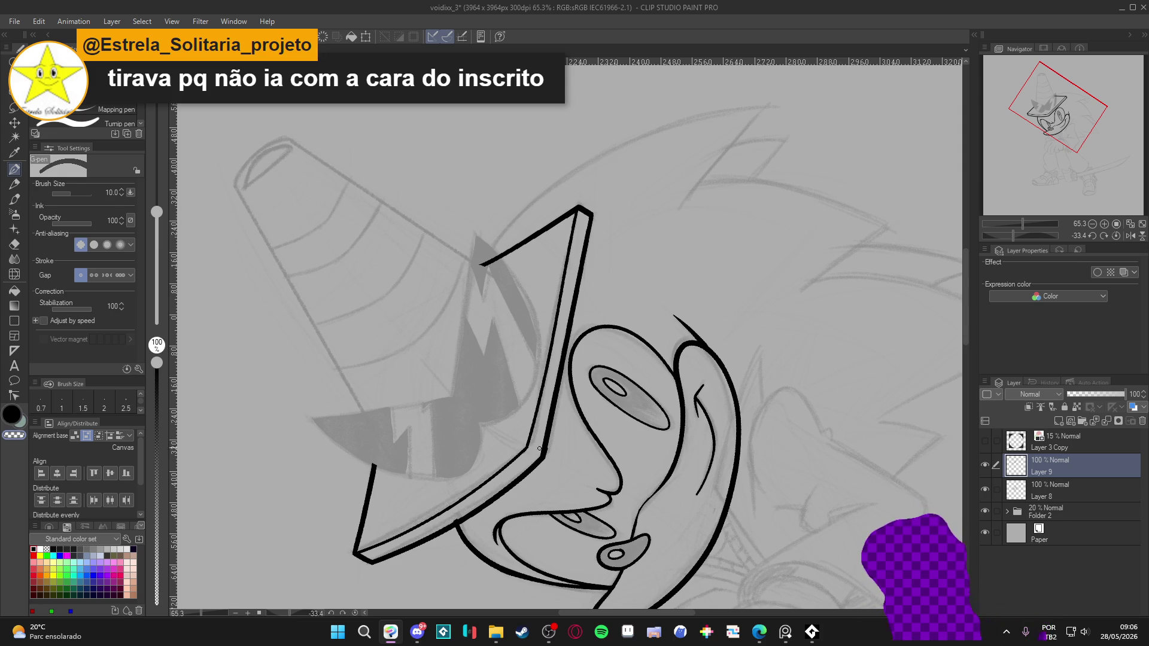
pyautogui.press('r')
pyautogui.moveTo(525, 454); pyautogui.dragTo(598, 539)
pyautogui.press('p')
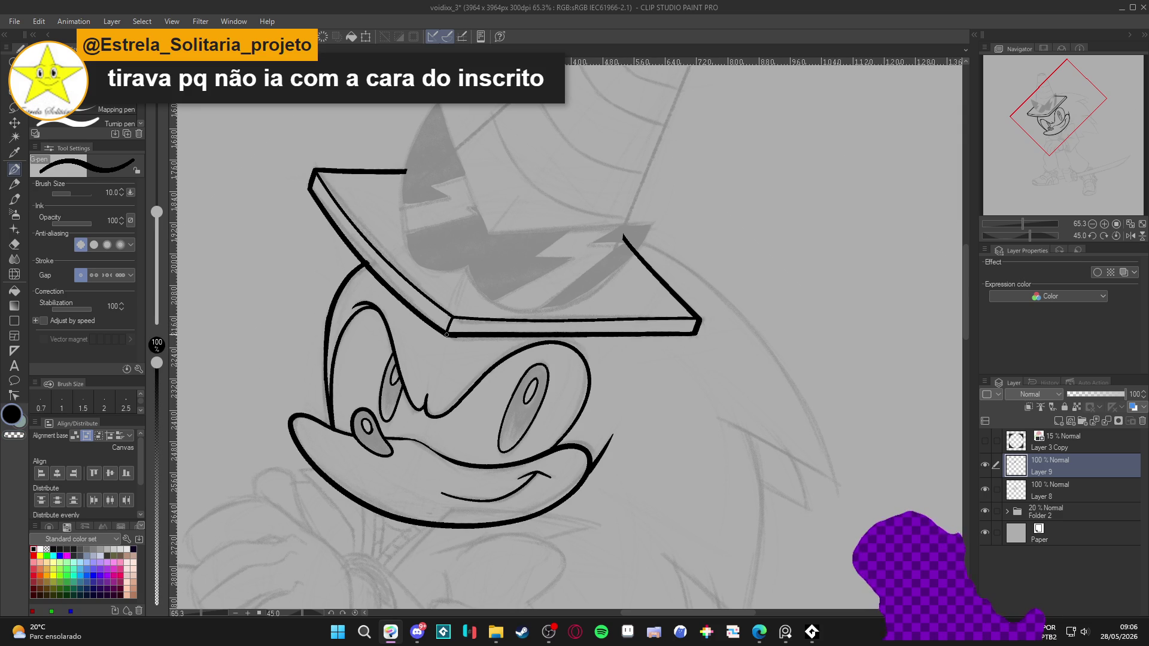
pyautogui.scroll(1, 692, 480)
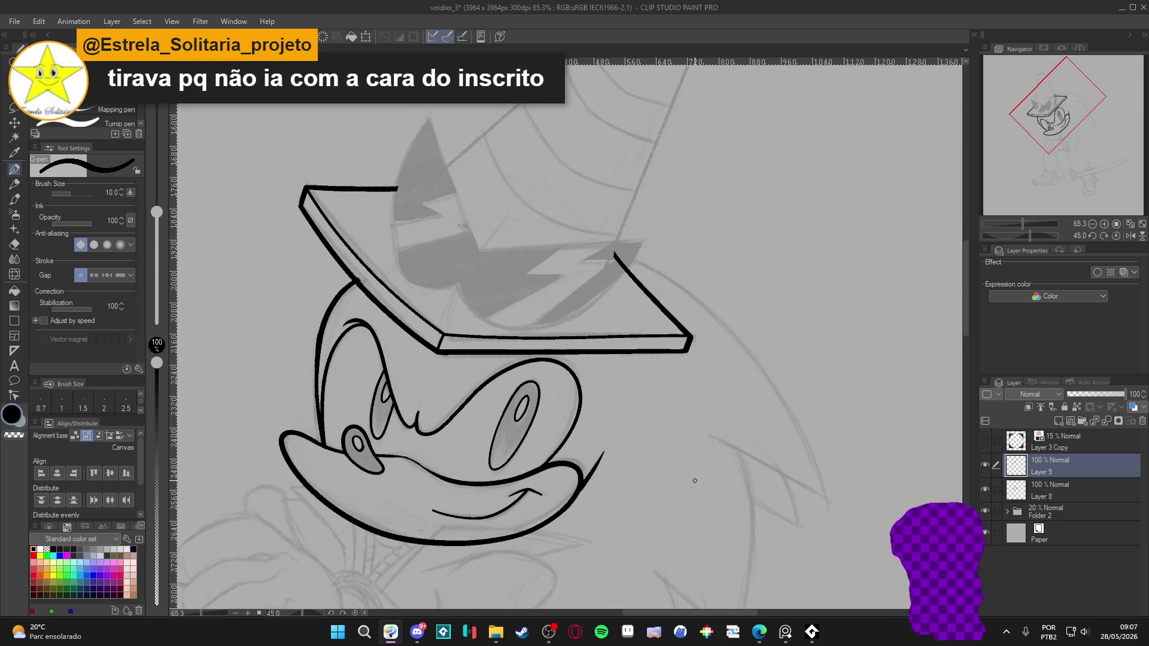
# Toggle the face lineart on Layer 8 to check the hat, then return to Layer 9.
pyautogui.click(984, 488)
pyautogui.click(984, 489)
pyautogui.click(1024, 482)
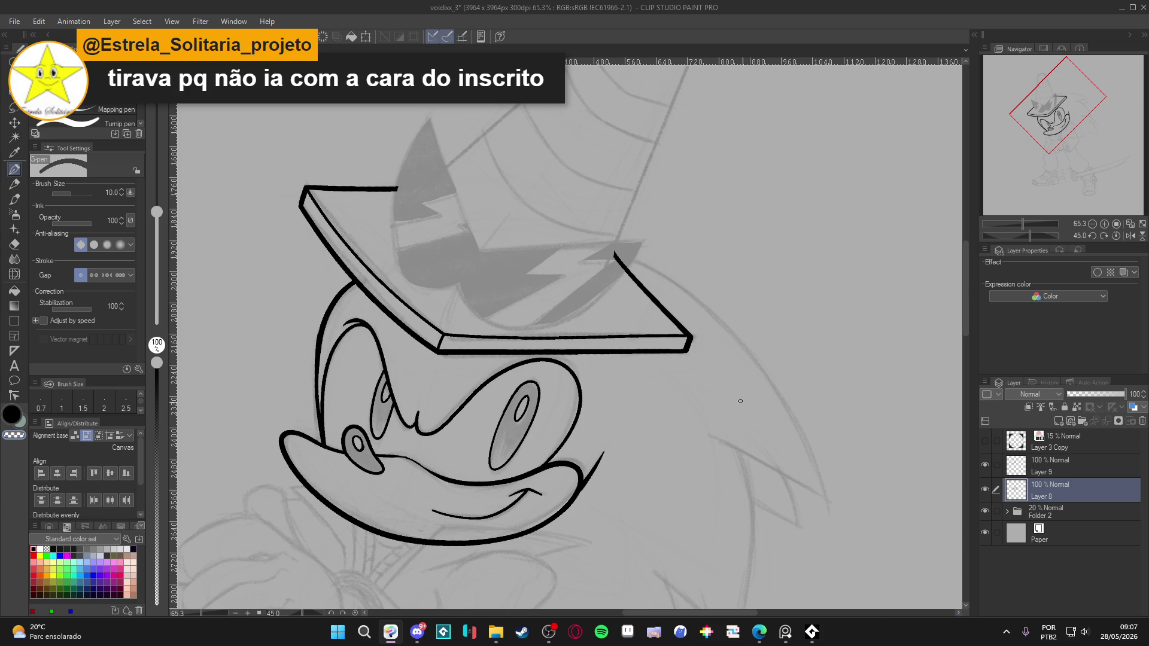
pyautogui.click(984, 488)
pyautogui.click(985, 488)
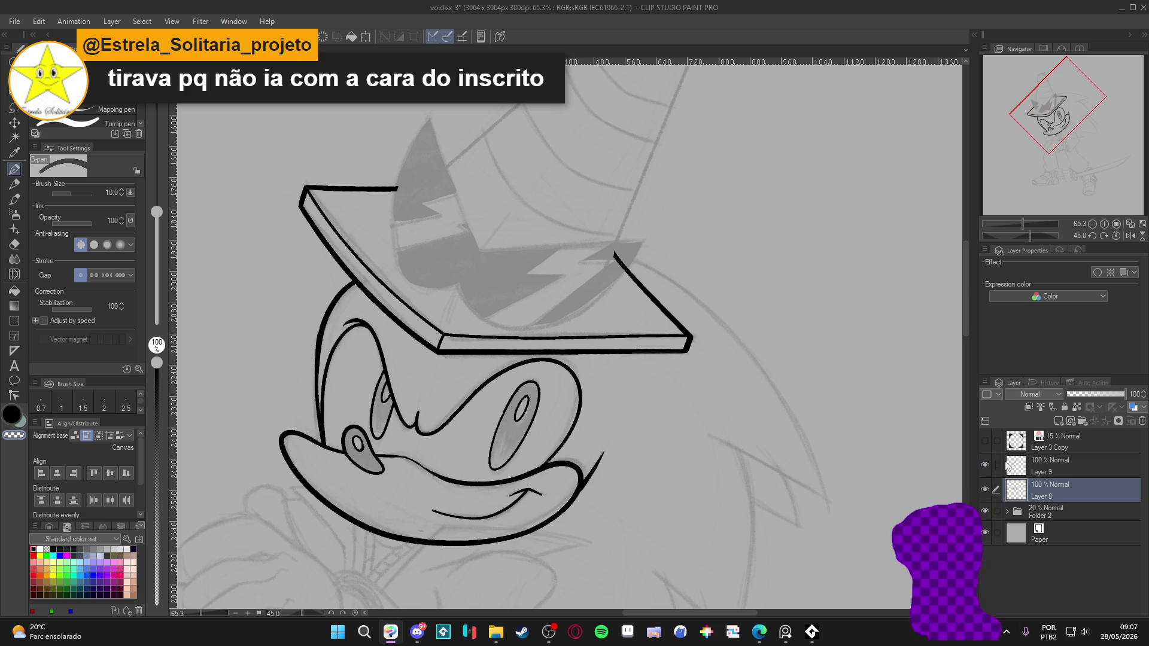
pyautogui.click(996, 462)
# Trim the tip of the hat's right outline, compare with the hat lines hidden, and save.
pyautogui.press('e')
pyautogui.moveTo(621, 251); pyautogui.dragTo(629, 243)
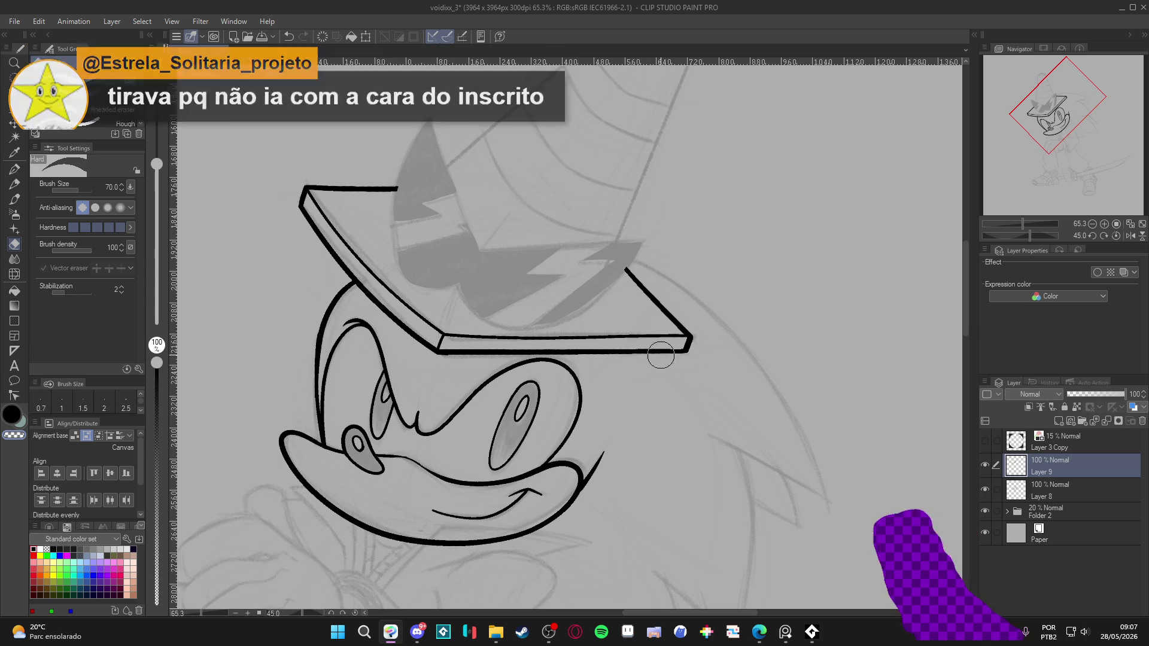
pyautogui.press('p')
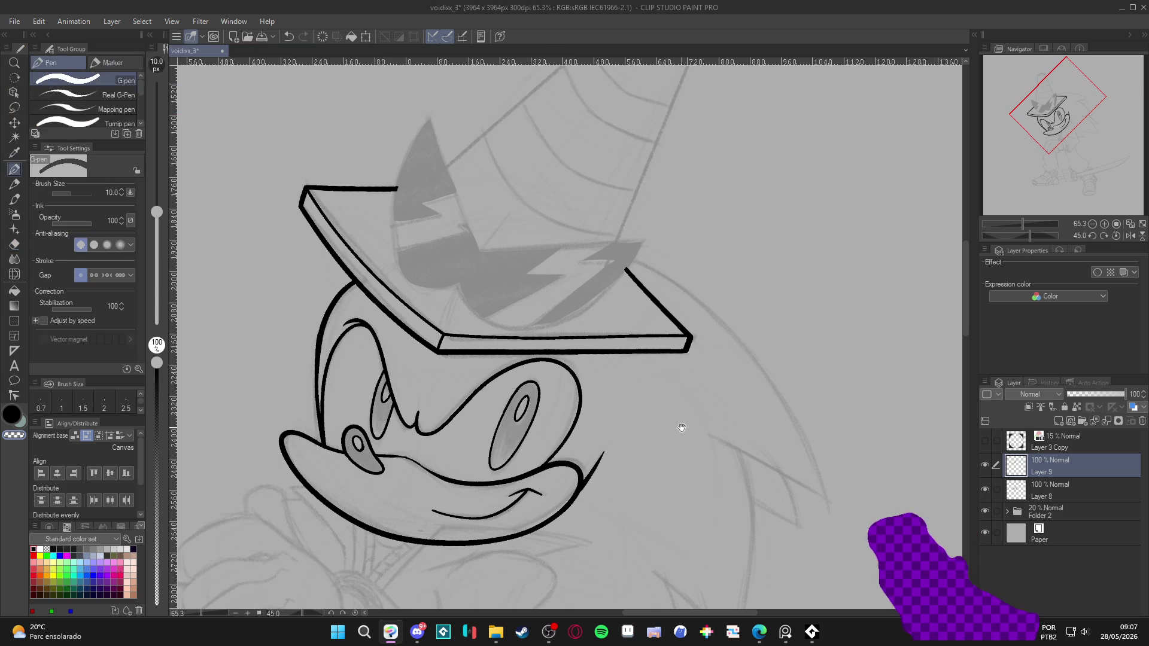
pyautogui.scroll(1, 726, 457)
pyautogui.click(986, 466)
pyautogui.click(985, 467)
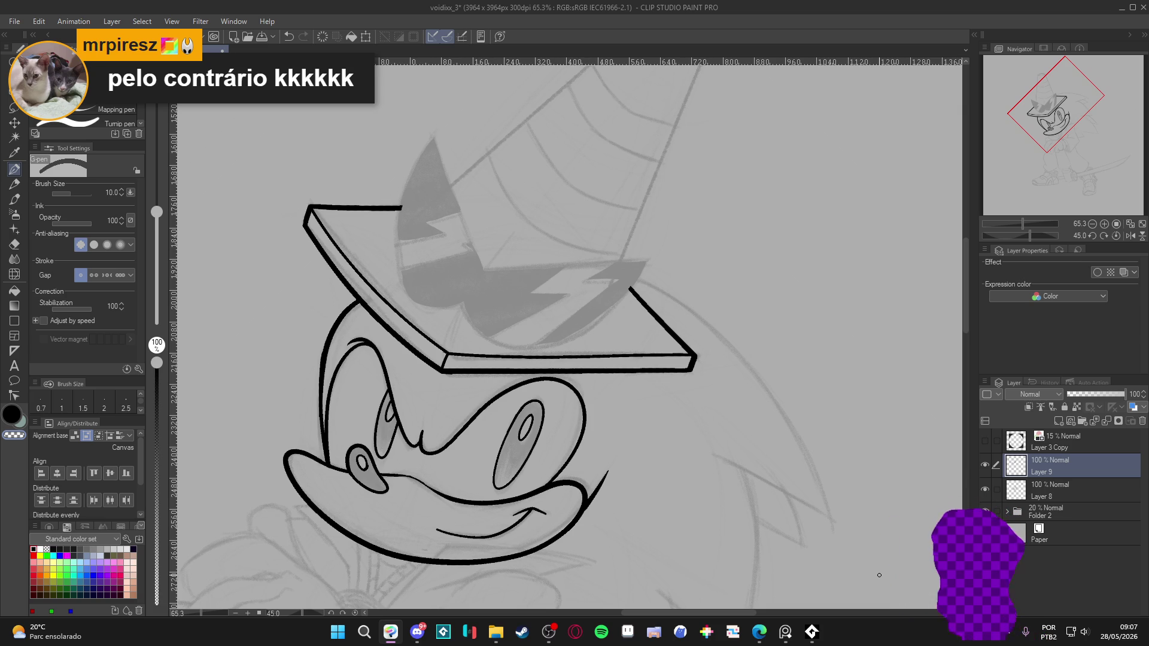
pyautogui.scroll(-2, 505, 472)
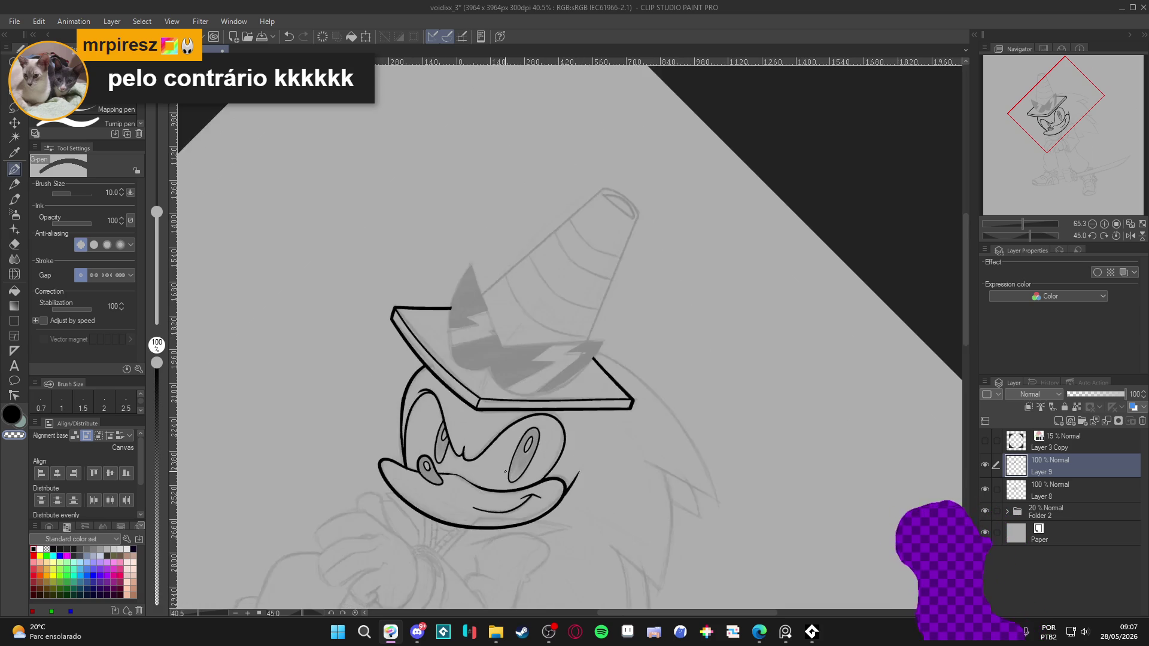
pyautogui.scroll(-2, 505, 472)
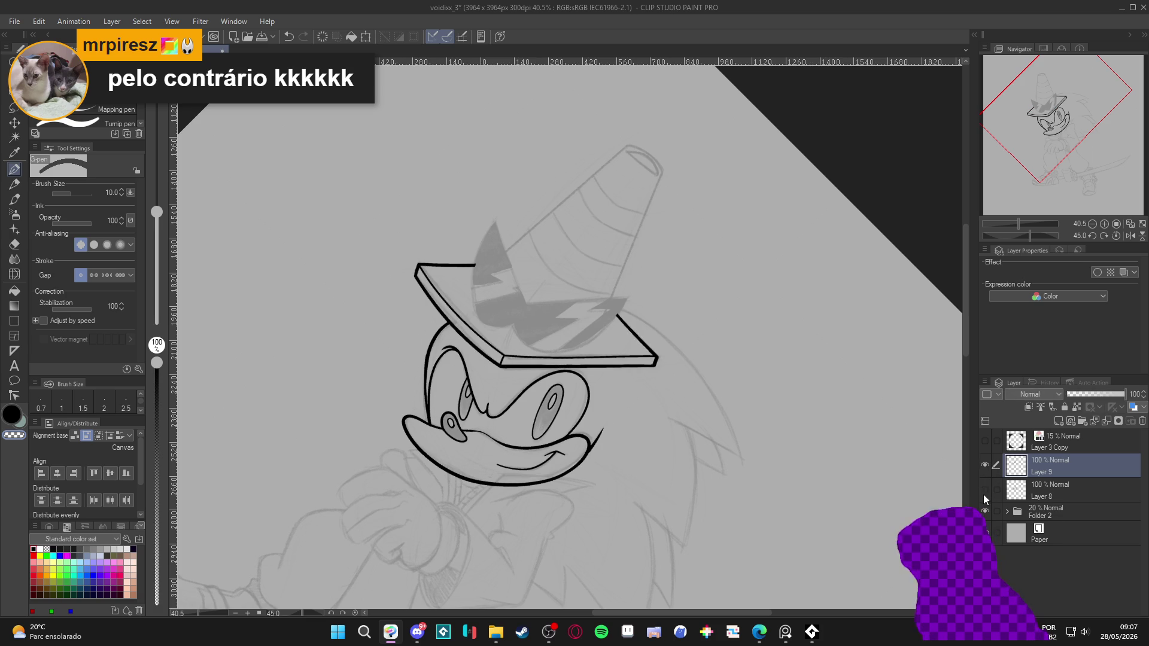
pyautogui.scroll(3, 454, 418)
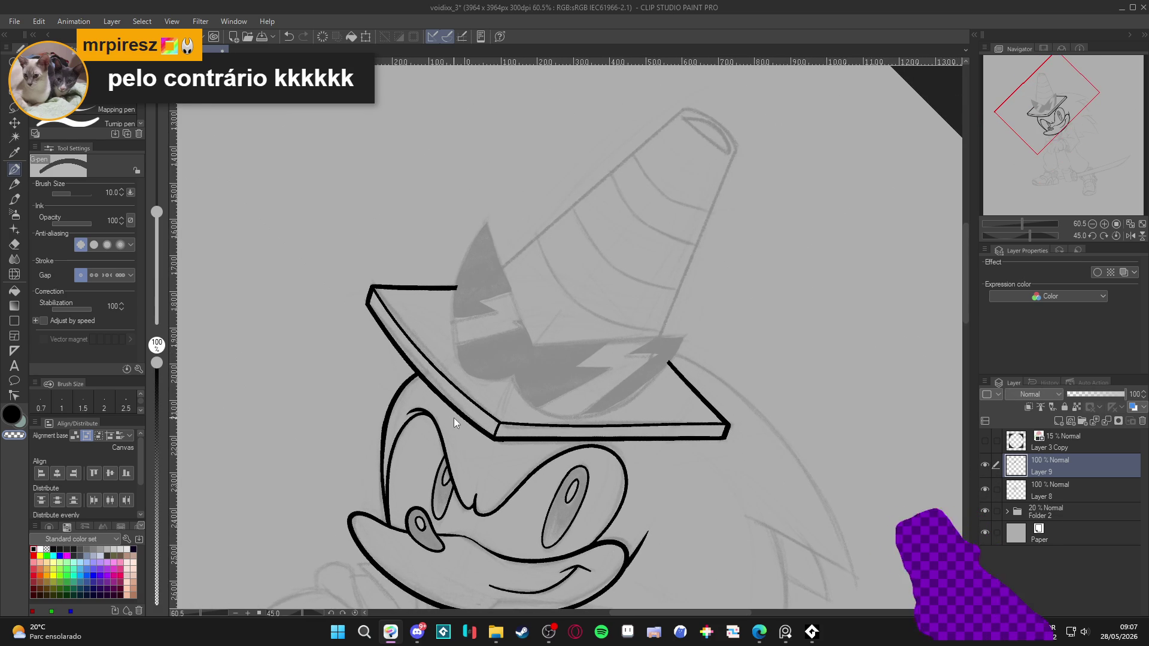
pyautogui.hotkey('ctrl', 's')
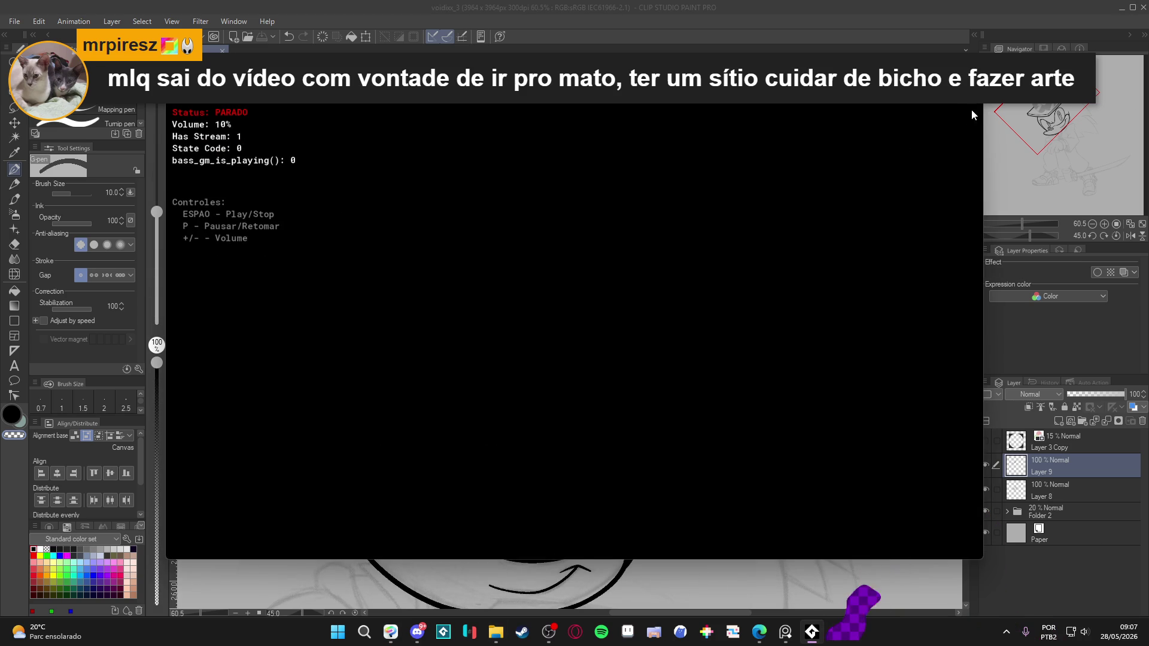
# Close the console, play GameChops' Melee (Smash Bros Remix) in Spotify, and minimise Spotify.
pyautogui.click(969, 92)
pyautogui.click(615, 629)
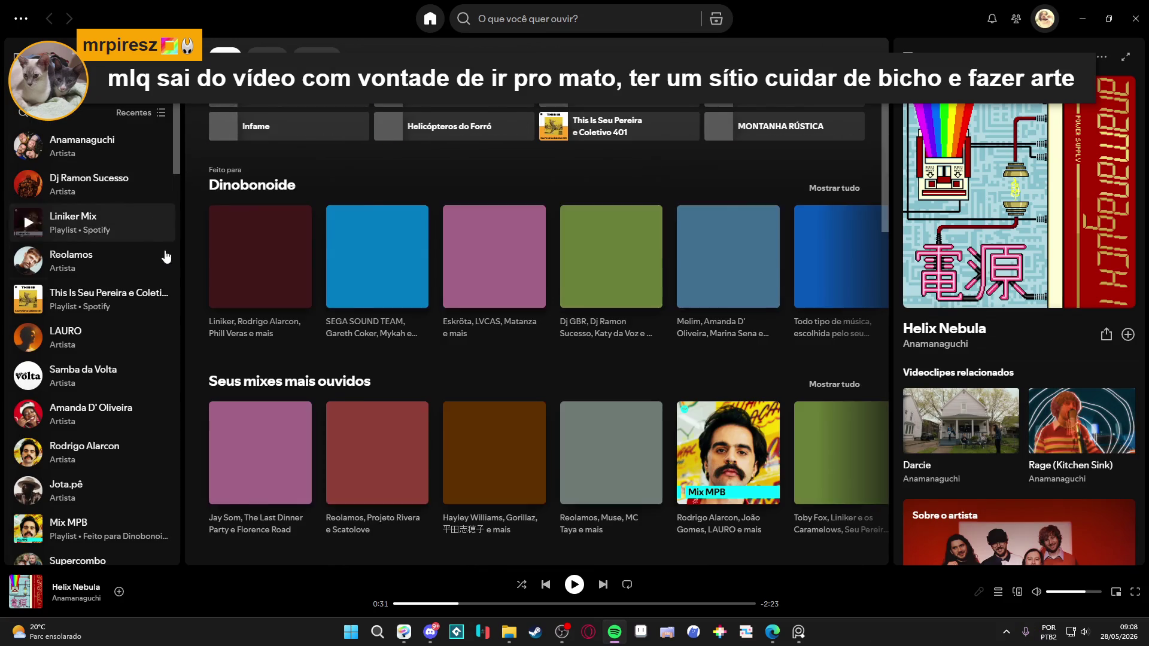
pyautogui.scroll(-5, 166, 259)
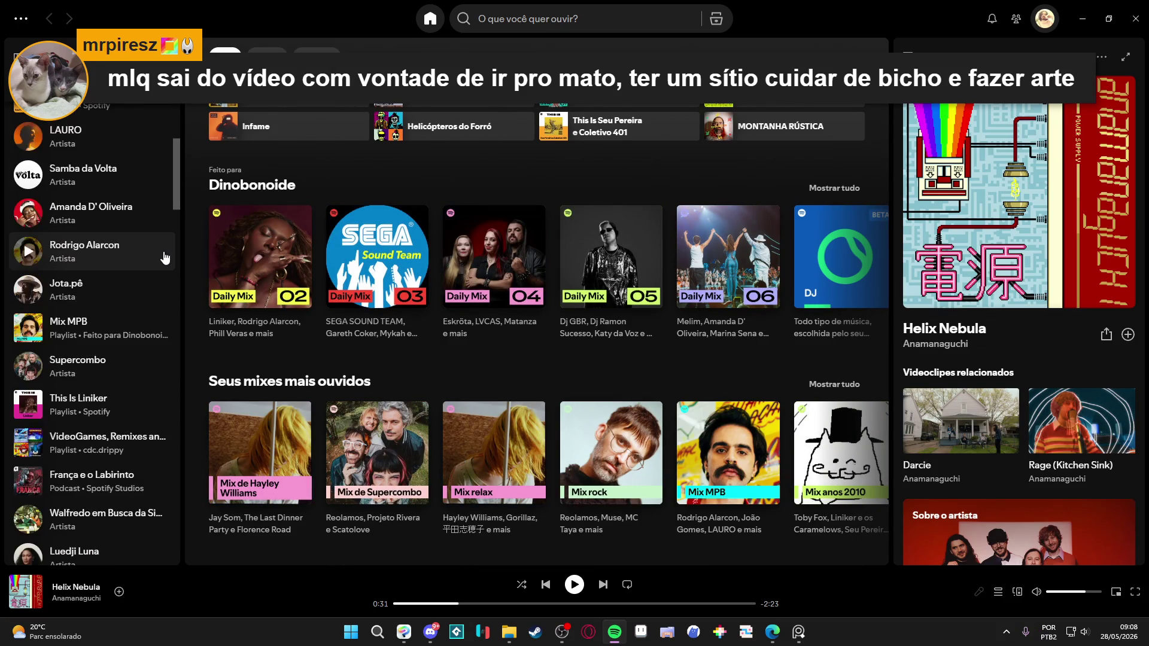
pyautogui.scroll(-3, 165, 257)
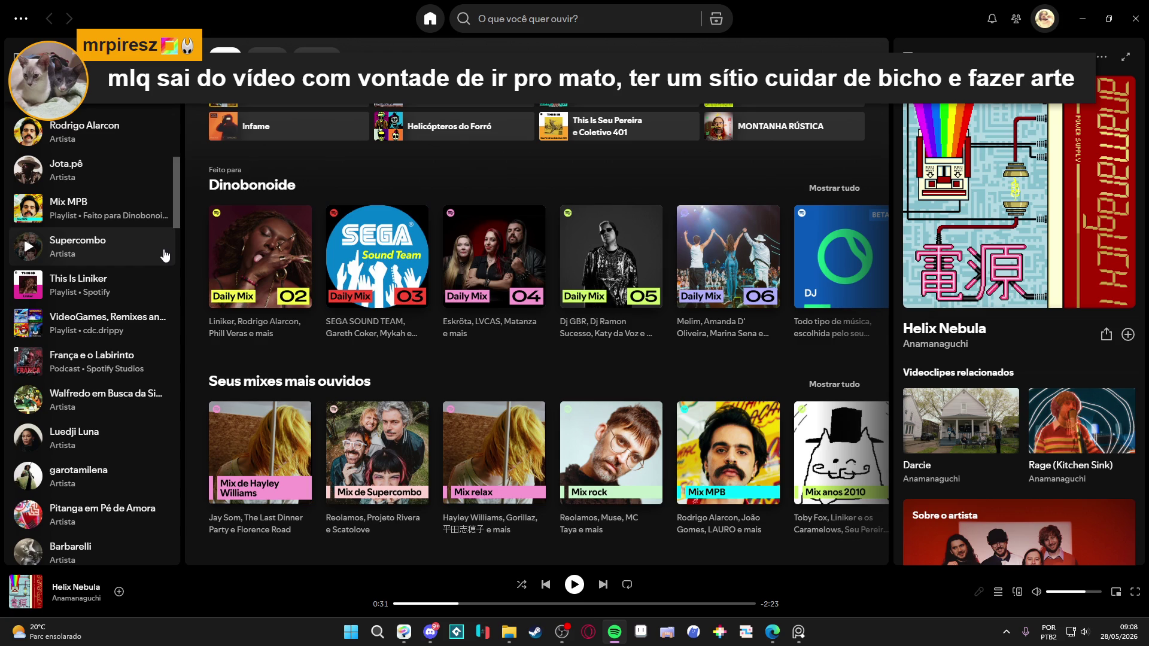
pyautogui.scroll(-2, 163, 252)
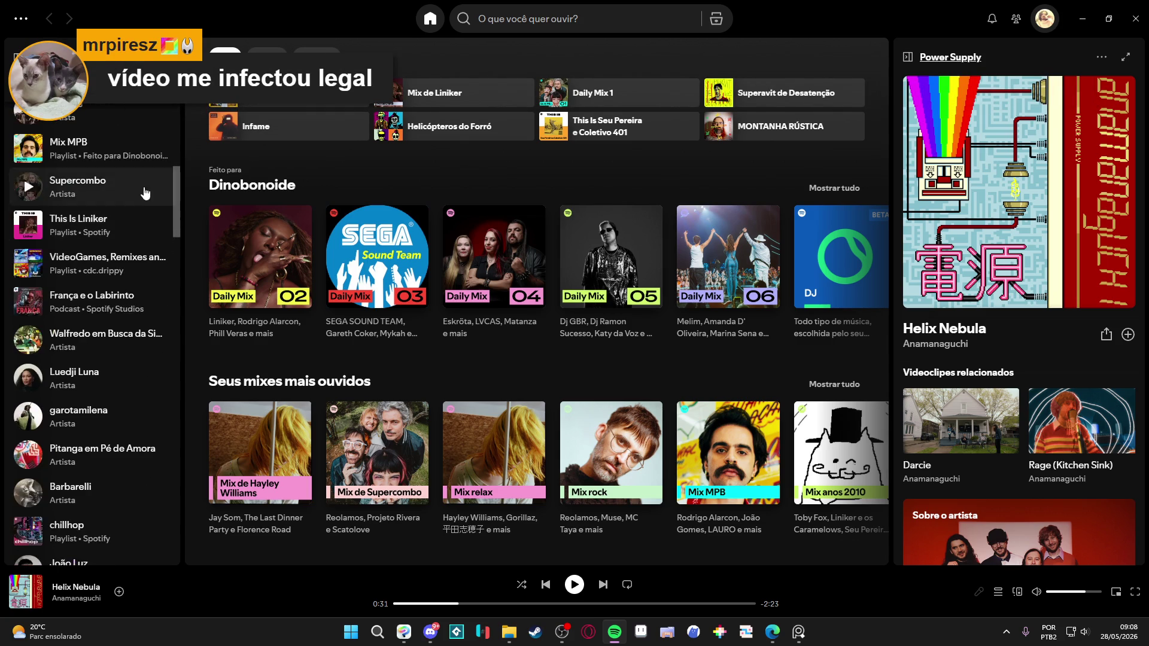
pyautogui.scroll(-10, 119, 216)
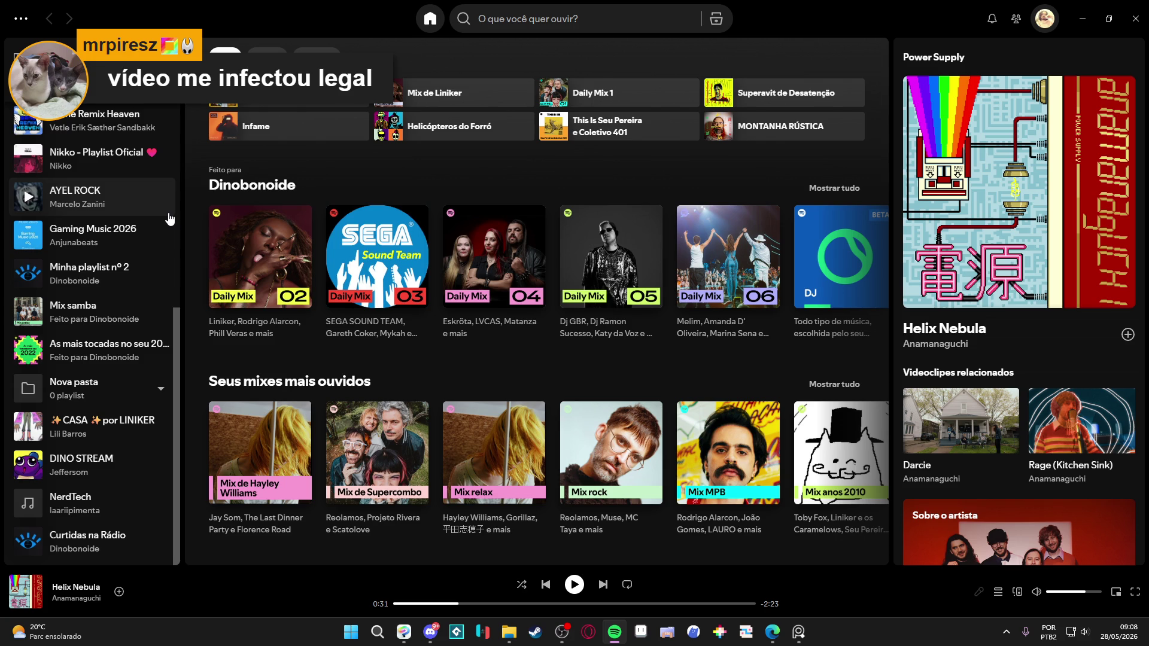
pyautogui.click(32, 125)
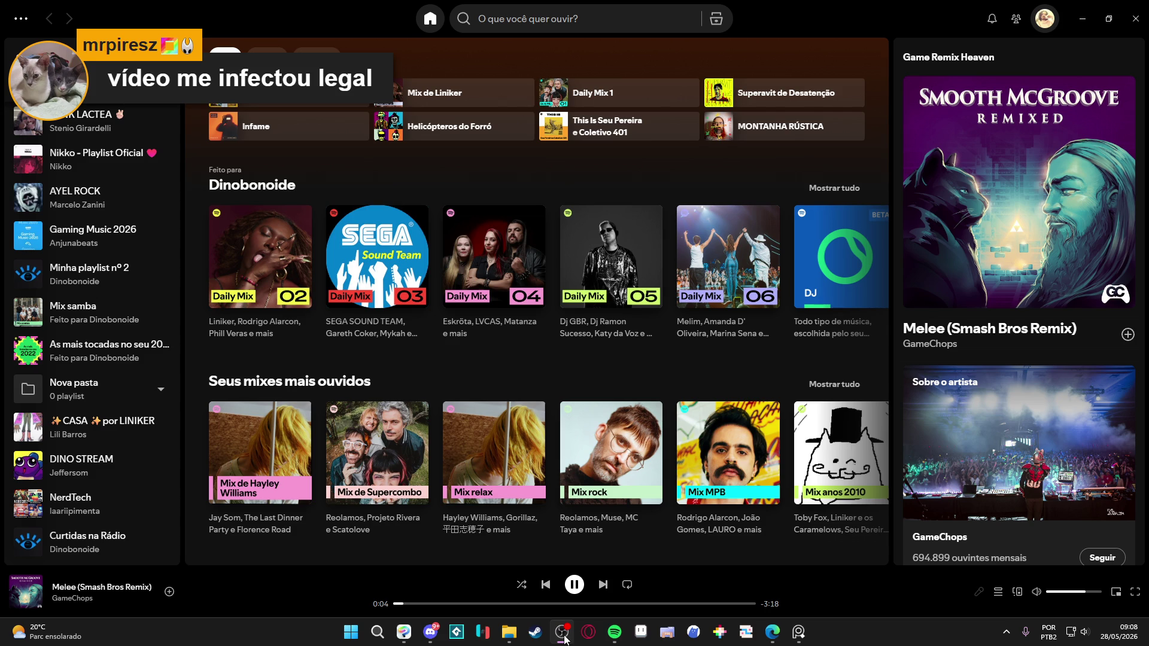
pyautogui.click(1093, 5)
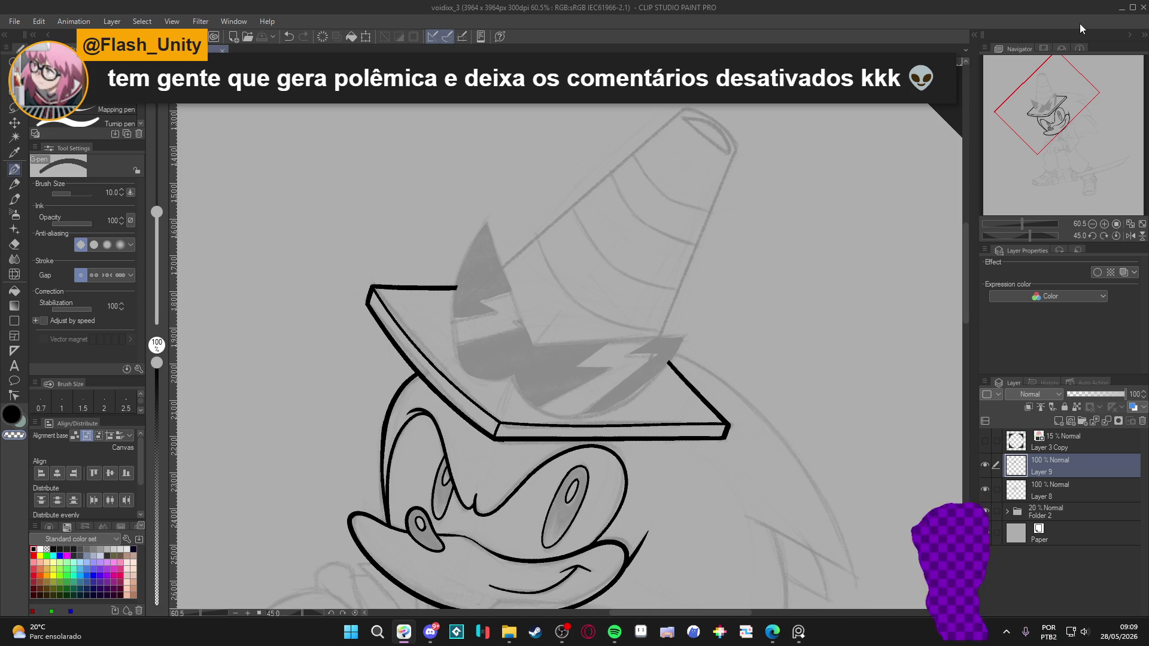
# Save the drawing, add new Layer 10 above Layer 9, and raise the pen width to 15.
pyautogui.click(985, 465)
pyautogui.click(986, 465)
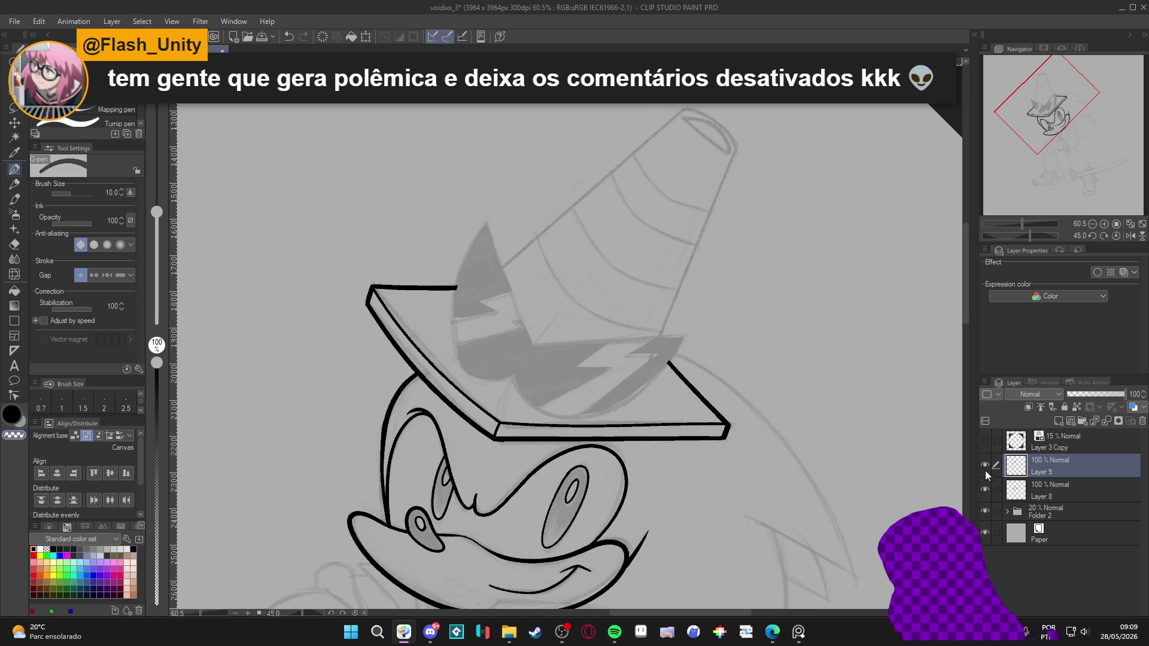
pyautogui.scroll(1, 721, 487)
pyautogui.hotkey('ctrl', 's')
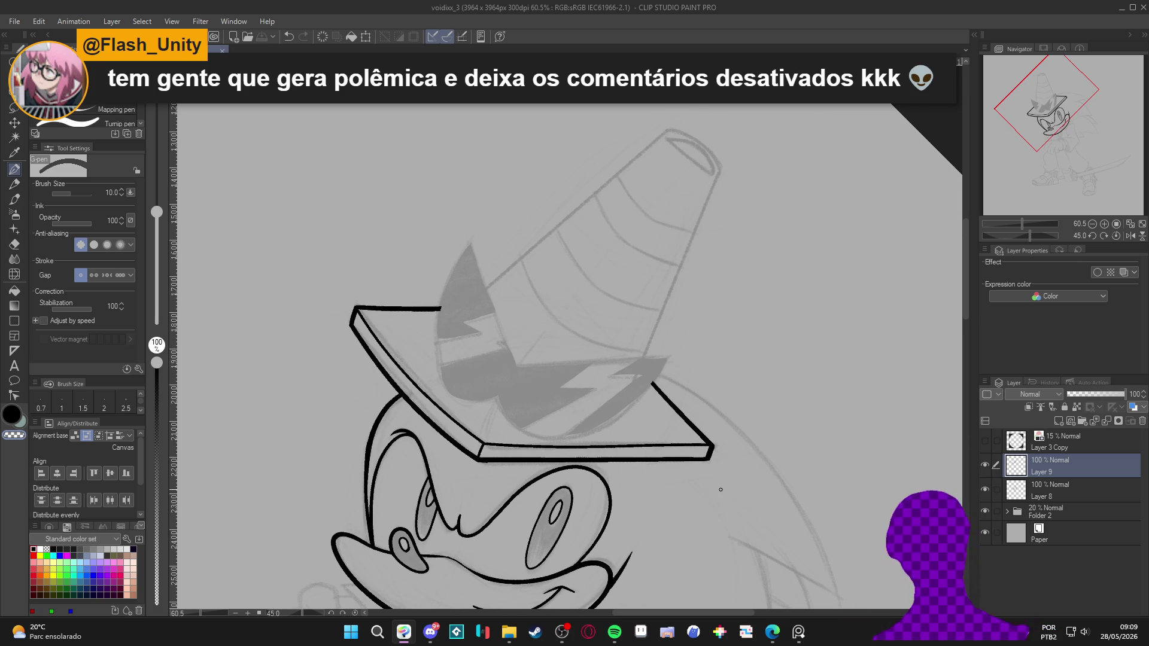
pyautogui.hotkey('ctrl', 'shift', 'n')
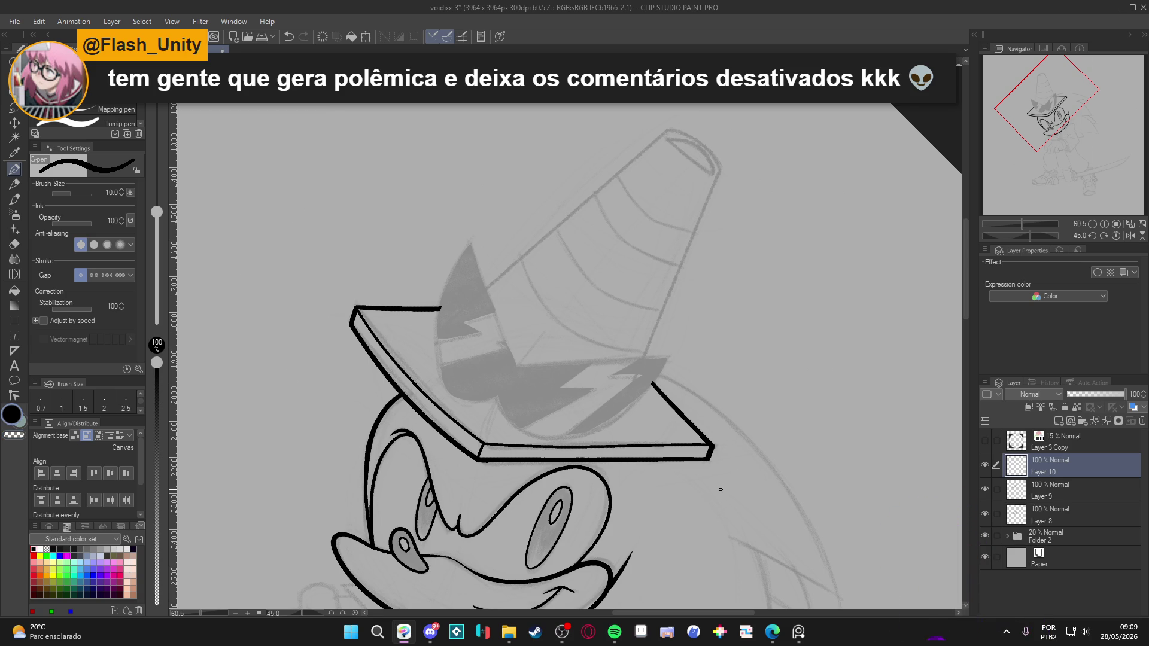
pyautogui.scroll(5, 470, 374)
pyautogui.press(']')
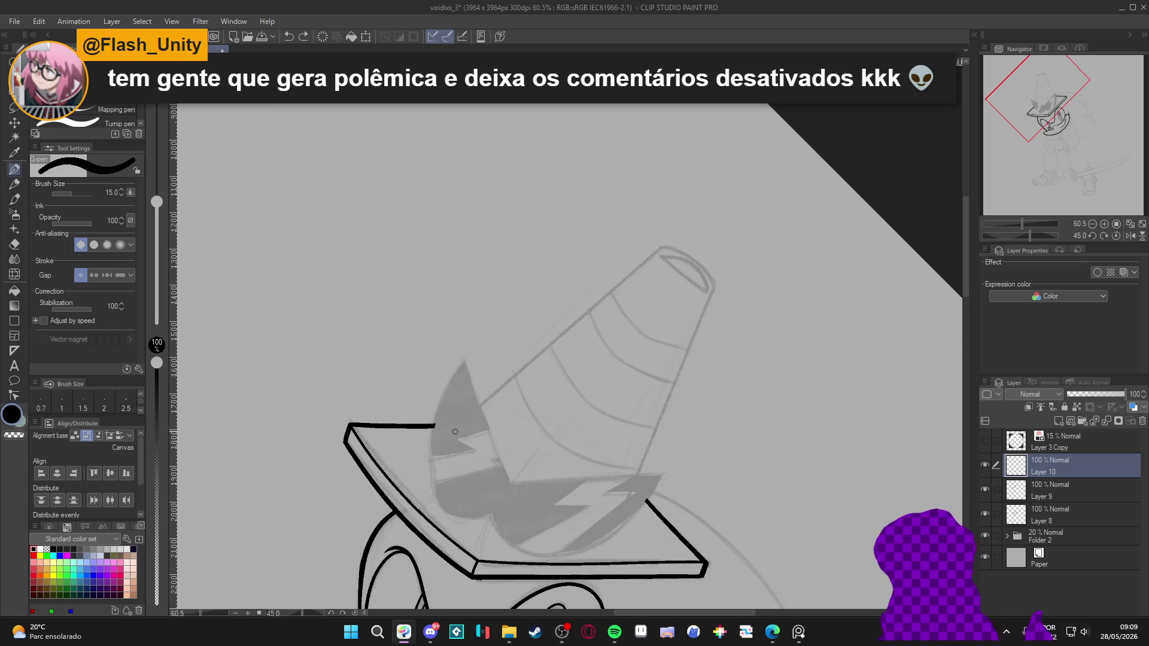
# Ink a straight line along the cone's left edge after several retries, trimming it with the eraser.
pyautogui.moveTo(450, 432); pyautogui.dragTo(721, 214)
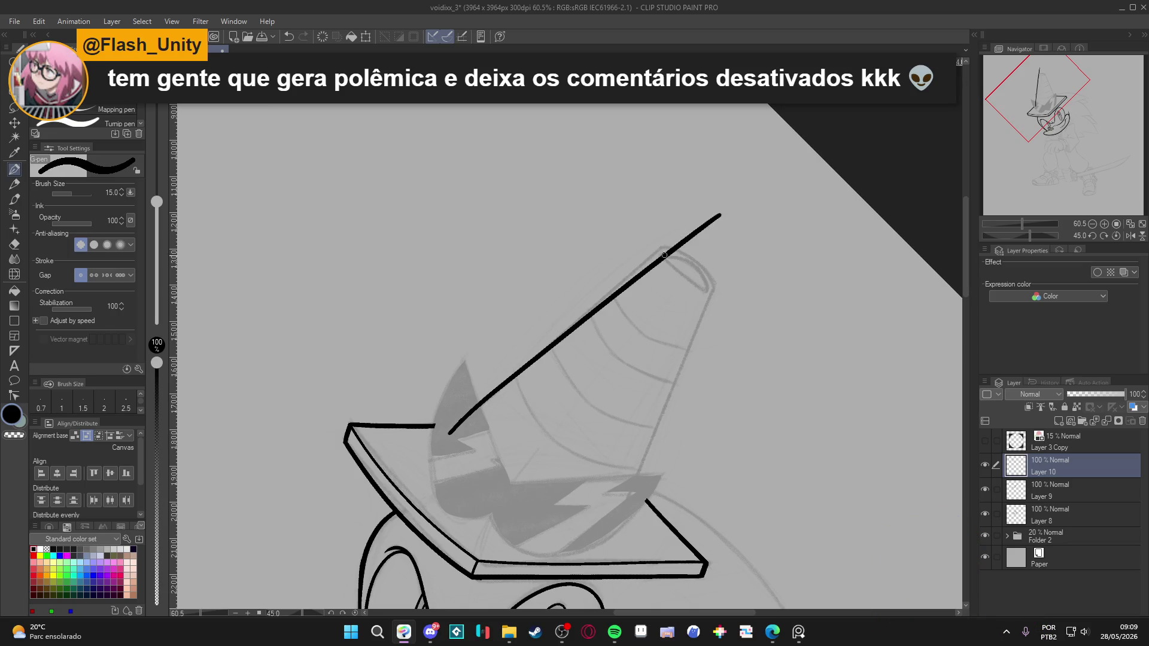
pyautogui.hotkey('ctrl', 'z')
pyautogui.moveTo(446, 440); pyautogui.dragTo(704, 214)
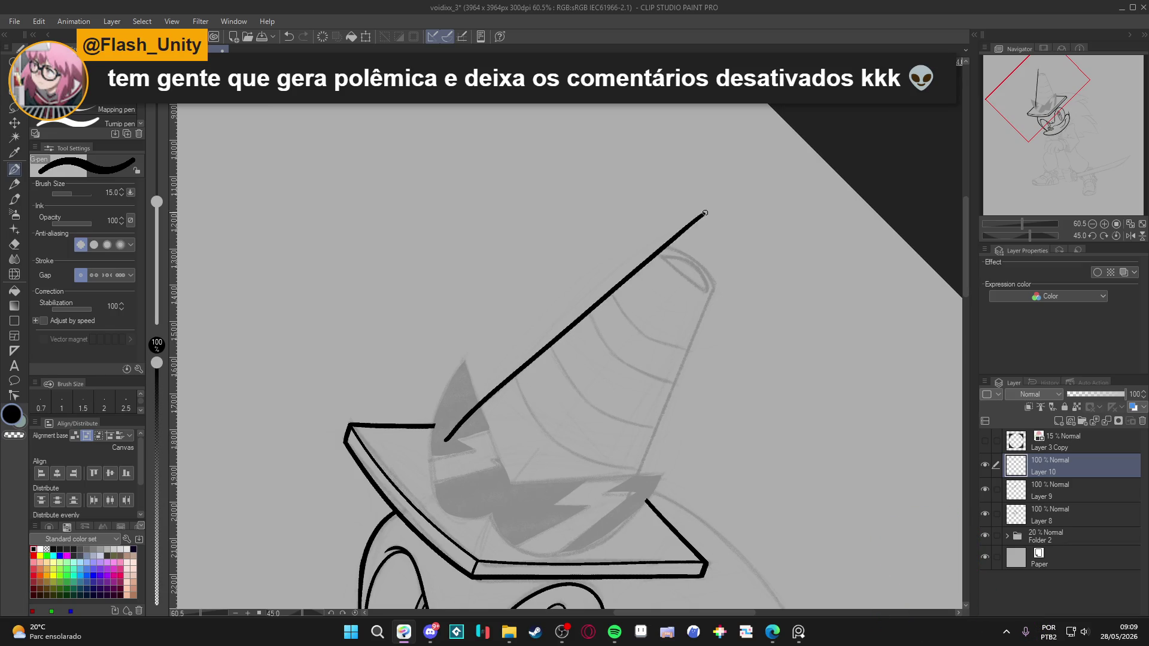
pyautogui.hotkey('ctrl', 'z')
pyautogui.moveTo(432, 452); pyautogui.dragTo(727, 191)
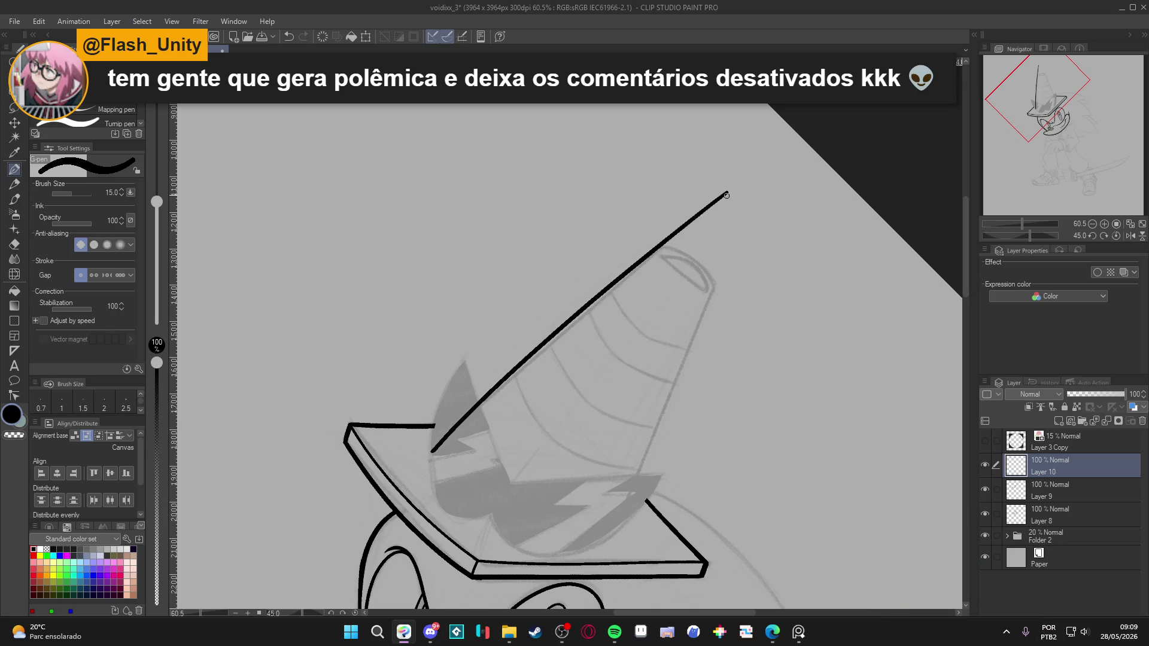
pyautogui.hotkey('ctrl', 'z')
pyautogui.moveTo(437, 441)
pyautogui.mouseDown()
pyautogui.moveTo(771, 160)
pyautogui.moveTo(664, 228)
pyautogui.moveTo(666, 242)
pyautogui.mouseUp()
pyautogui.press('e')
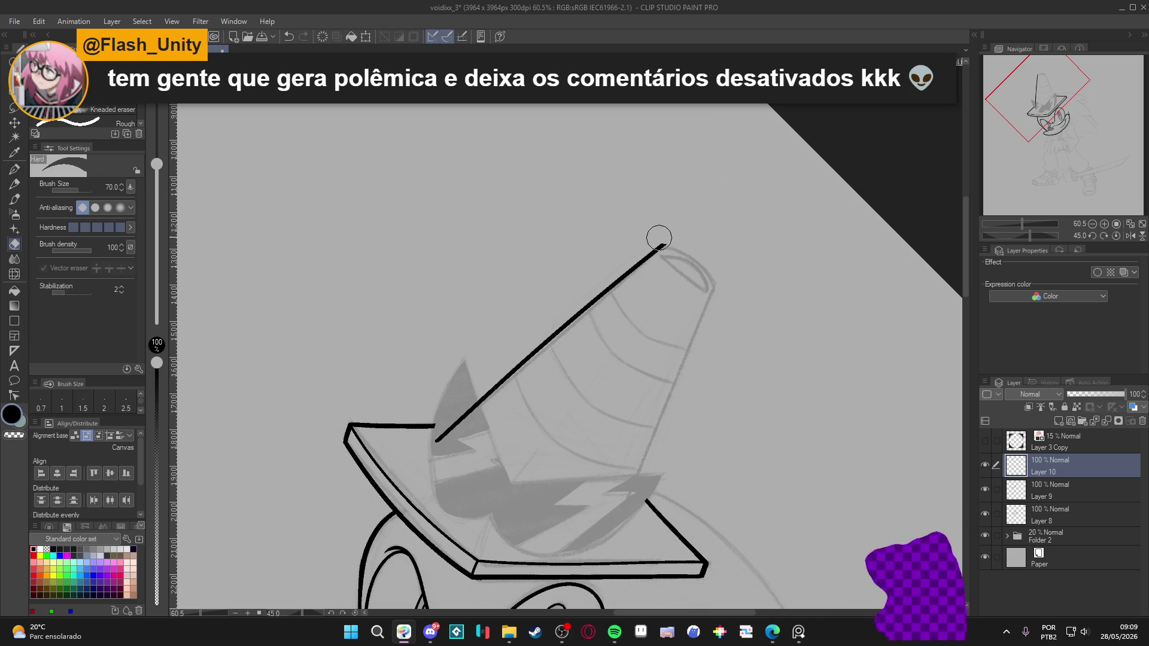
pyautogui.press('p')
# Rotate the canvas and ink another stroke along the cone, discarding failed rim and right-side attempts.
pyautogui.moveTo(688, 379)
pyautogui.mouseDown()
pyautogui.moveTo(599, 419)
pyautogui.moveTo(551, 364)
pyautogui.moveTo(512, 479)
pyautogui.mouseUp()
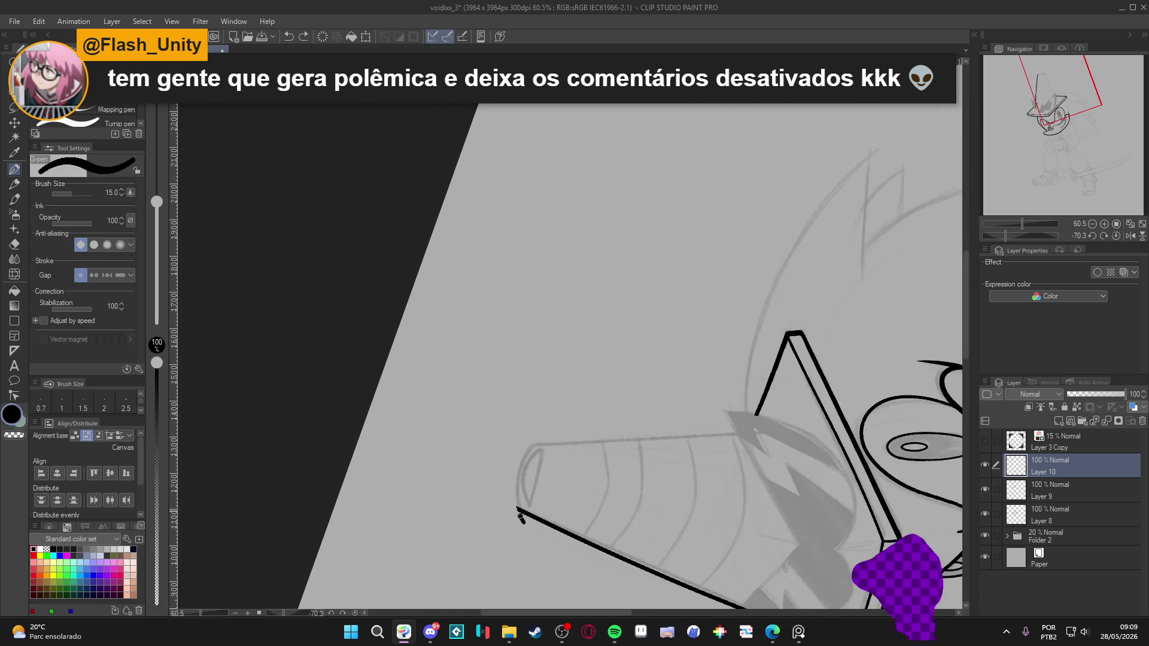
pyautogui.moveTo(525, 522); pyautogui.dragTo(521, 471)
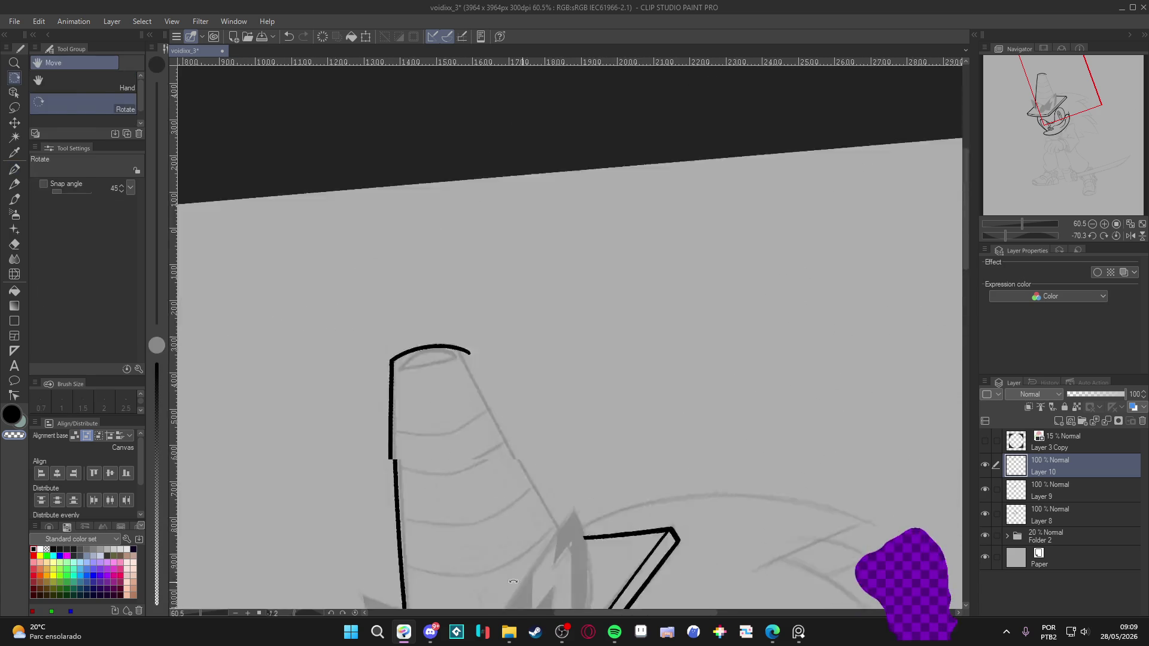
pyautogui.moveTo(472, 343); pyautogui.dragTo(463, 315)
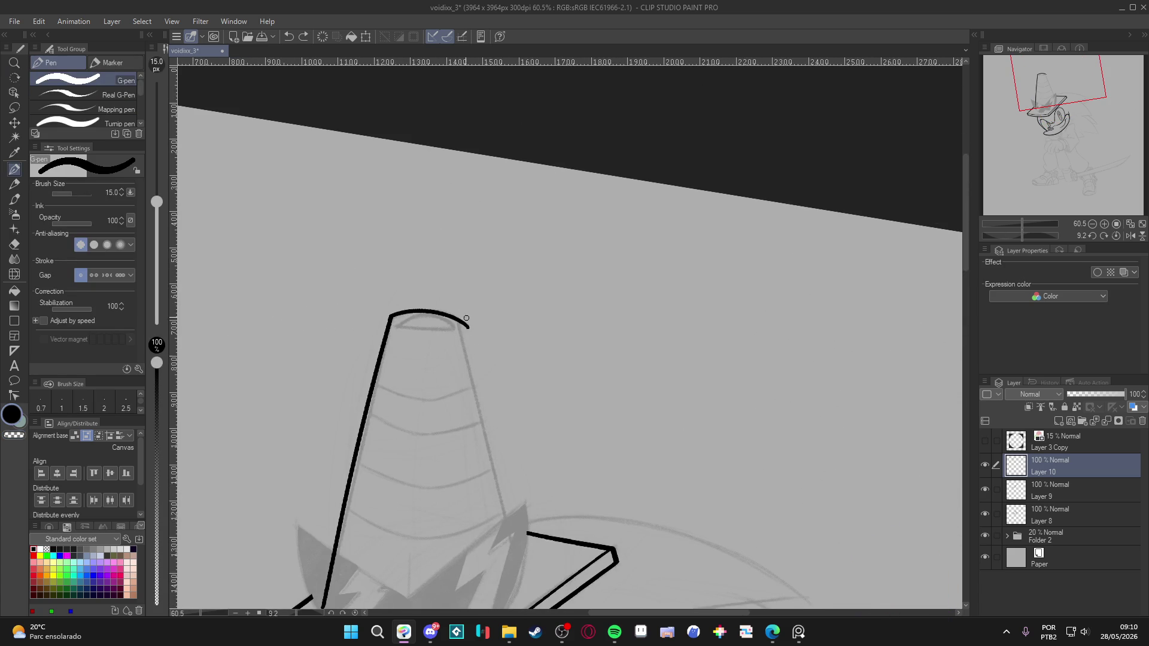
pyautogui.hotkey('ctrl', 'z')
pyautogui.moveTo(458, 320); pyautogui.dragTo(508, 592)
pyautogui.hotkey('ctrl', 'z')
# Ink the cone's side line down the sketch and erase its overshoots at top and bottom.
pyautogui.press('r')
pyautogui.moveTo(763, 447)
pyautogui.mouseDown()
pyautogui.moveTo(713, 507)
pyautogui.moveTo(425, 163)
pyautogui.mouseUp()
pyautogui.moveTo(676, 178); pyautogui.dragTo(671, 537)
pyautogui.hotkey('ctrl', 'z')
pyautogui.moveTo(676, 157); pyautogui.dragTo(680, 514)
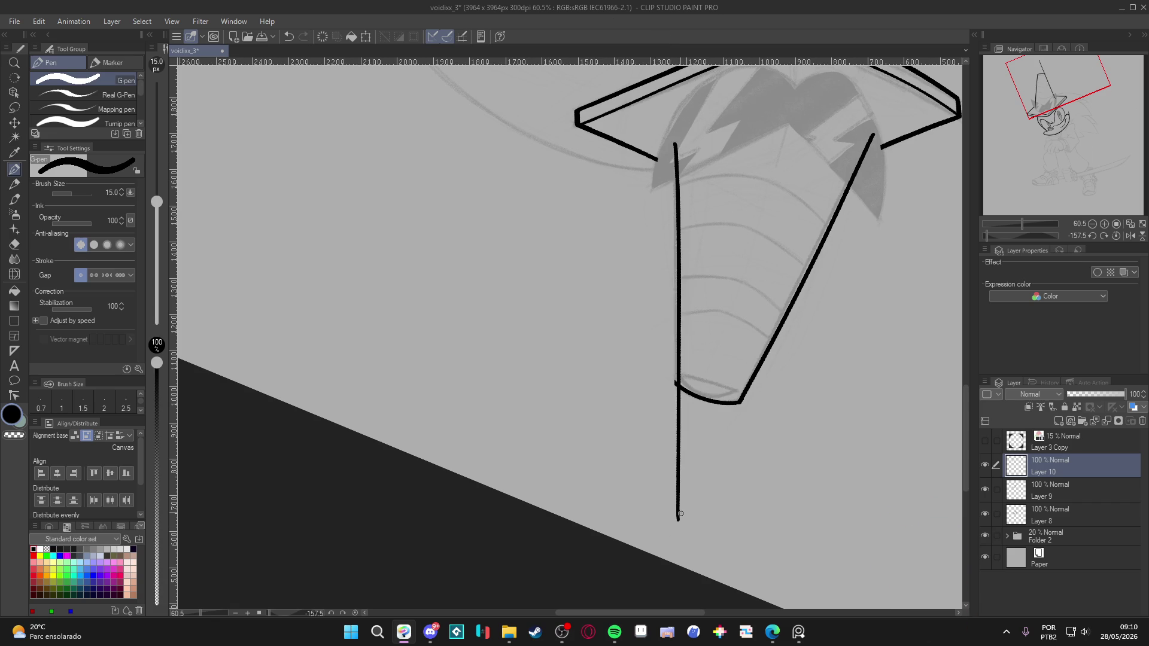
pyautogui.hotkey('ctrl', 'z')
pyautogui.moveTo(675, 139); pyautogui.dragTo(674, 489)
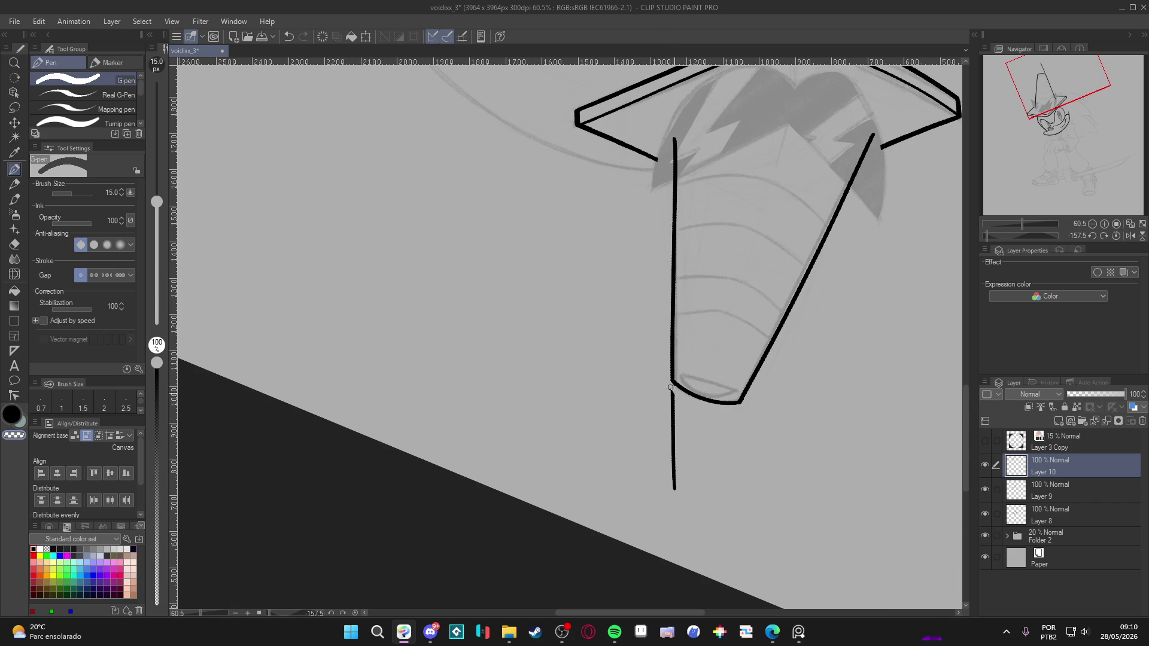
pyautogui.press('e')
pyautogui.moveTo(673, 391); pyautogui.dragTo(670, 500)
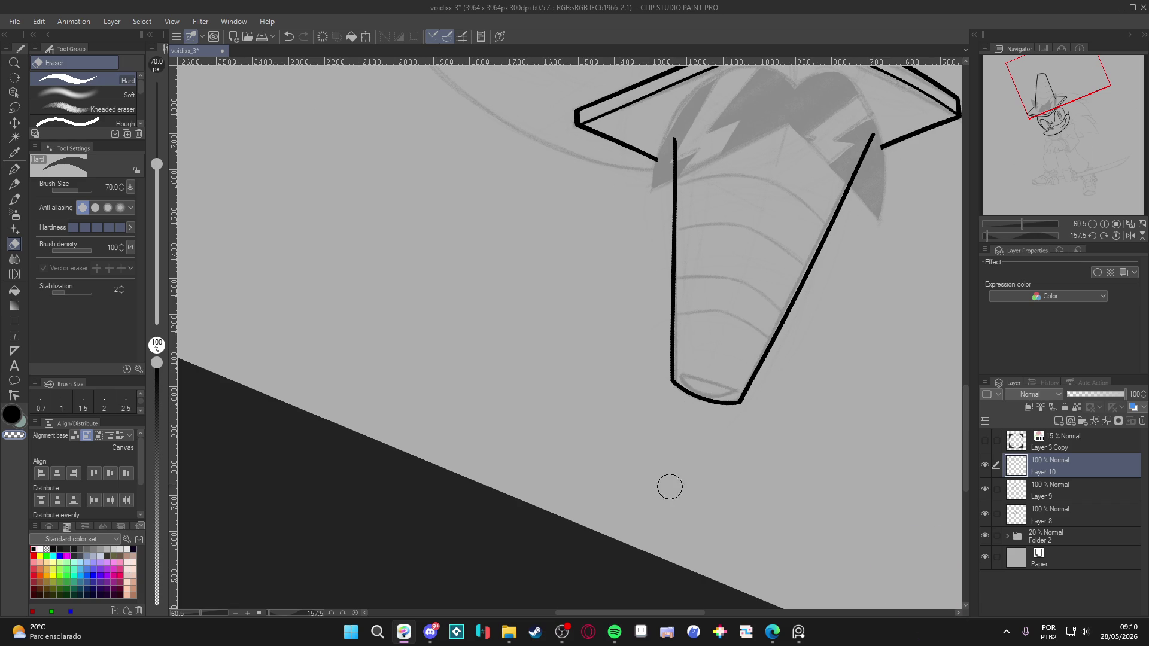
pyautogui.moveTo(672, 135); pyautogui.dragTo(677, 174)
# Return the canvas upright with the G-pen active and save the drawing.
pyautogui.press('r')
pyautogui.moveTo(790, 455)
pyautogui.mouseDown()
pyautogui.moveTo(798, 486)
pyautogui.moveTo(598, 240)
pyautogui.moveTo(390, 267)
pyautogui.mouseUp()
pyautogui.press('p')
pyautogui.scroll(-3, 539, 359)
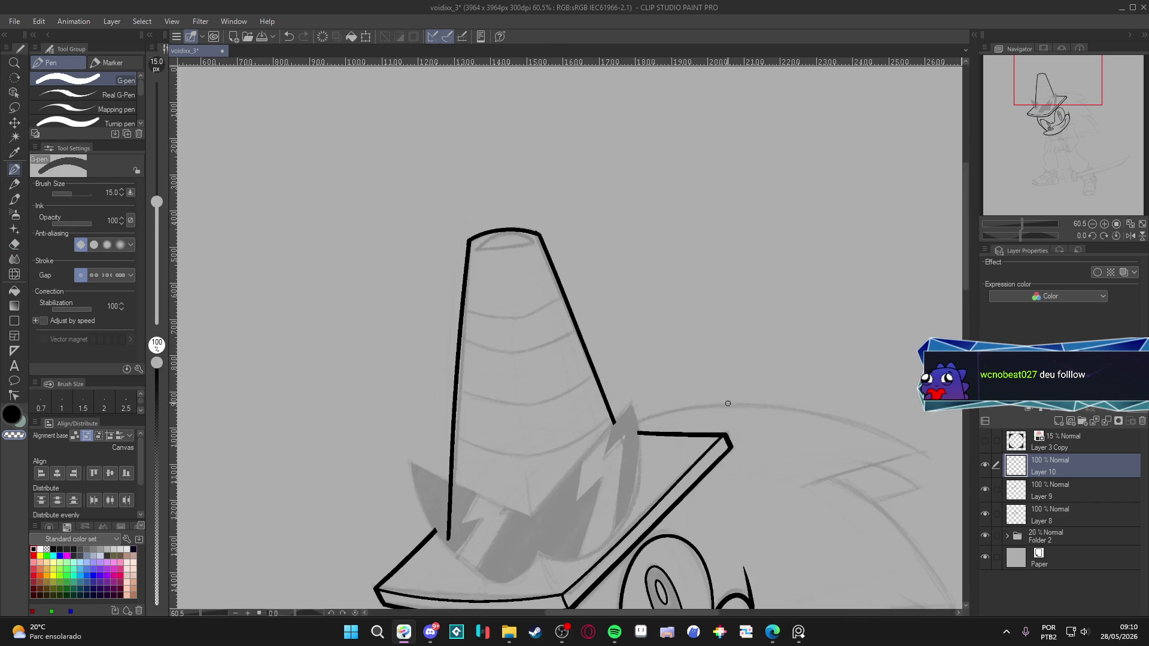
pyautogui.scroll(-2, 676, 520)
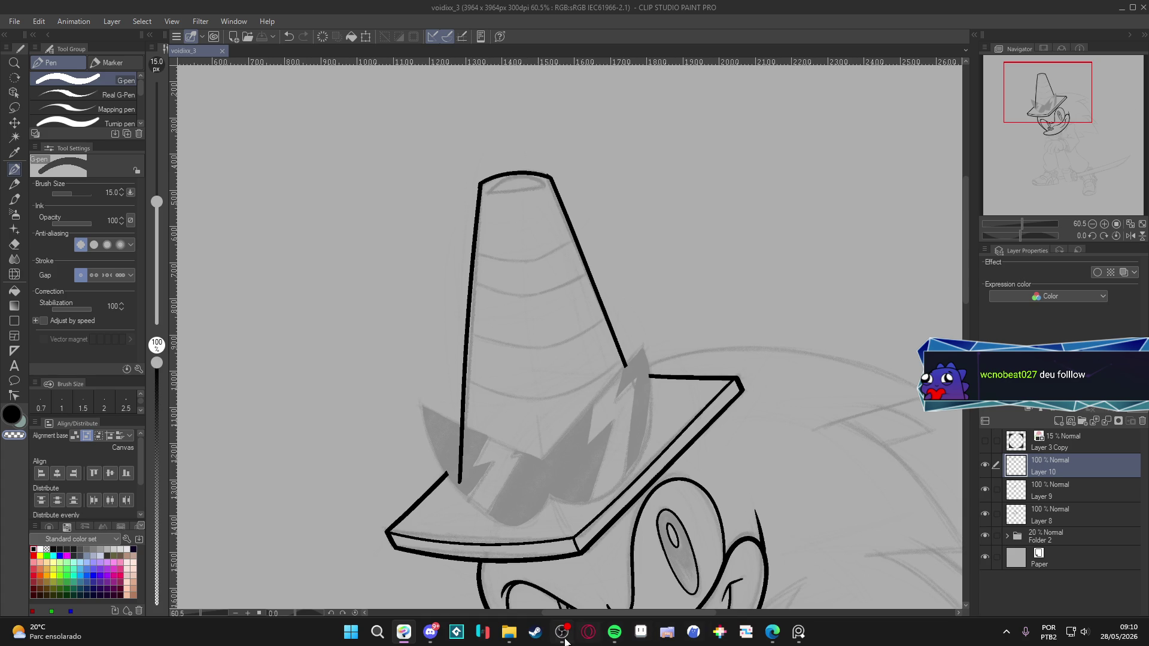
pyautogui.hotkey('ctrl', 's')
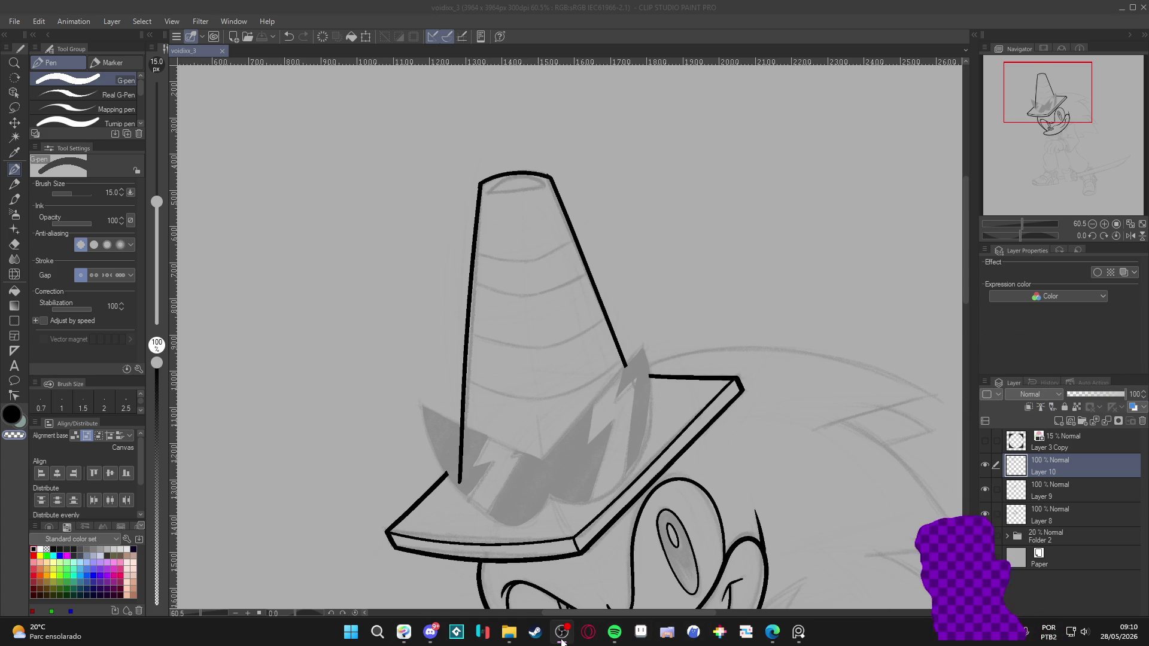
# Make Layer 10 visible again and add a new Layer 11 above it.
pyautogui.click(563, 639)
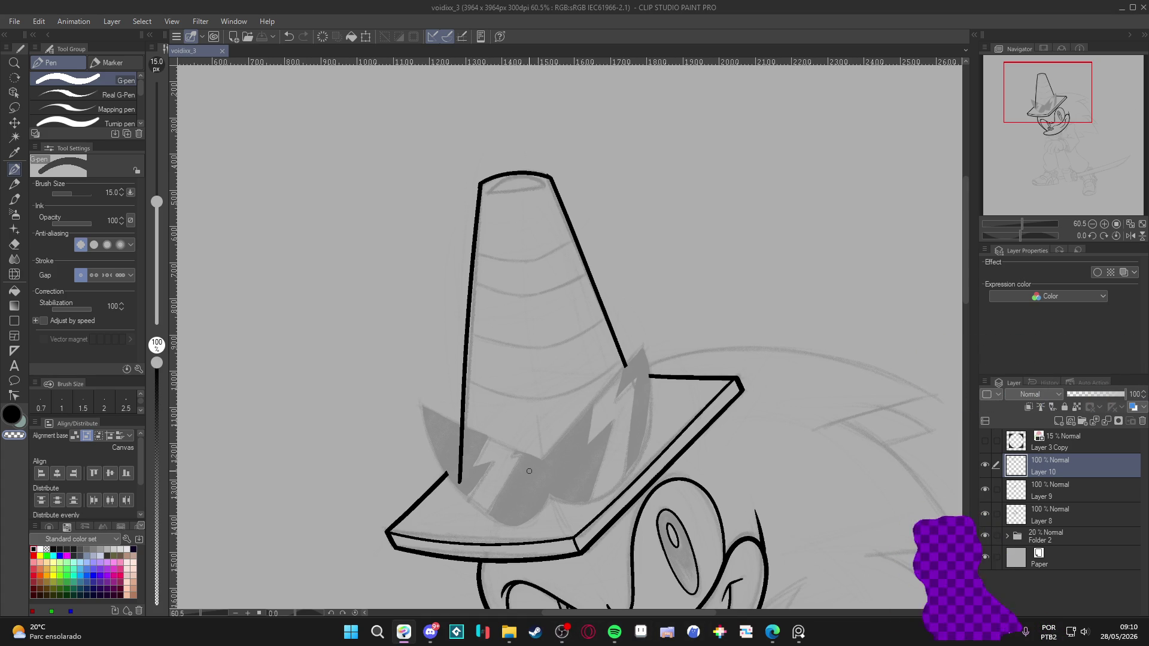
pyautogui.scroll(-2, 529, 474)
pyautogui.click(985, 465)
pyautogui.scroll(2, 547, 420)
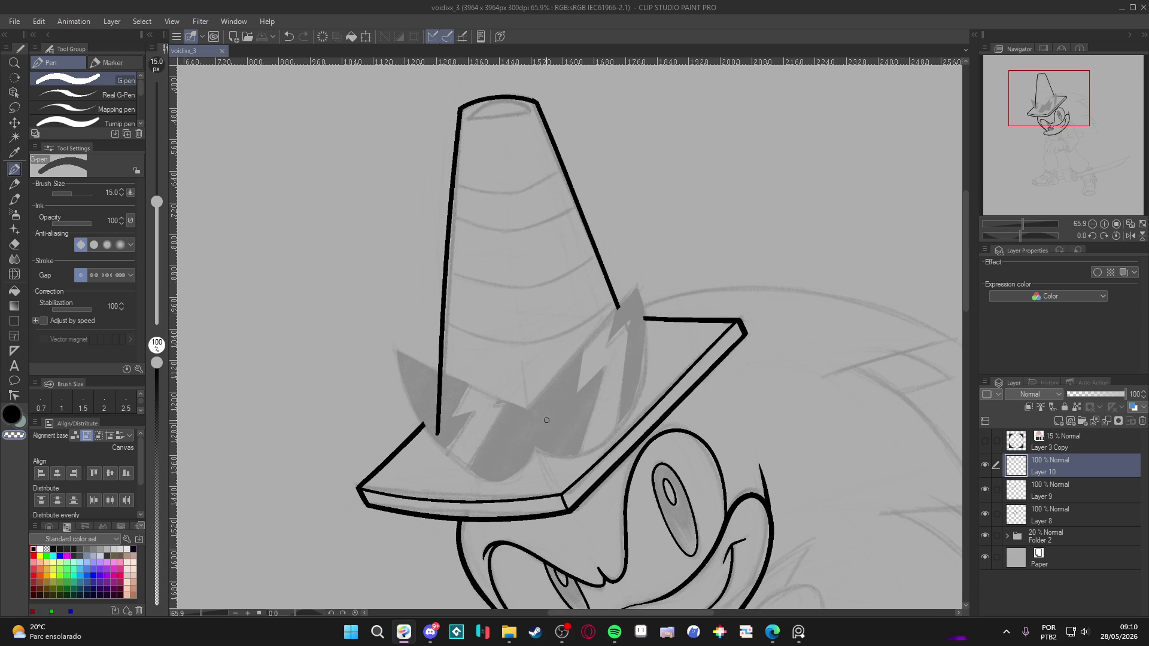
pyautogui.hotkey('ctrl', 'shift', 'n')
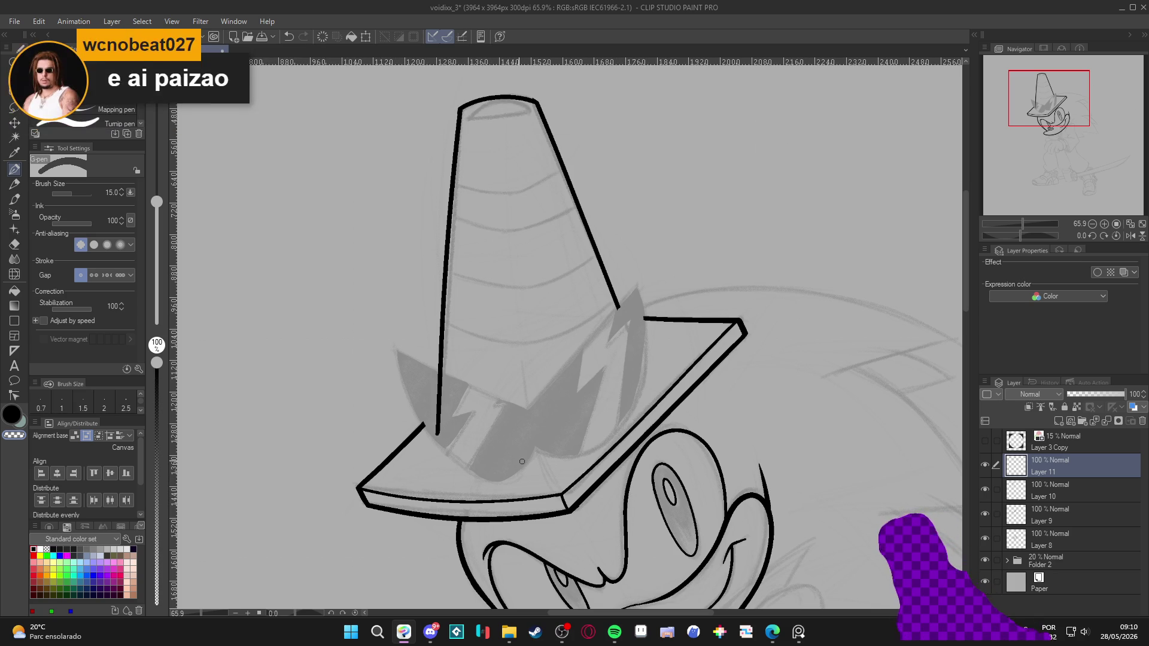
# Lay an elliptical Figure ruler guide over the right sunglasses lens.
pyautogui.click(14, 352)
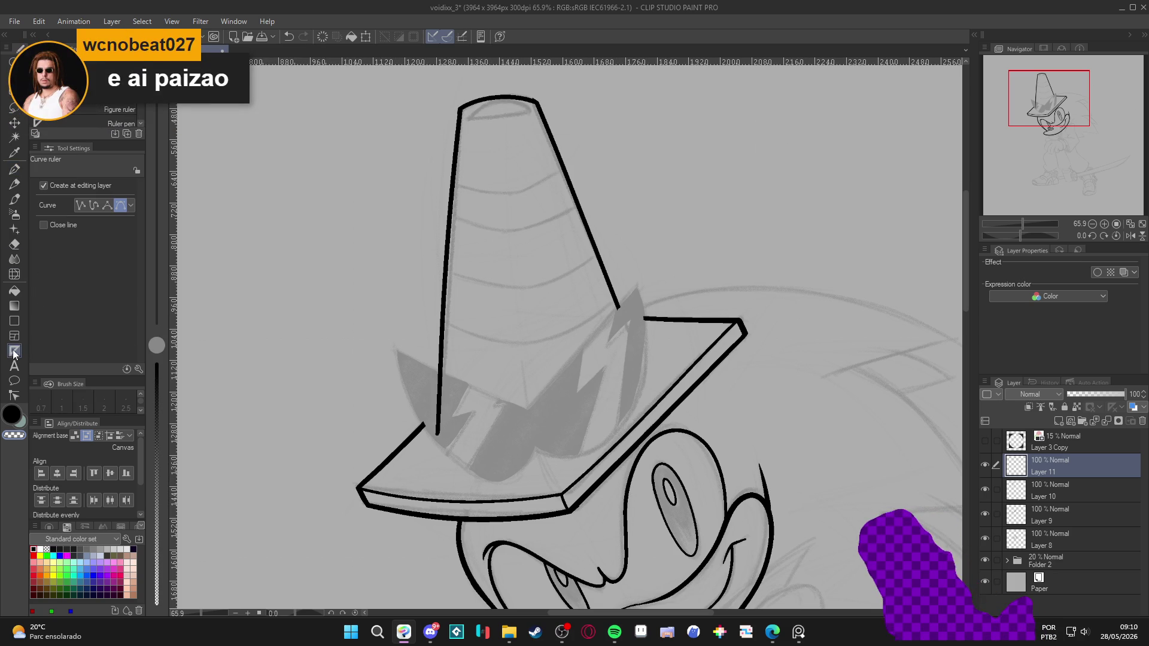
pyautogui.click(123, 106)
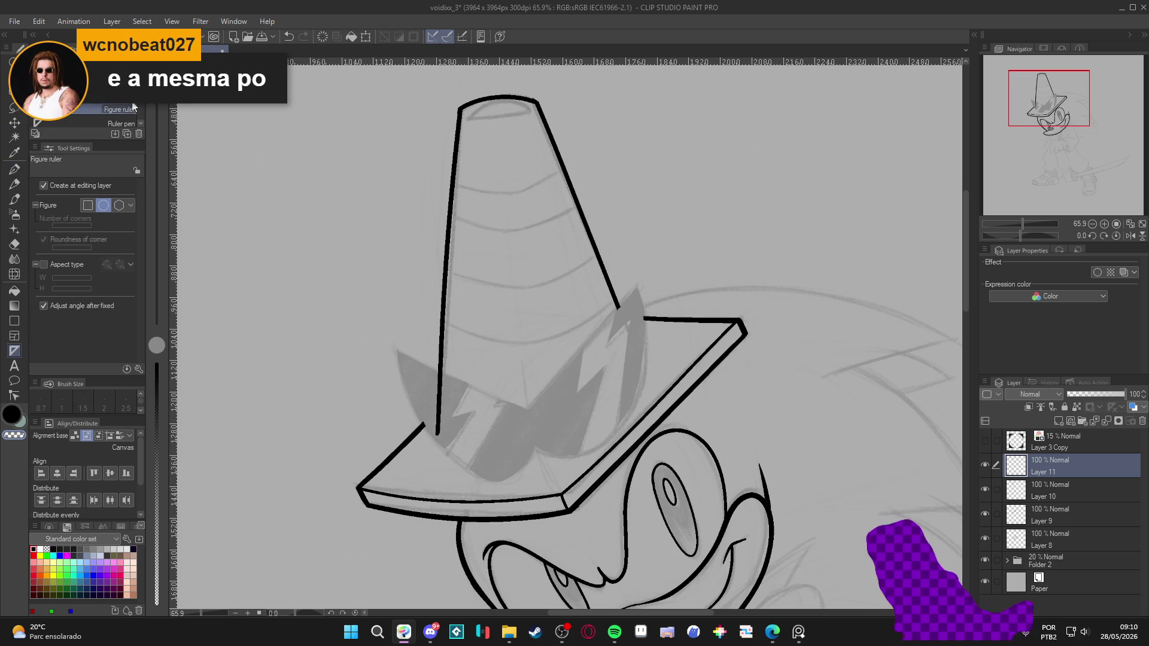
pyautogui.moveTo(531, 272)
pyautogui.mouseDown()
pyautogui.moveTo(655, 420)
pyautogui.moveTo(649, 451)
pyautogui.mouseUp()
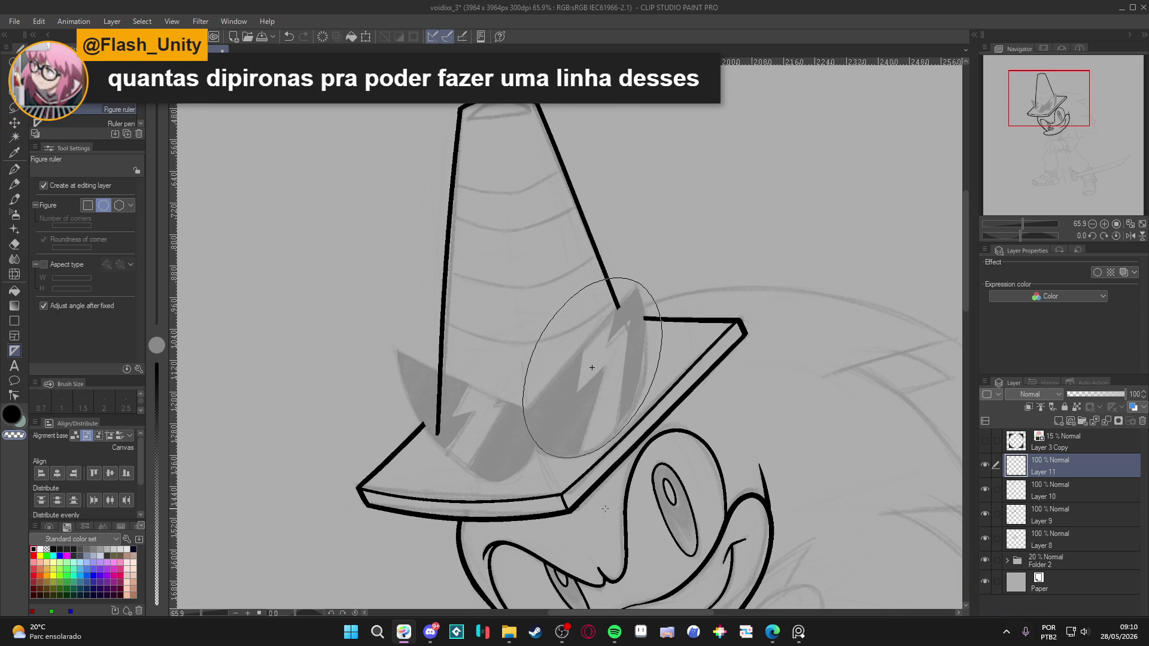
pyautogui.click(630, 418)
# Move, resize and tilt the elliptical guide to fit the right lens shape.
pyautogui.keyDown('ctrl'); pyautogui.click(636, 422); pyautogui.keyUp('ctrl')
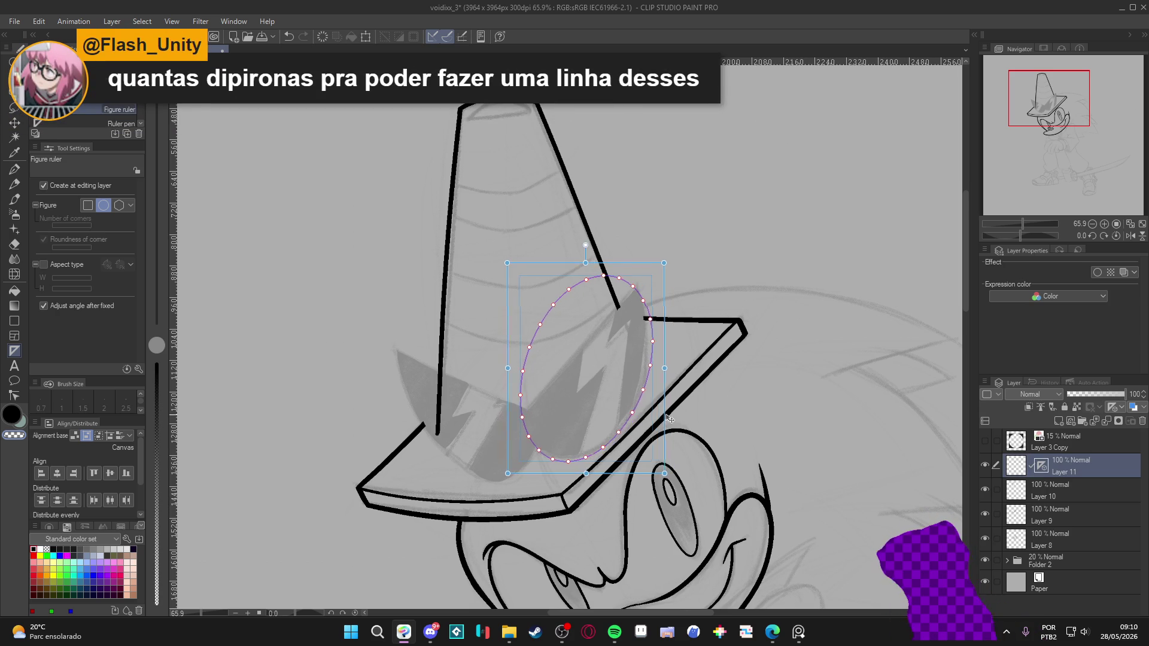
pyautogui.moveTo(666, 413); pyautogui.dragTo(664, 410)
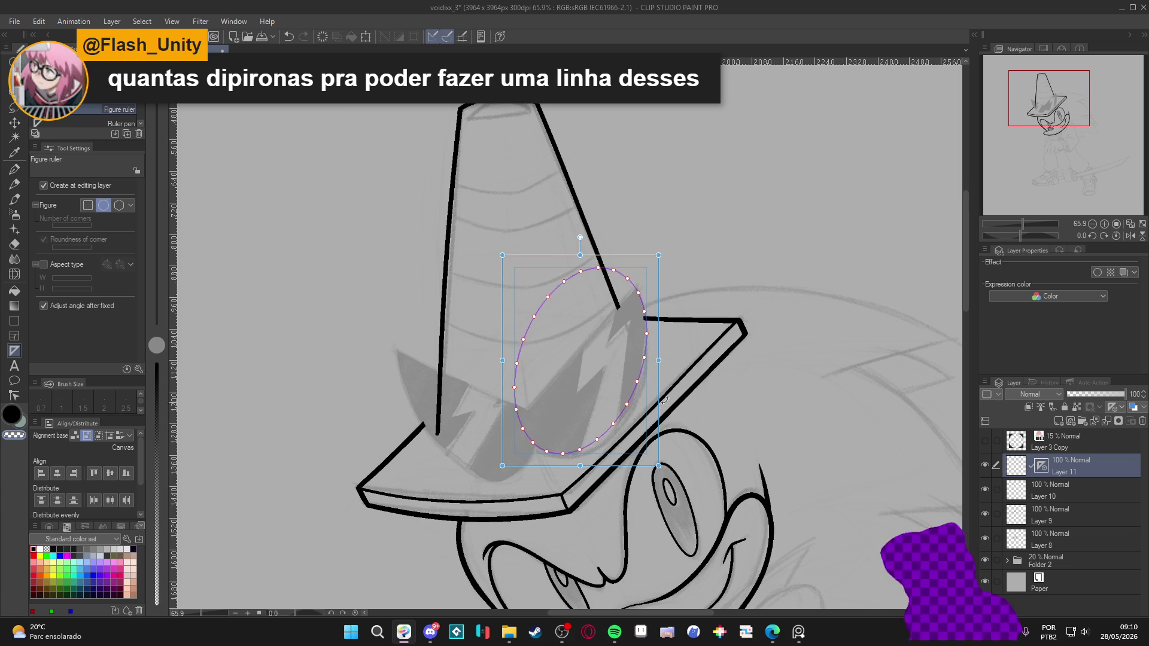
pyautogui.moveTo(580, 255); pyautogui.dragTo(582, 241)
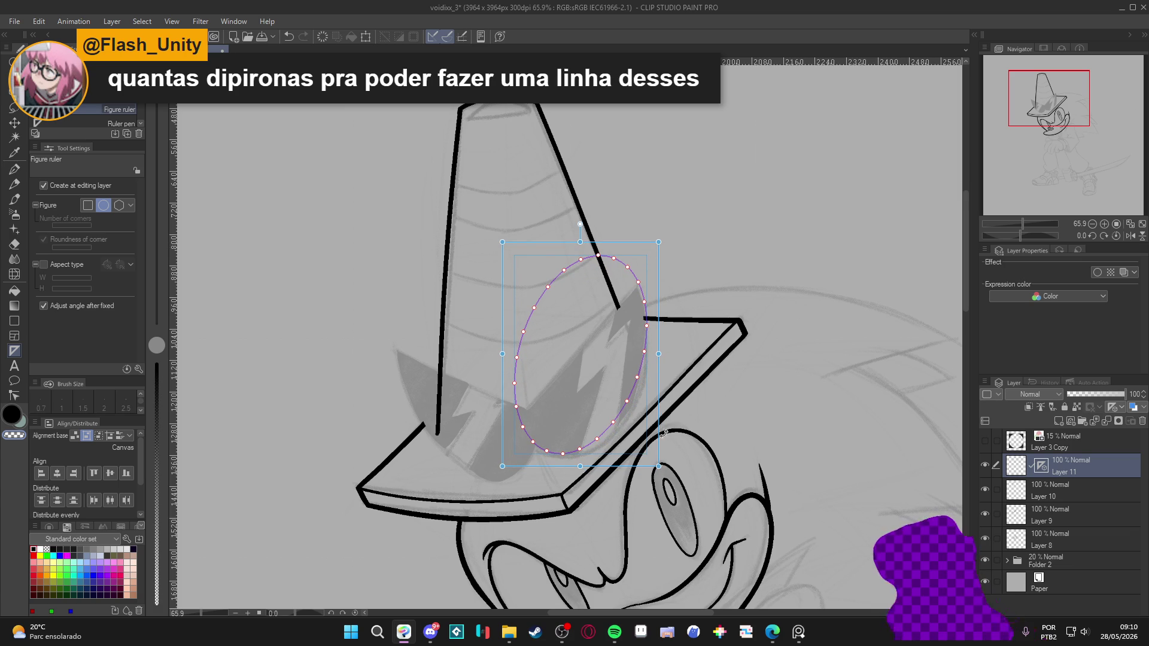
pyautogui.moveTo(658, 466); pyautogui.dragTo(662, 472)
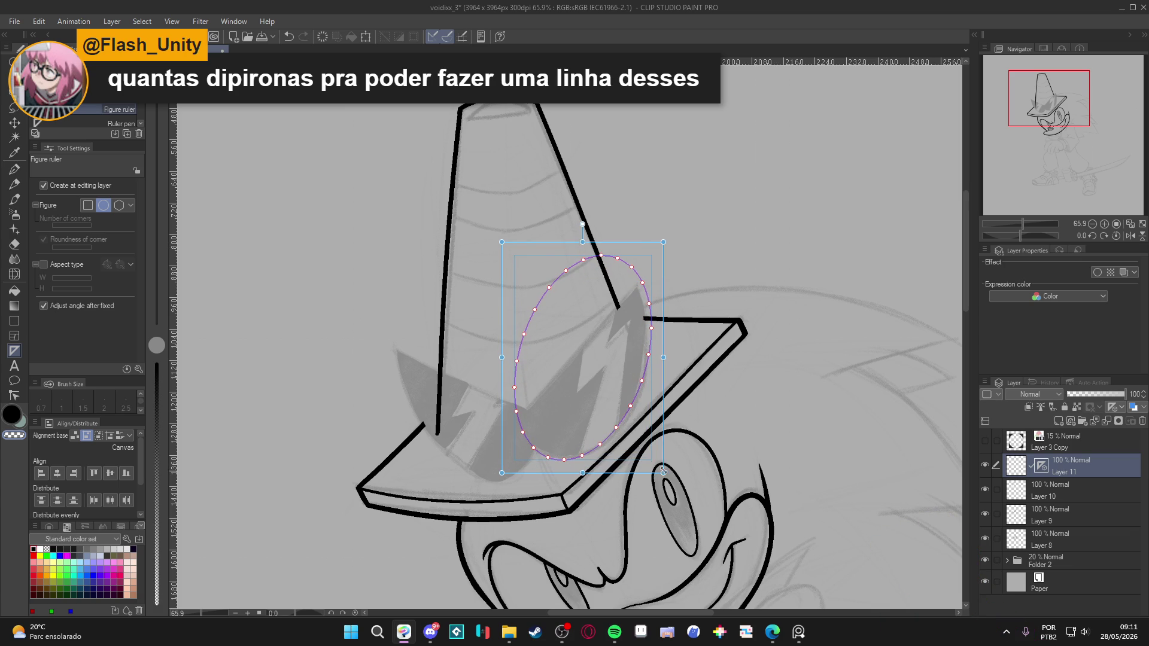
pyautogui.moveTo(502, 357); pyautogui.dragTo(490, 358)
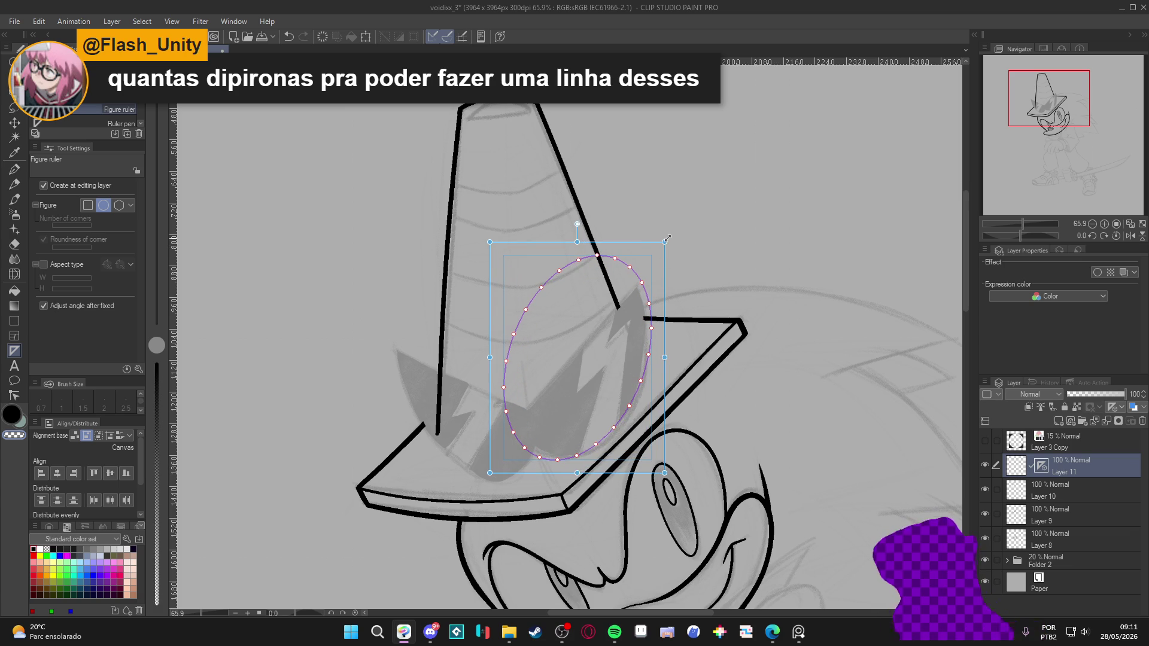
pyautogui.moveTo(670, 240); pyautogui.dragTo(663, 234)
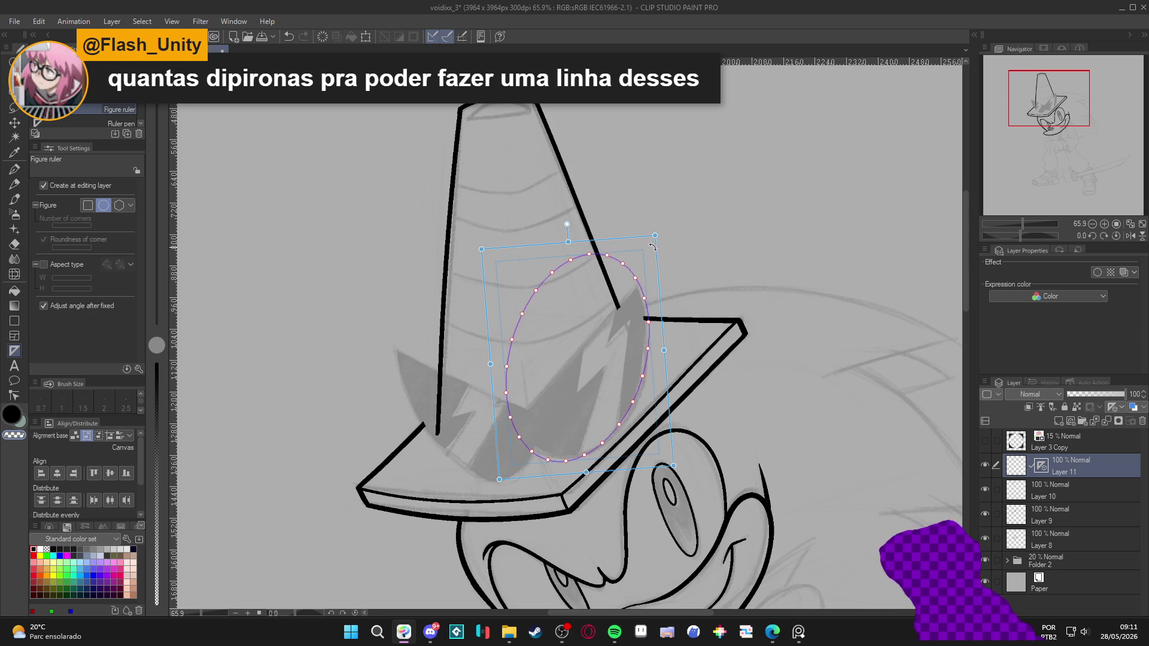
pyautogui.moveTo(666, 351); pyautogui.dragTo(662, 349)
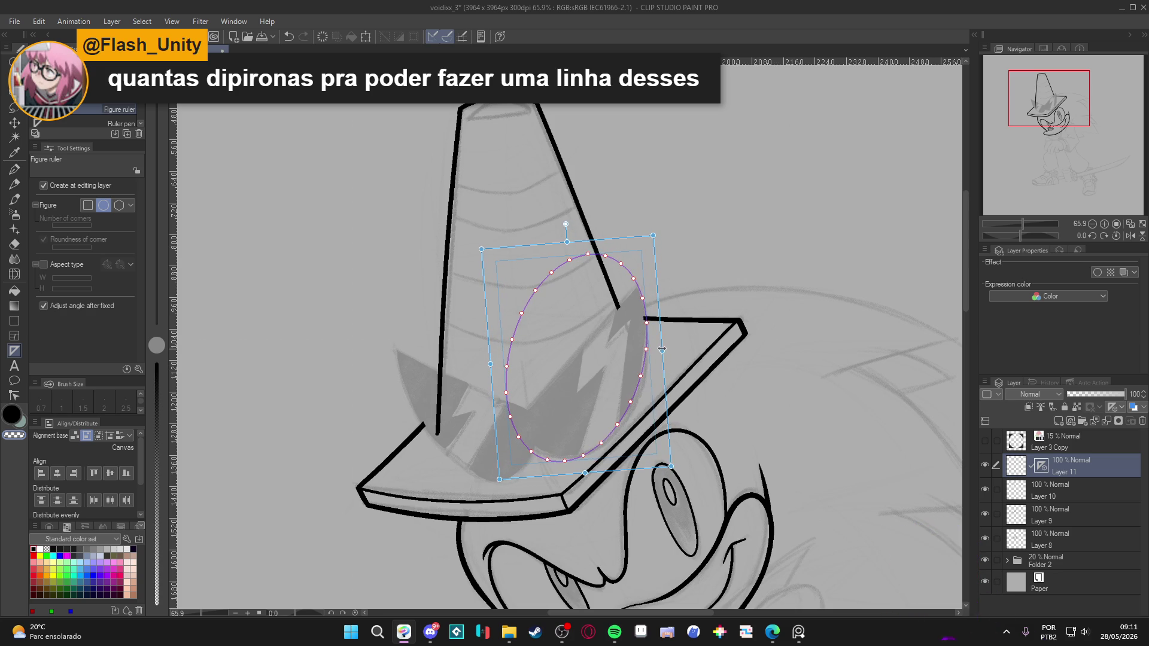
pyautogui.moveTo(585, 475); pyautogui.dragTo(585, 472)
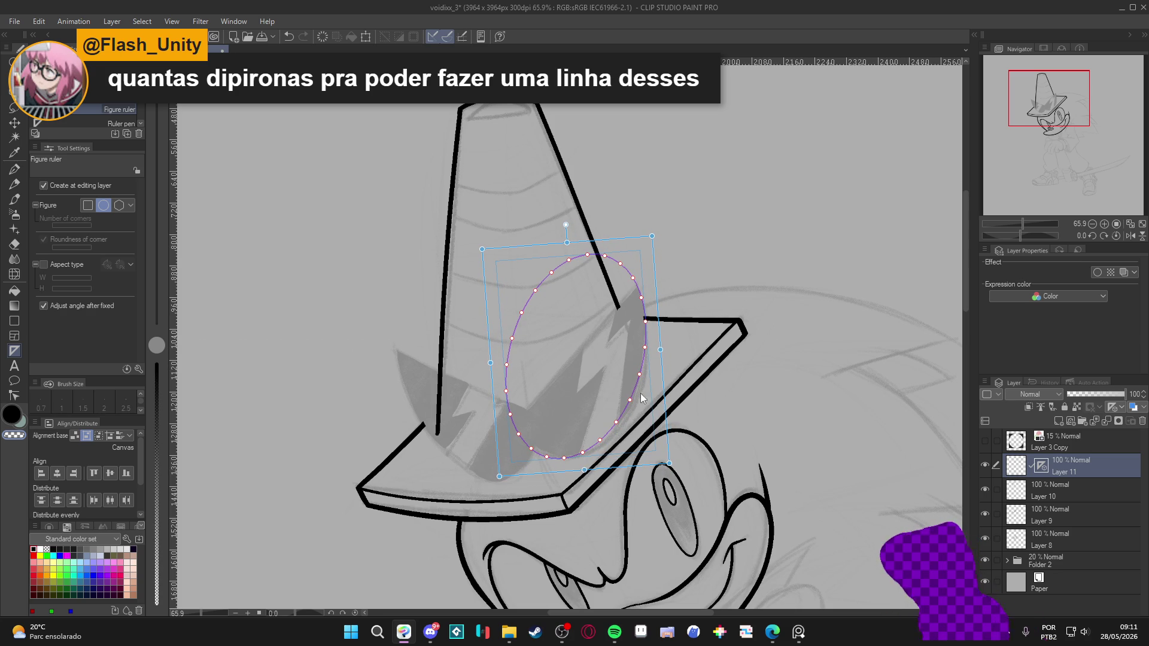
pyautogui.moveTo(660, 350); pyautogui.dragTo(662, 351)
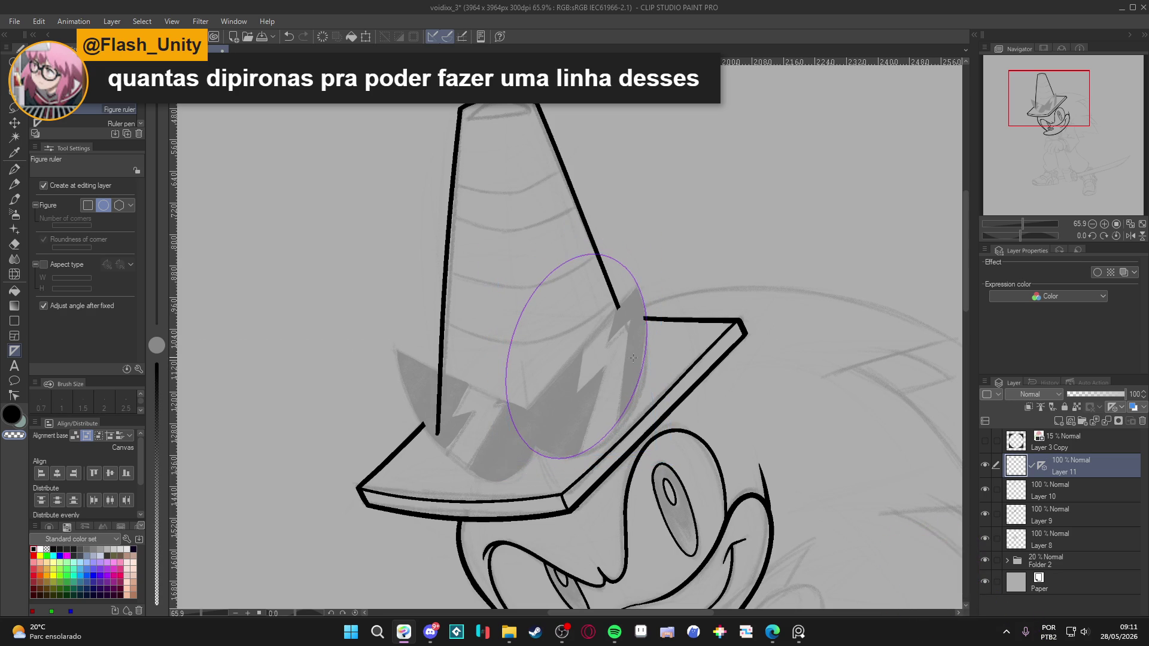
pyautogui.click(577, 456)
pyautogui.moveTo(627, 449); pyautogui.dragTo(668, 433)
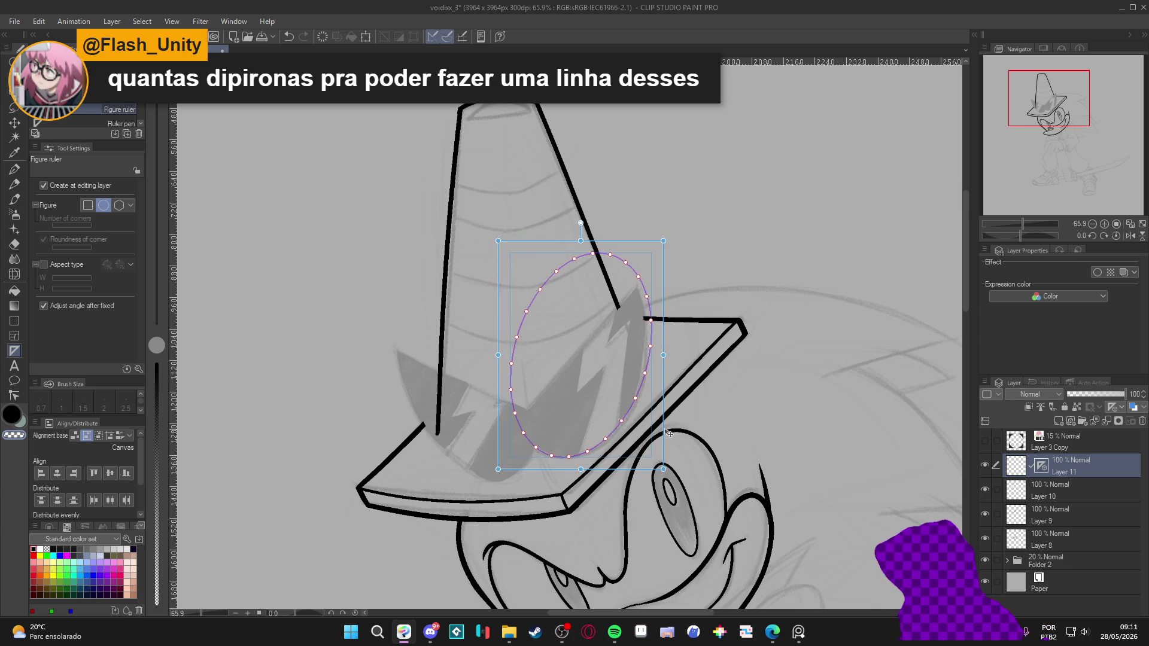
# Ink the right lens's lower-right edge along the guide with the G-pen, undoing stray bits.
pyautogui.press('p')
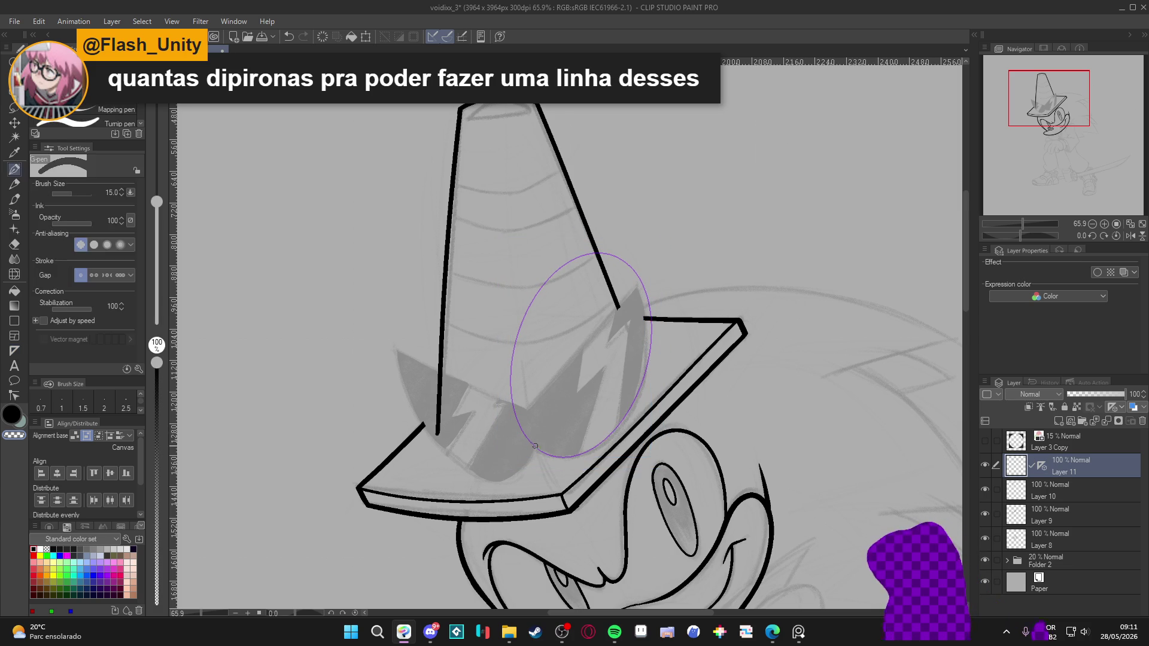
pyautogui.hotkey('ctrl', 'z')
pyautogui.moveTo(611, 434); pyautogui.dragTo(648, 318)
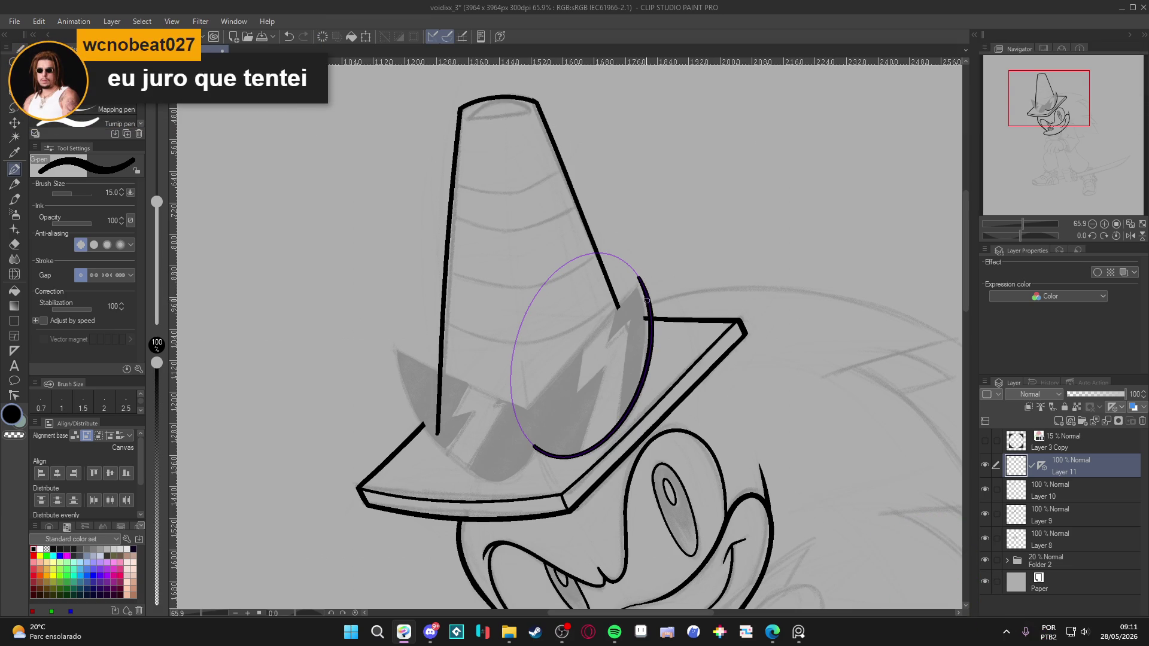
pyautogui.hotkey('ctrl', 'z')
pyautogui.moveTo(641, 285); pyautogui.dragTo(639, 276)
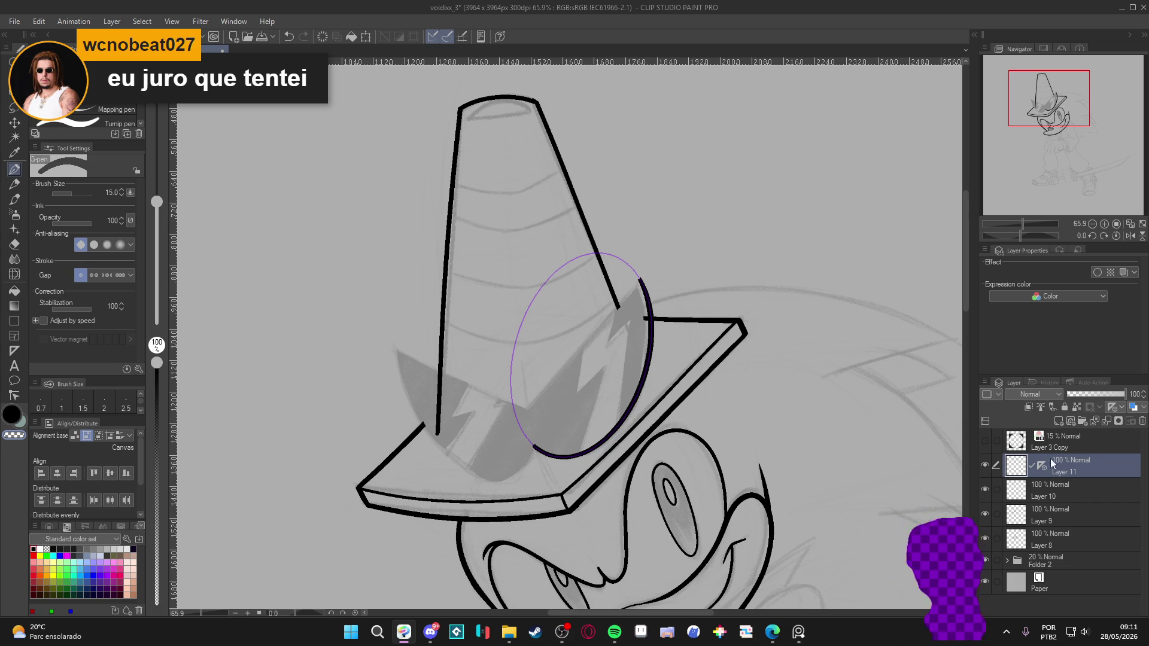
pyautogui.keyDown('ctrl'); pyautogui.click(638, 280); pyautogui.keyUp('ctrl')
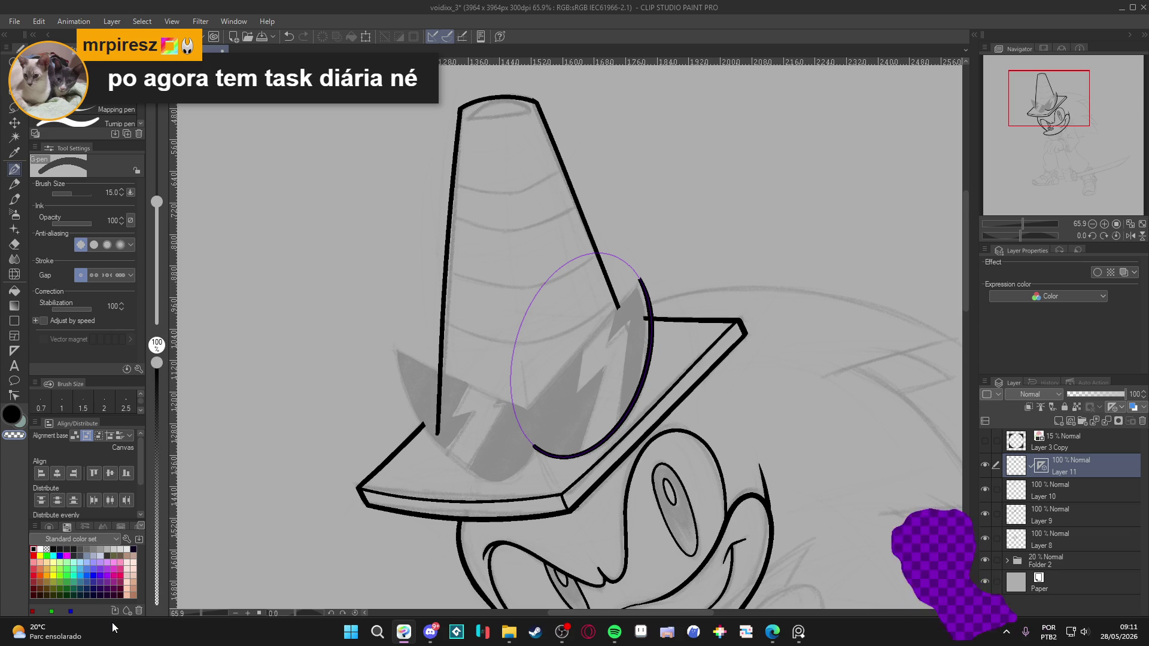
# Flip the elliptical guide over to the left lens, rotating and narrowing it to fit.
pyautogui.keyDown('ctrl'); pyautogui.click(619, 261); pyautogui.keyUp('ctrl')
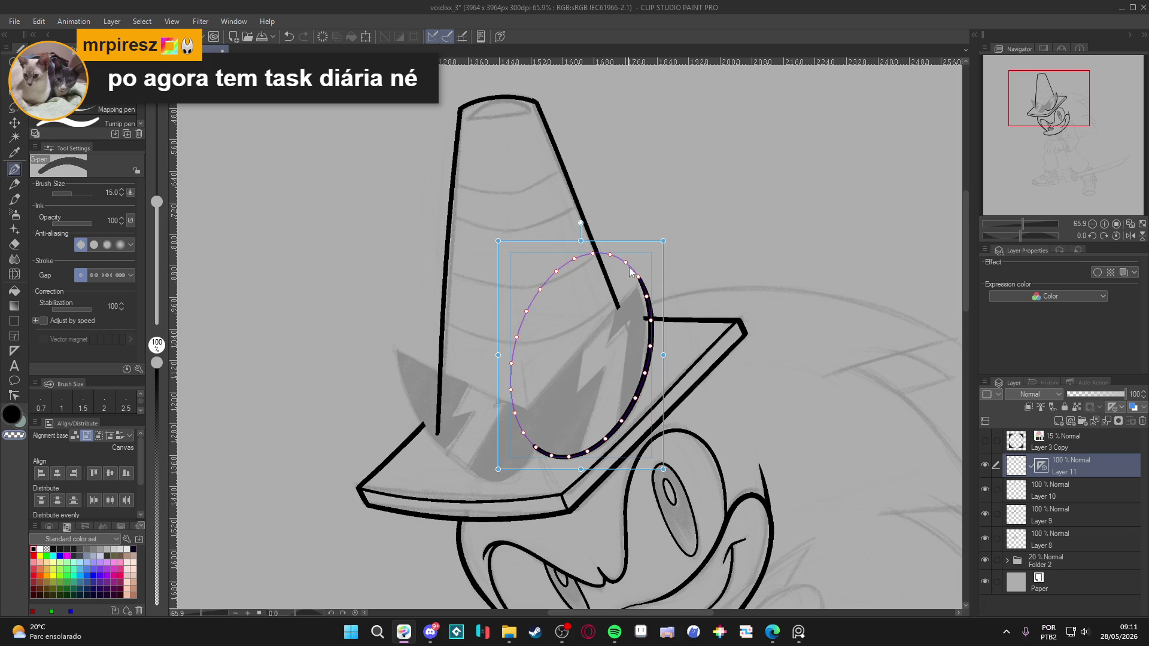
pyautogui.moveTo(664, 355)
pyautogui.mouseDown()
pyautogui.moveTo(420, 347)
pyautogui.moveTo(374, 331)
pyautogui.mouseUp()
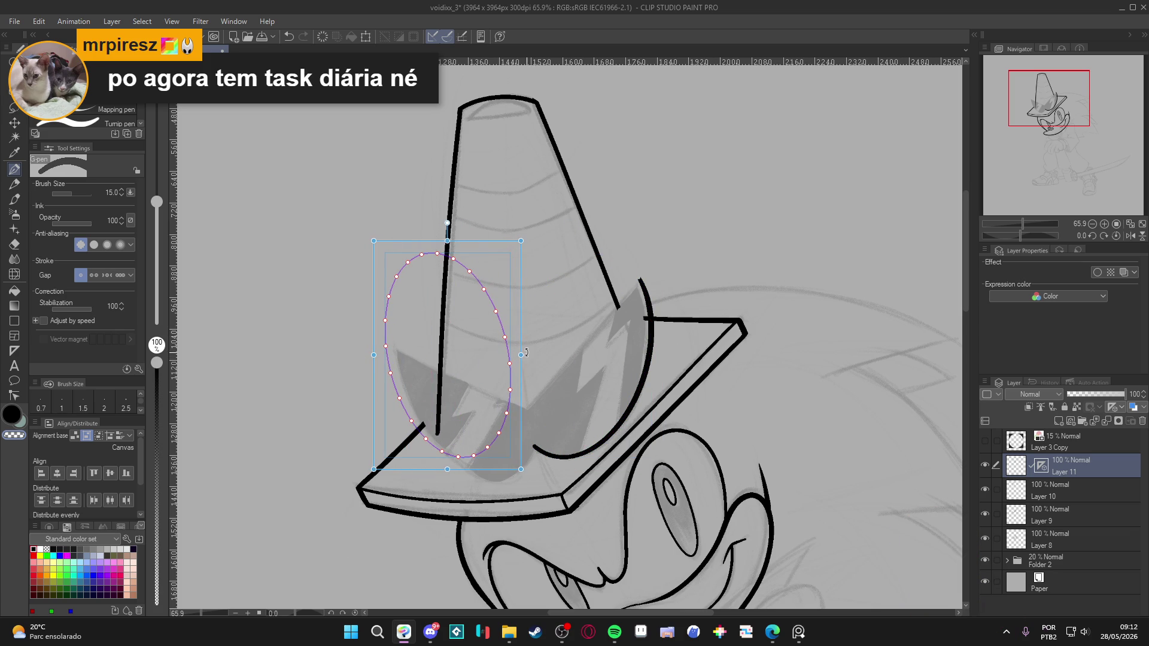
pyautogui.moveTo(526, 348)
pyautogui.mouseDown()
pyautogui.moveTo(524, 398)
pyautogui.moveTo(554, 418)
pyautogui.moveTo(563, 446)
pyautogui.mouseUp()
pyautogui.moveTo(389, 412); pyautogui.dragTo(401, 409)
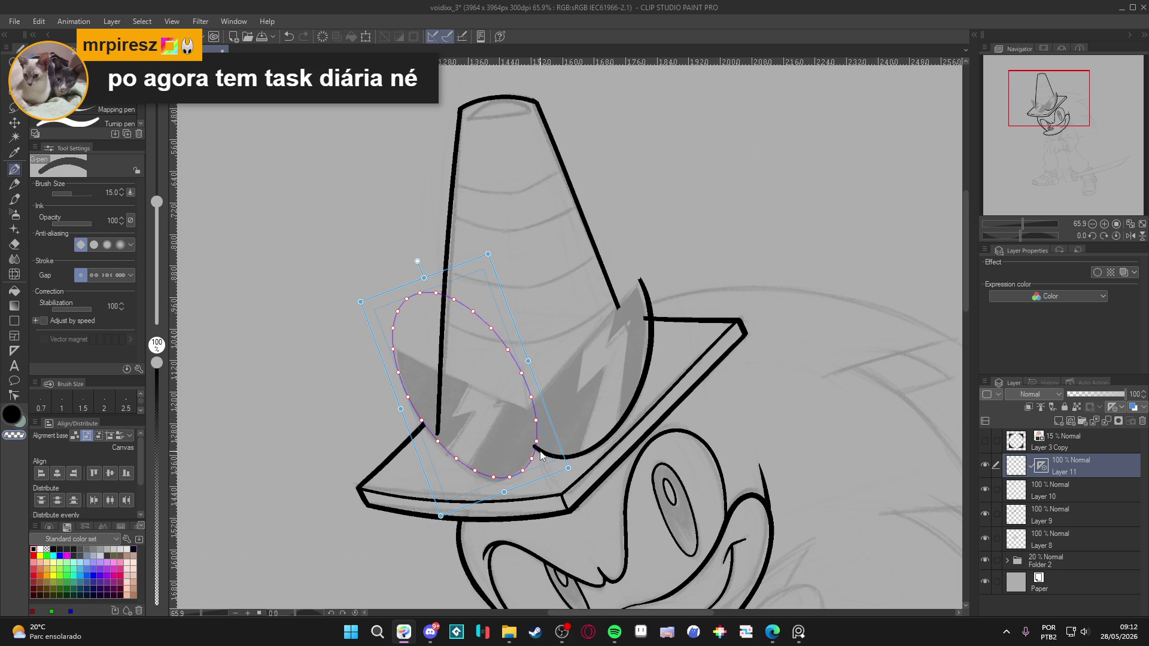
pyautogui.moveTo(527, 362); pyautogui.dragTo(526, 362)
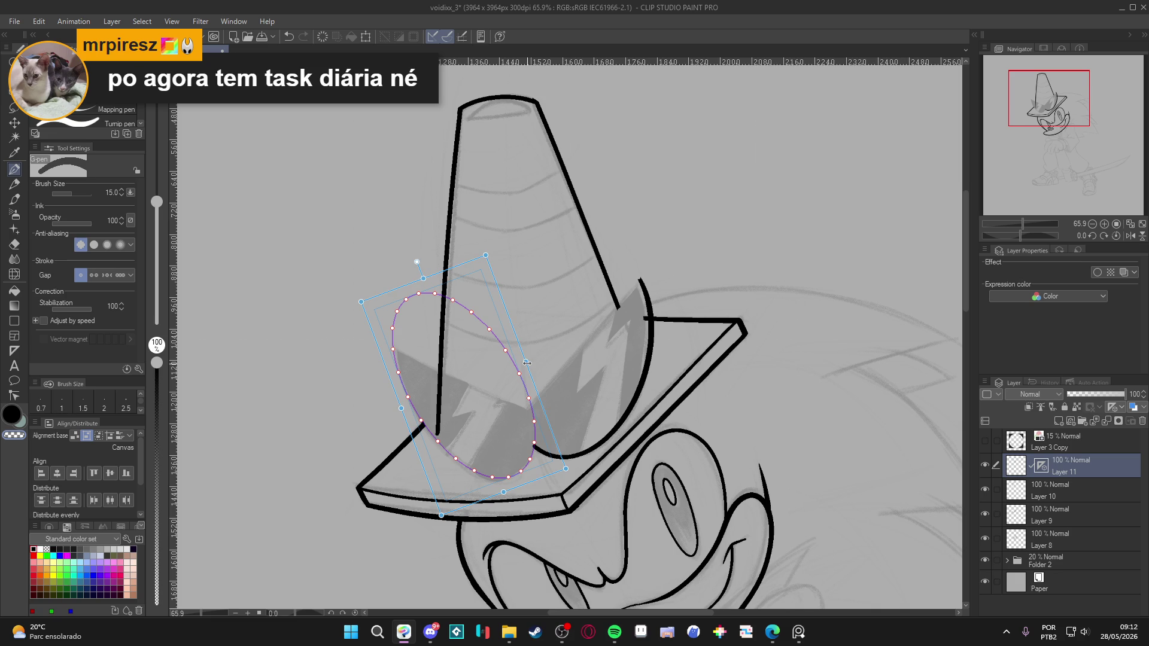
# Ink the left lens outline along the guide, then remove the elliptical guide.
pyautogui.press('p')
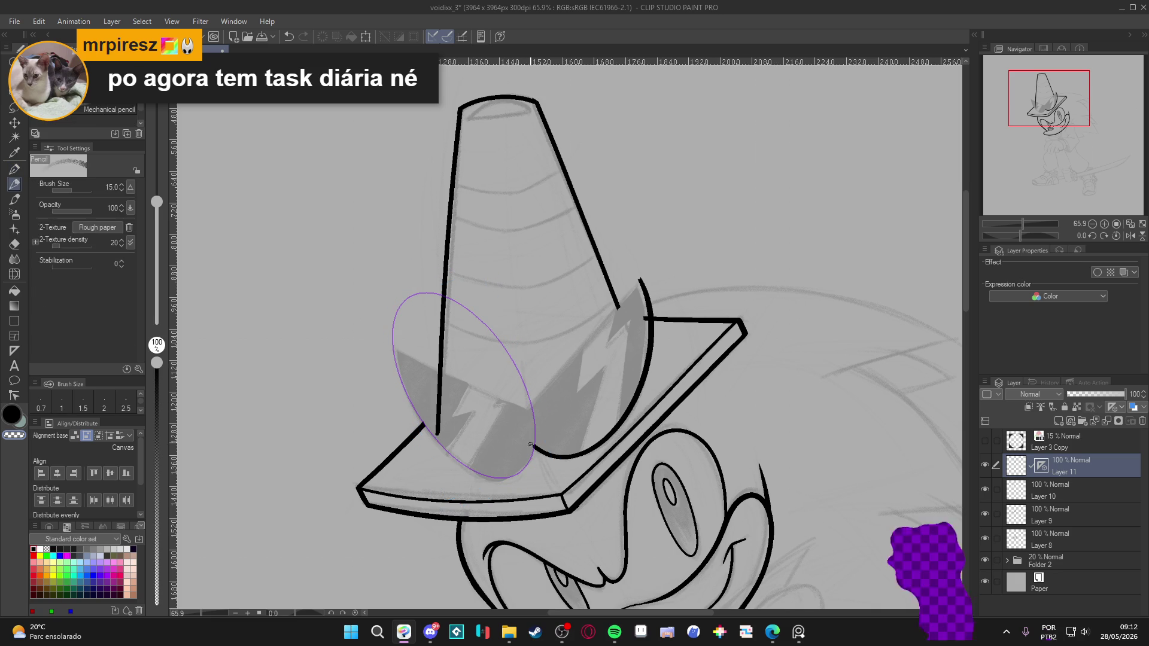
pyautogui.press('p')
pyautogui.moveTo(534, 448)
pyautogui.mouseDown()
pyautogui.moveTo(509, 477)
pyautogui.moveTo(428, 431)
pyautogui.moveTo(393, 351)
pyautogui.mouseUp()
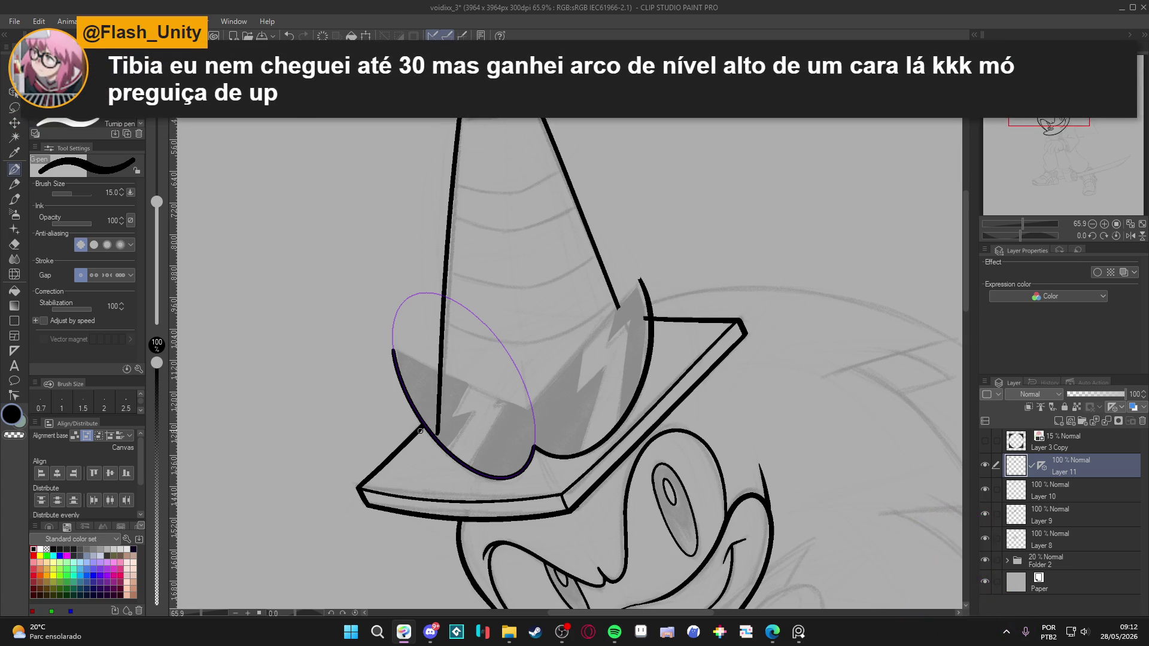
pyautogui.hotkey('ctrl', 'z')
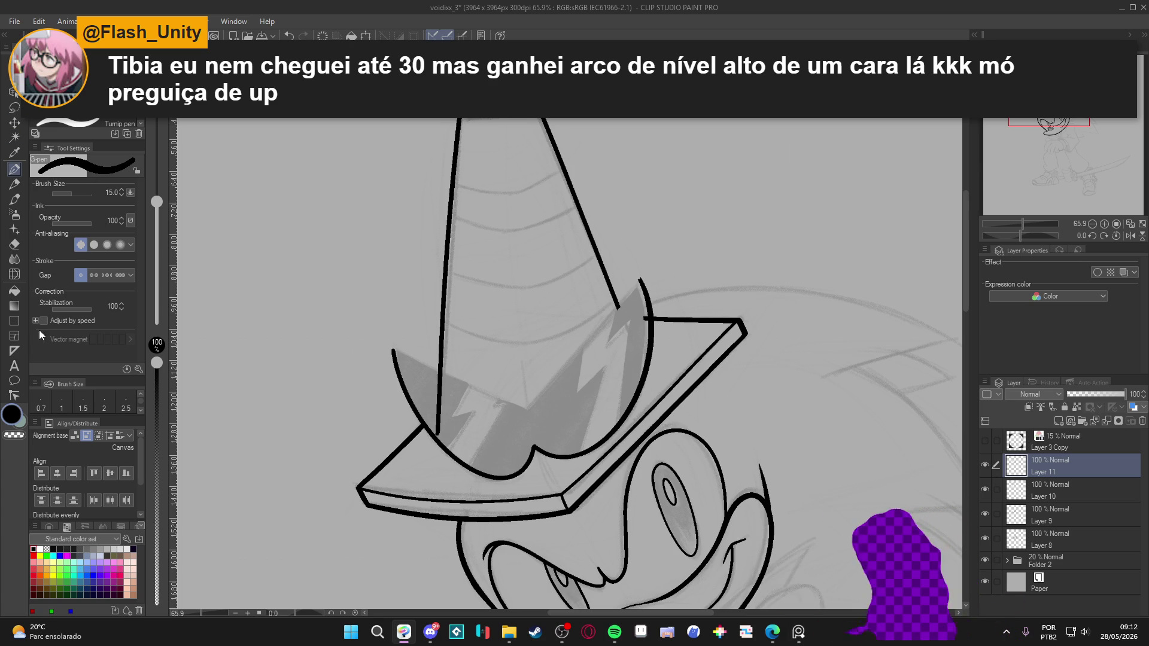
# Place a curve ruler from the left lens tip to the right lens tip and ink the sunglasses' top edge.
pyautogui.click(15, 349)
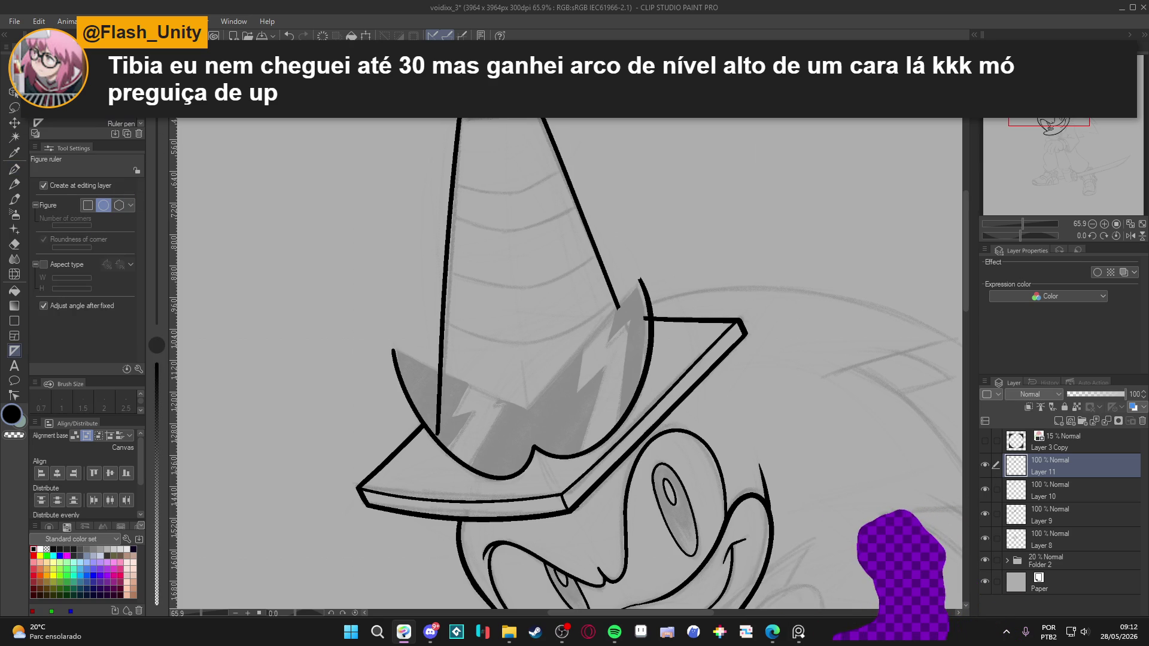
pyautogui.press('u')
pyautogui.click(383, 343)
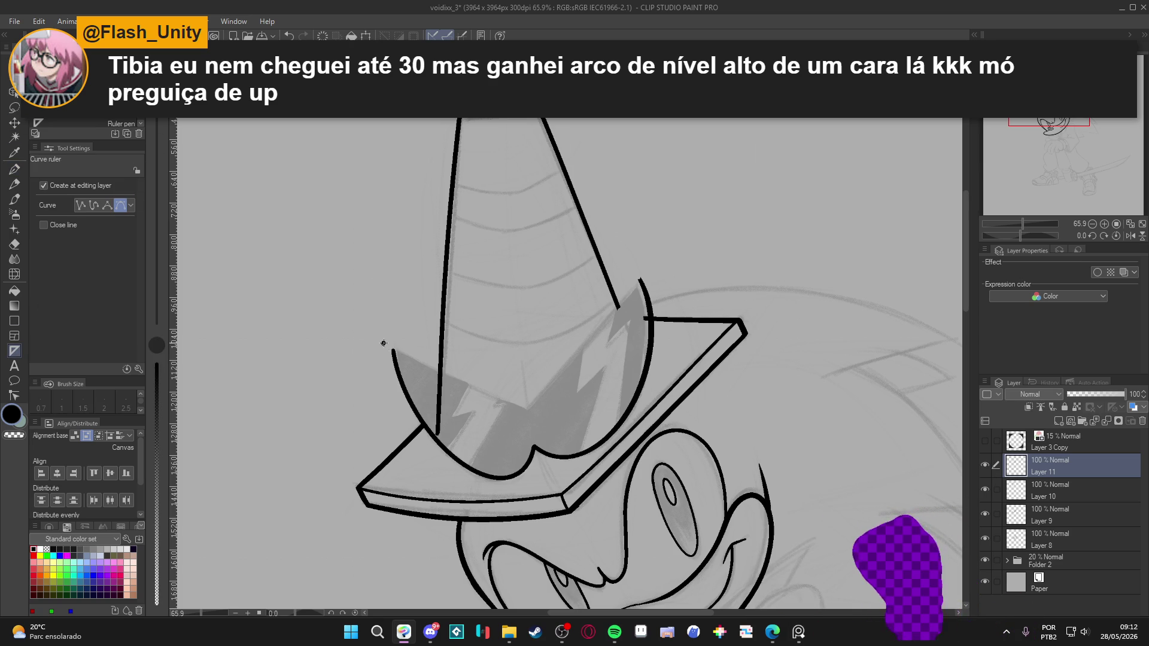
pyautogui.click(527, 411)
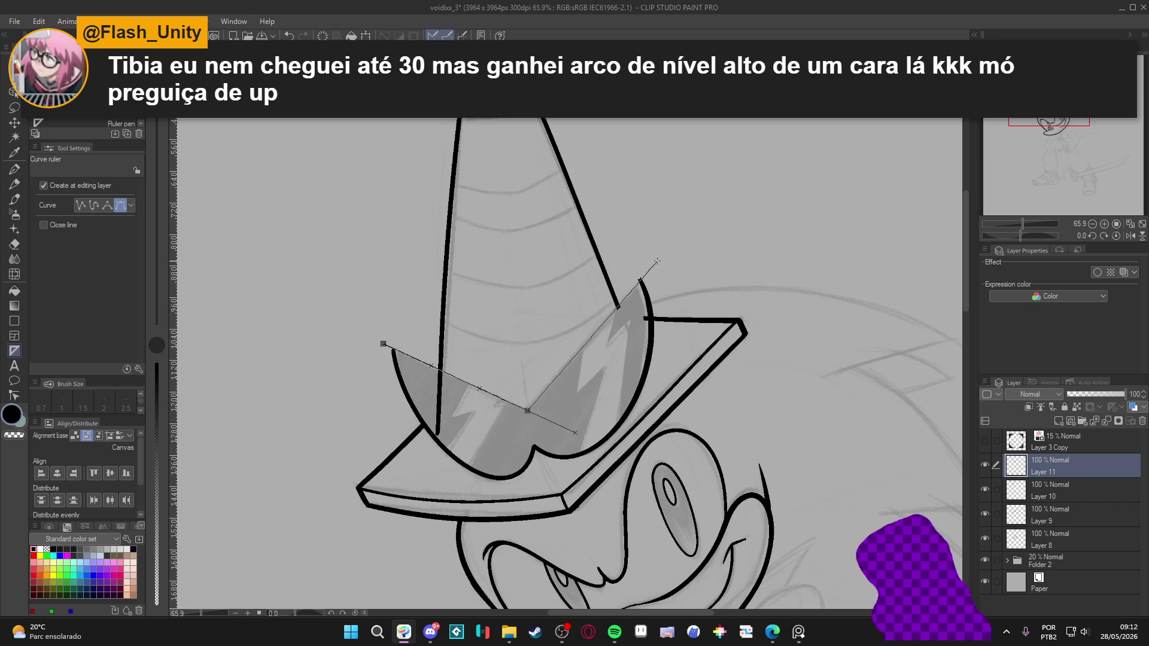
pyautogui.doubleClick(653, 263)
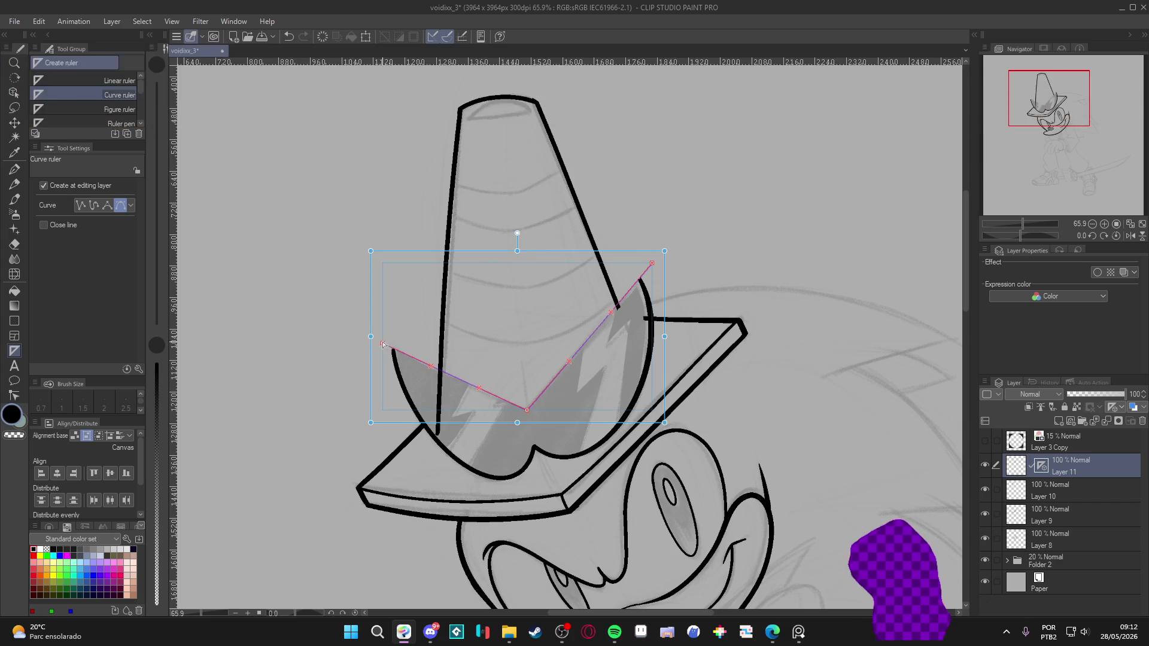
pyautogui.press('p')
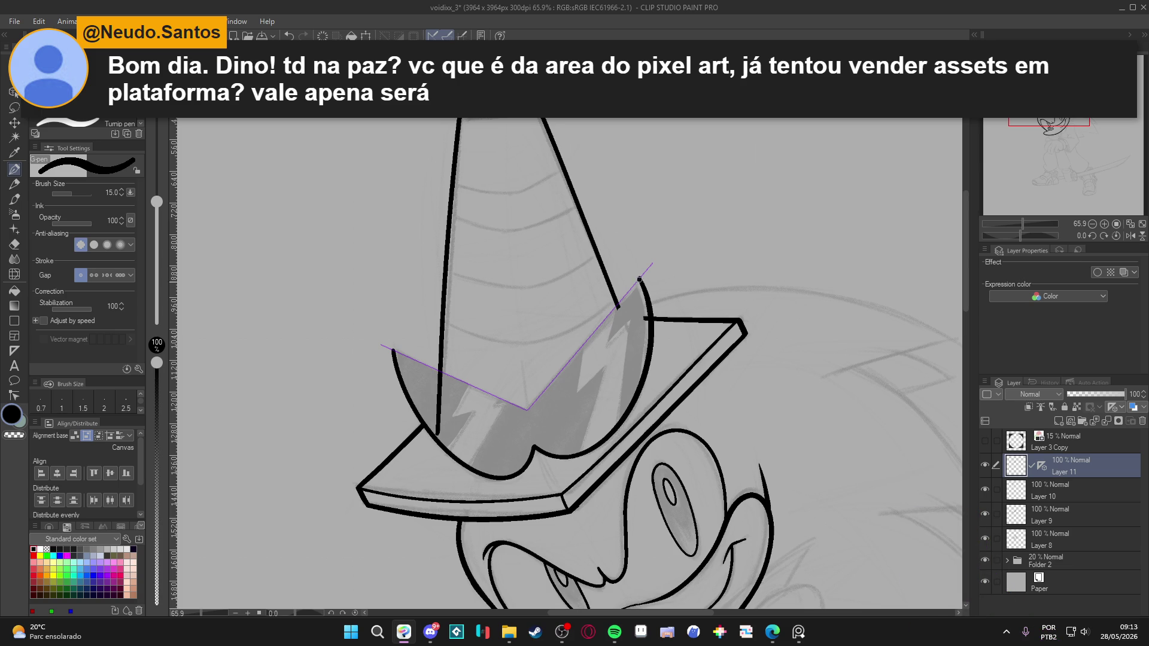
pyautogui.moveTo(533, 418); pyautogui.dragTo(401, 343)
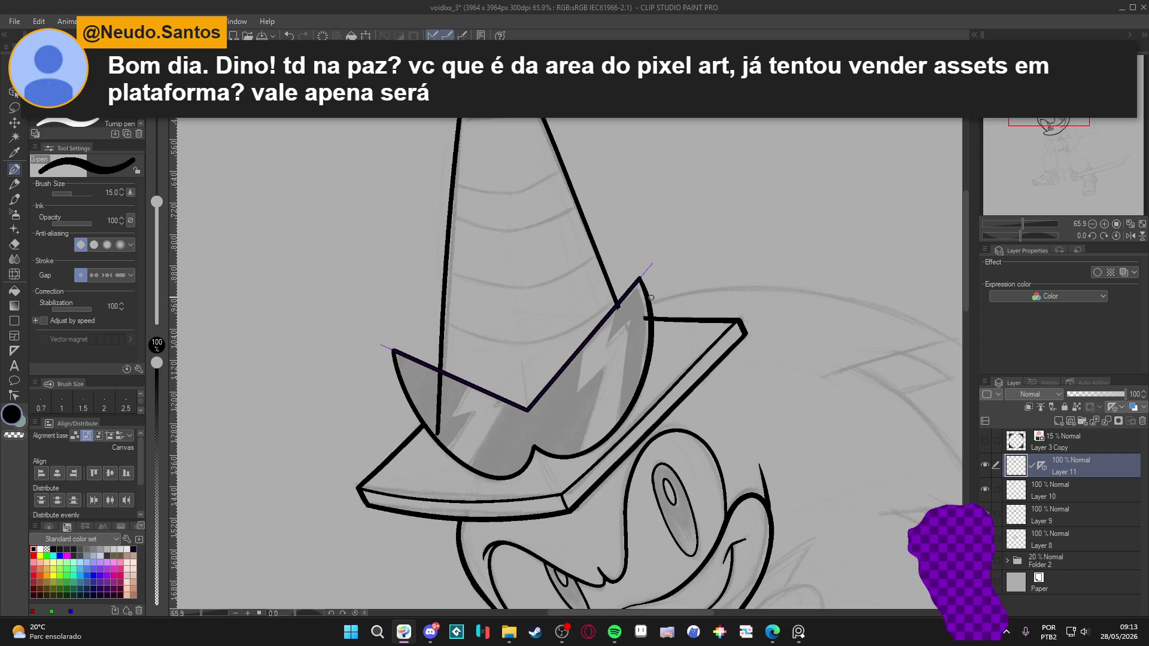
# Toggle Layer 11 and Layer 10 visibility to check the linework, then select Layer 10.
pyautogui.click(985, 465)
pyautogui.click(985, 465)
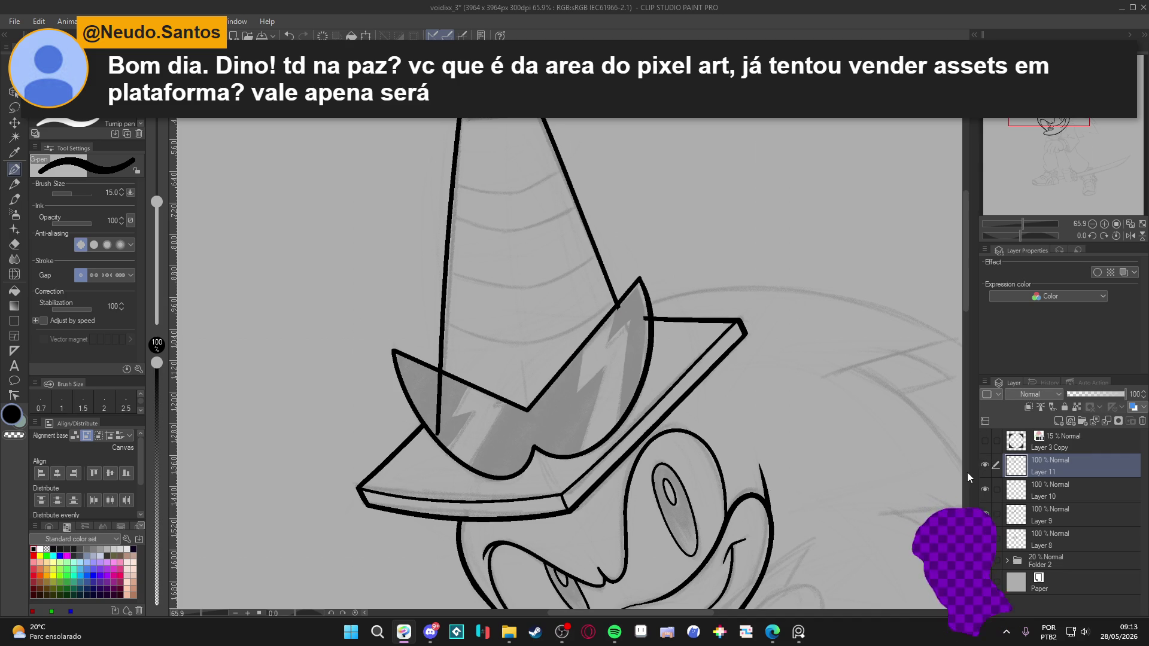
pyautogui.click(984, 490)
pyautogui.click(985, 489)
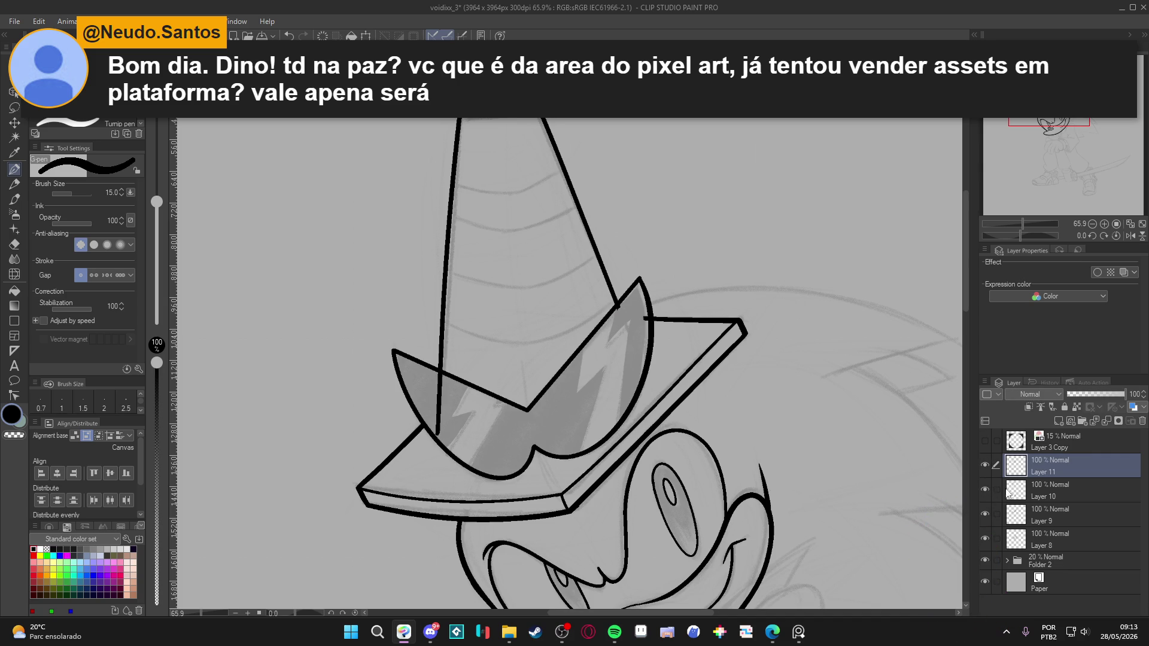
pyautogui.click(1031, 490)
# Erase the Layer 10 cone line crossing the left lens, select Layer 9 and save.
pyautogui.press('e')
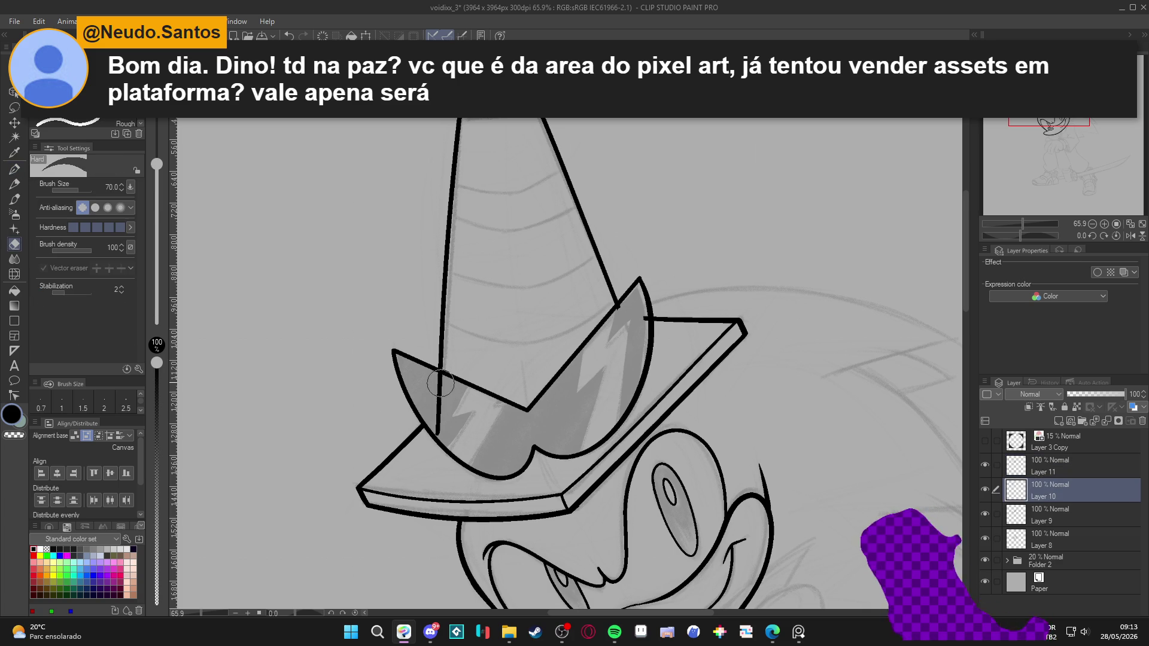
pyautogui.moveTo(441, 381); pyautogui.dragTo(438, 444)
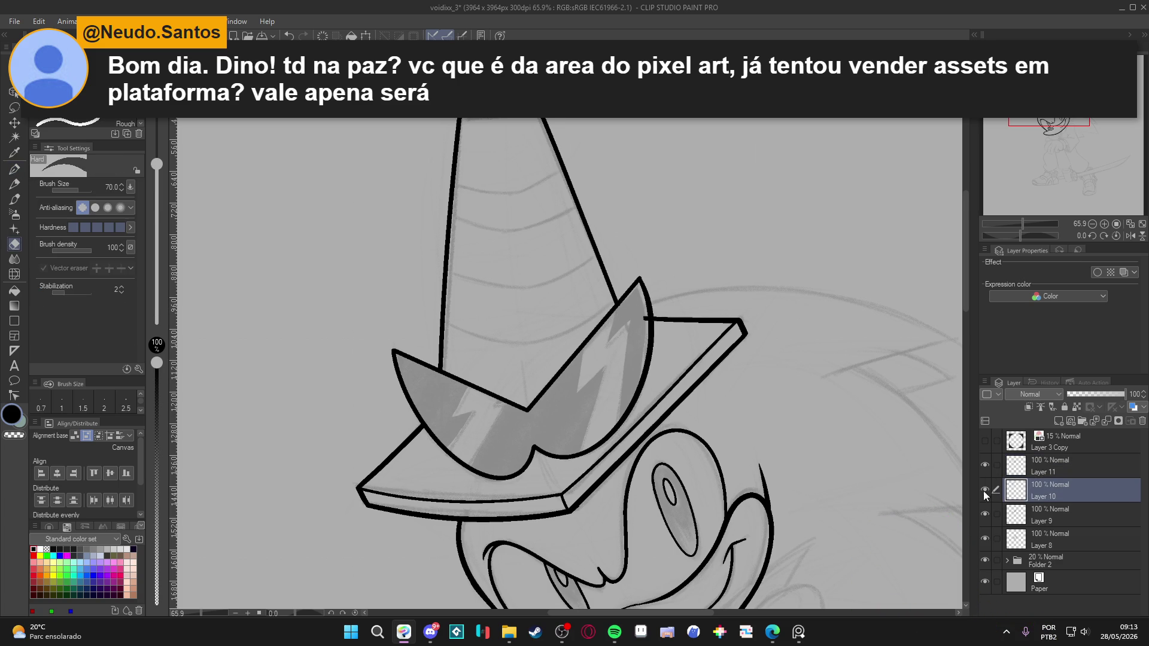
pyautogui.click(1009, 516)
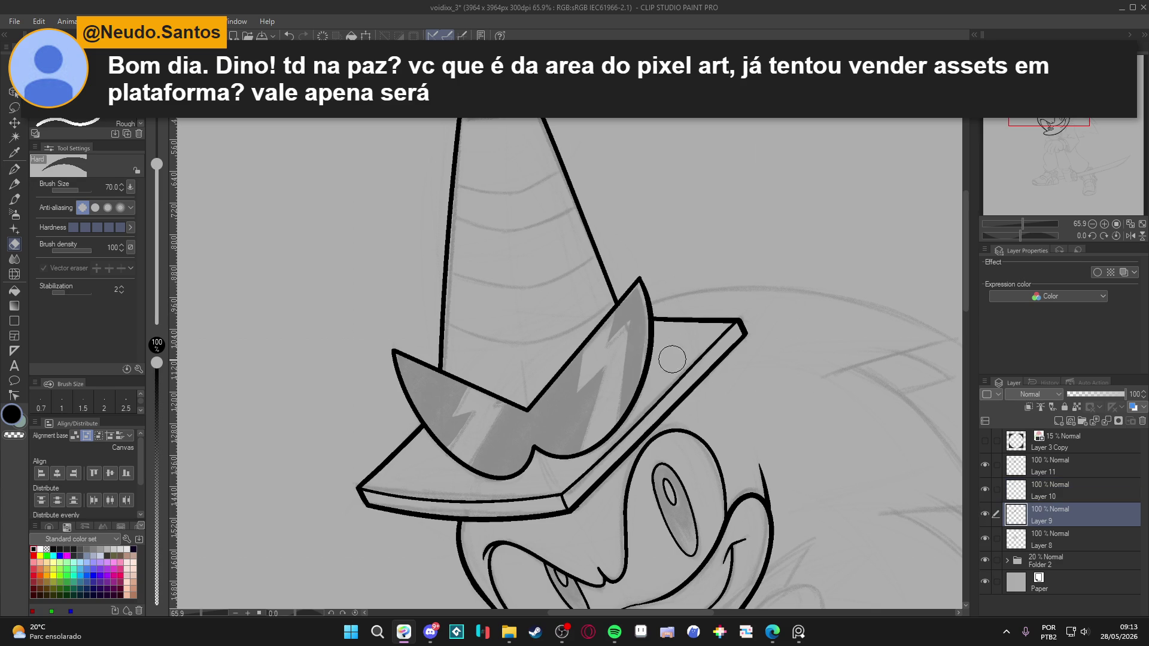
pyautogui.press('p')
pyautogui.moveTo(743, 420); pyautogui.dragTo(733, 384)
pyautogui.hotkey('ctrl', 's')
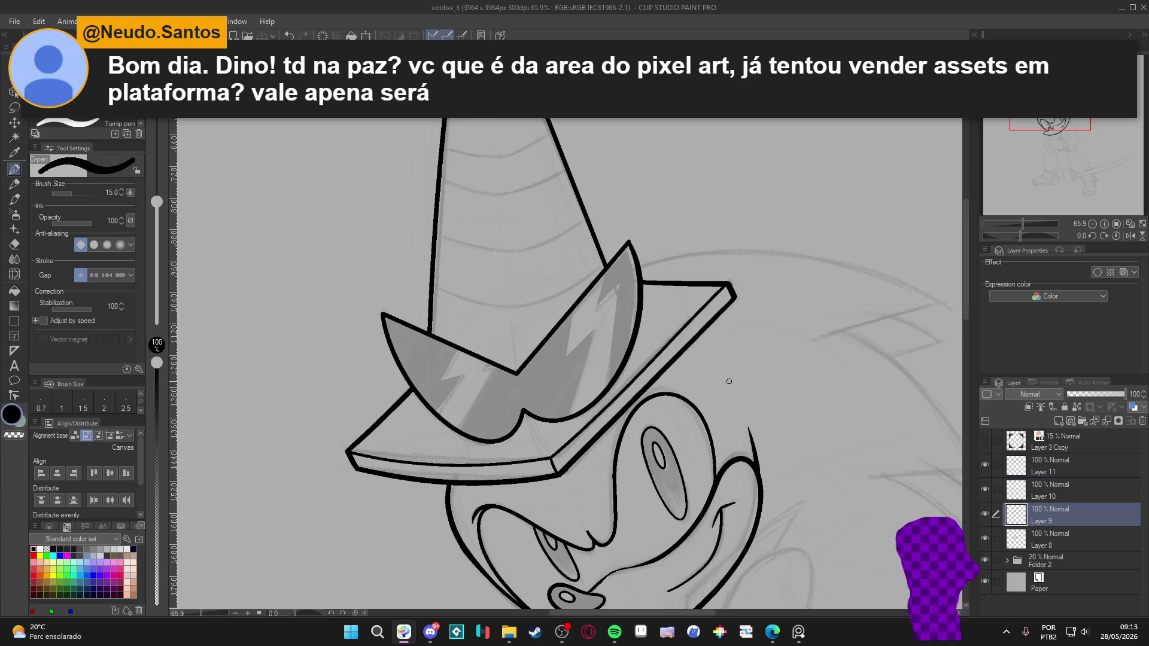
pyautogui.scroll(-3, 729, 381)
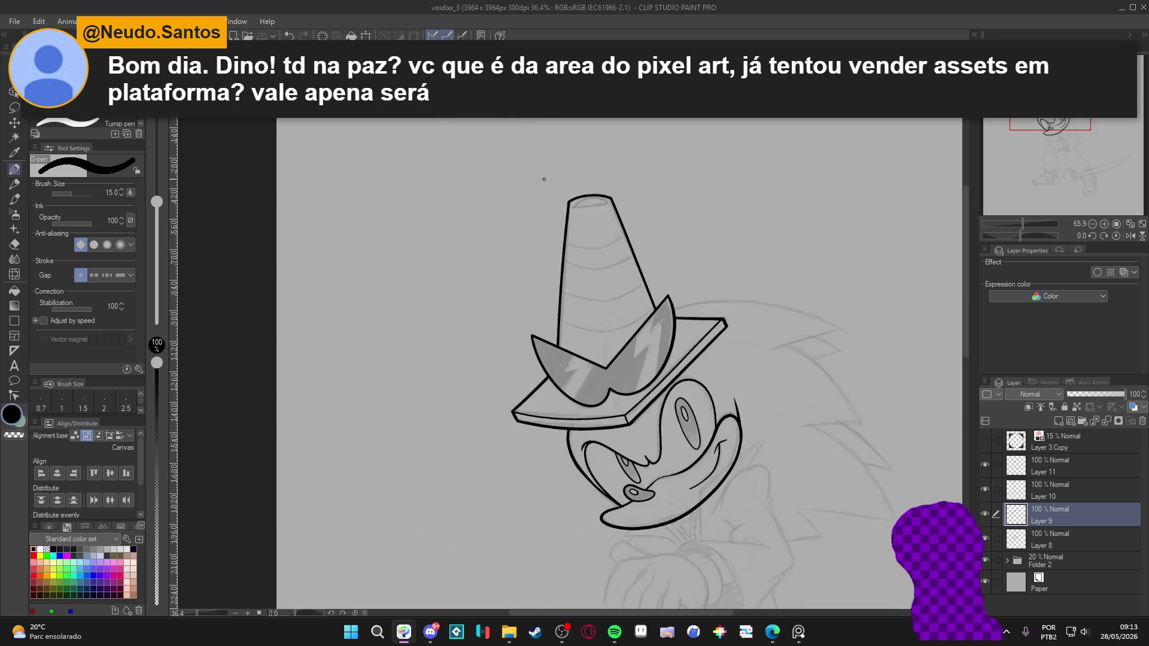
# Check the face linework, then merge Layer 10's hat lines down into Layer 9.
pyautogui.moveTo(650, 363); pyautogui.dragTo(627, 358)
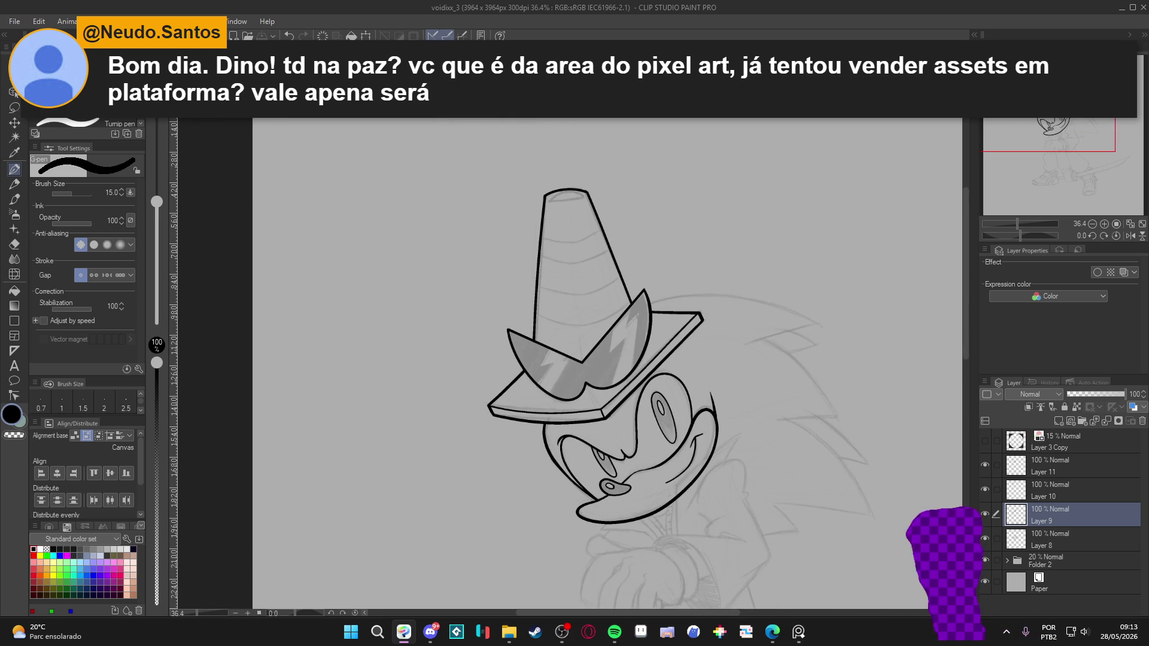
pyautogui.doubleClick(985, 512)
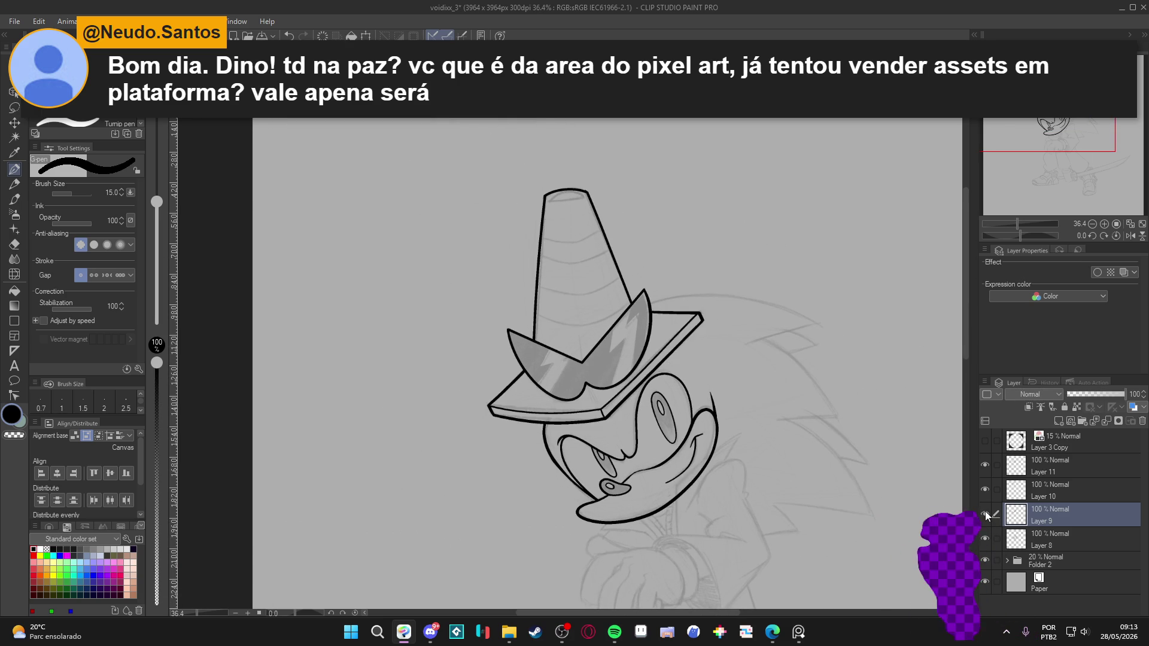
pyautogui.click(986, 537)
pyautogui.click(985, 537)
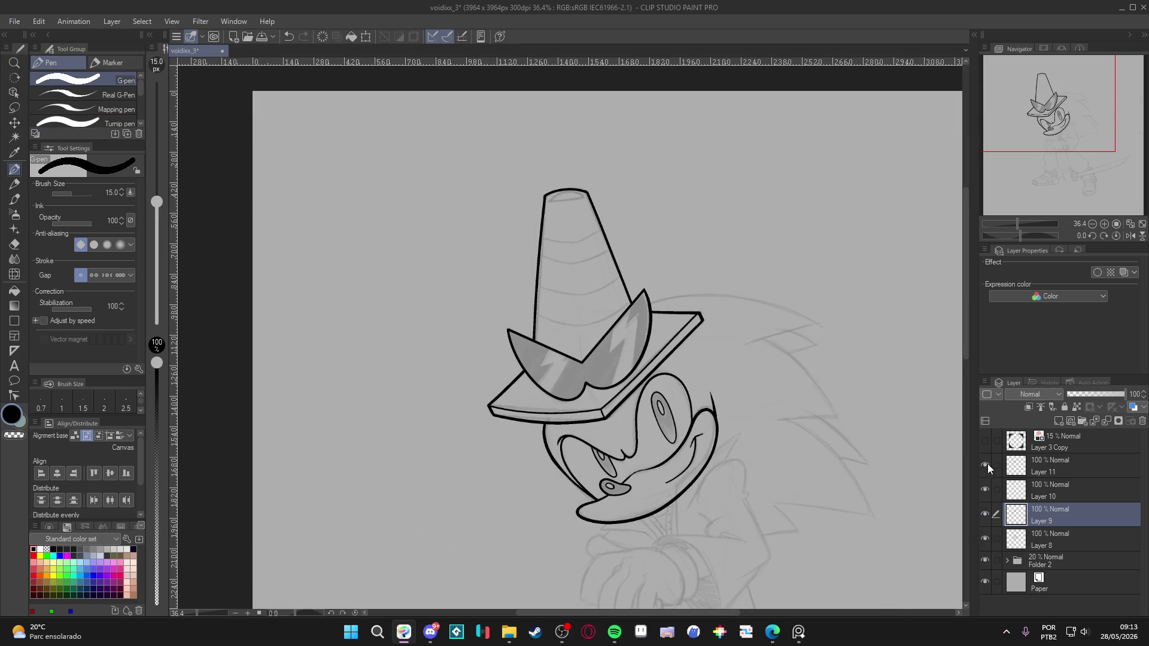
pyautogui.click(1035, 487)
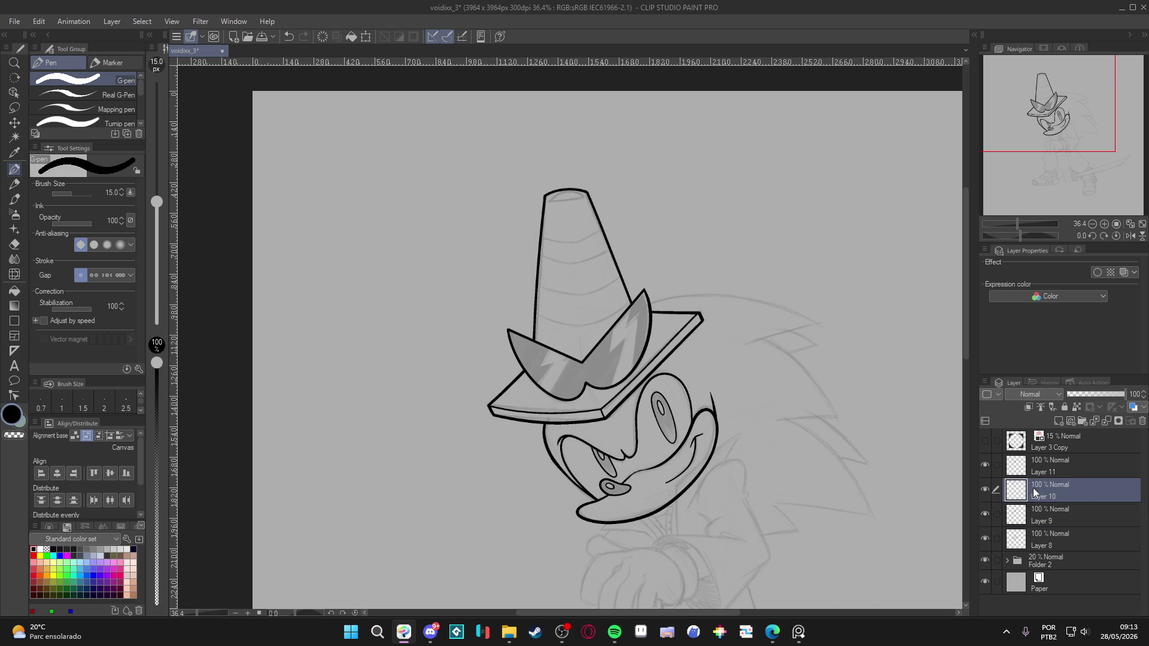
pyautogui.hotkey('ctrl', 'e')
pyautogui.click(984, 492)
pyautogui.click(984, 492)
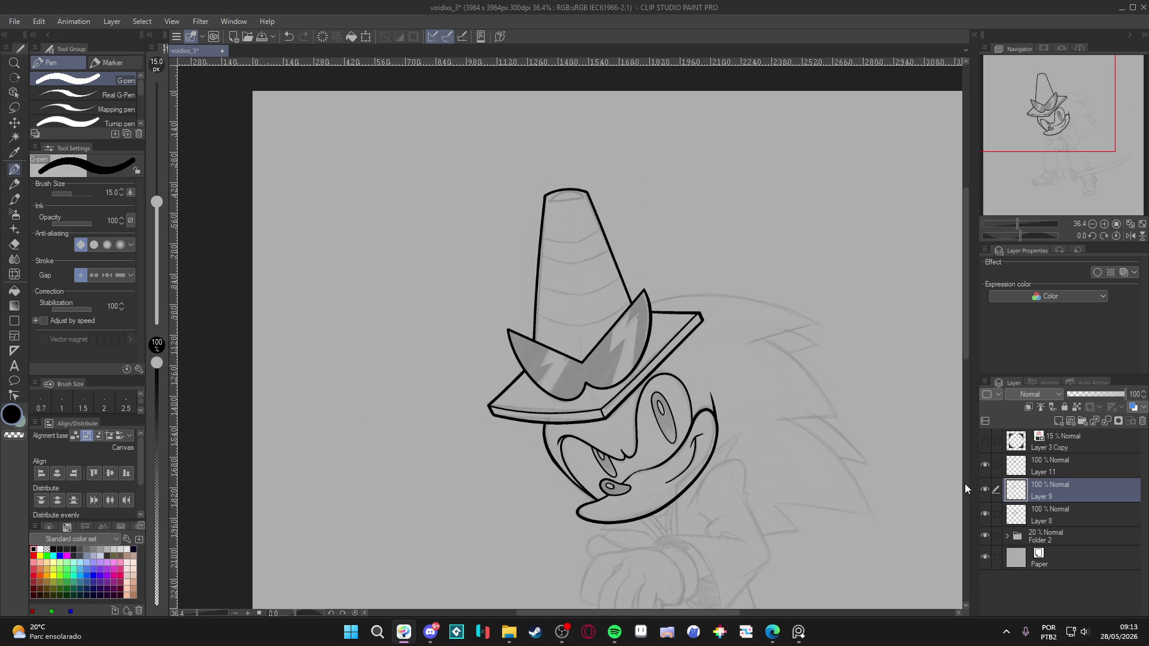
# Compare the cone and glasses layers and set the cone layer (Layer 9) as reference layer.
pyautogui.click(982, 487)
pyautogui.click(982, 488)
pyautogui.click(982, 467)
pyautogui.click(981, 467)
pyautogui.keyDown('ctrl'); pyautogui.click(1048, 470); pyautogui.keyUp('ctrl')
pyautogui.click(1040, 408)
pyautogui.click(1057, 458)
pyautogui.click(984, 465)
pyautogui.click(984, 465)
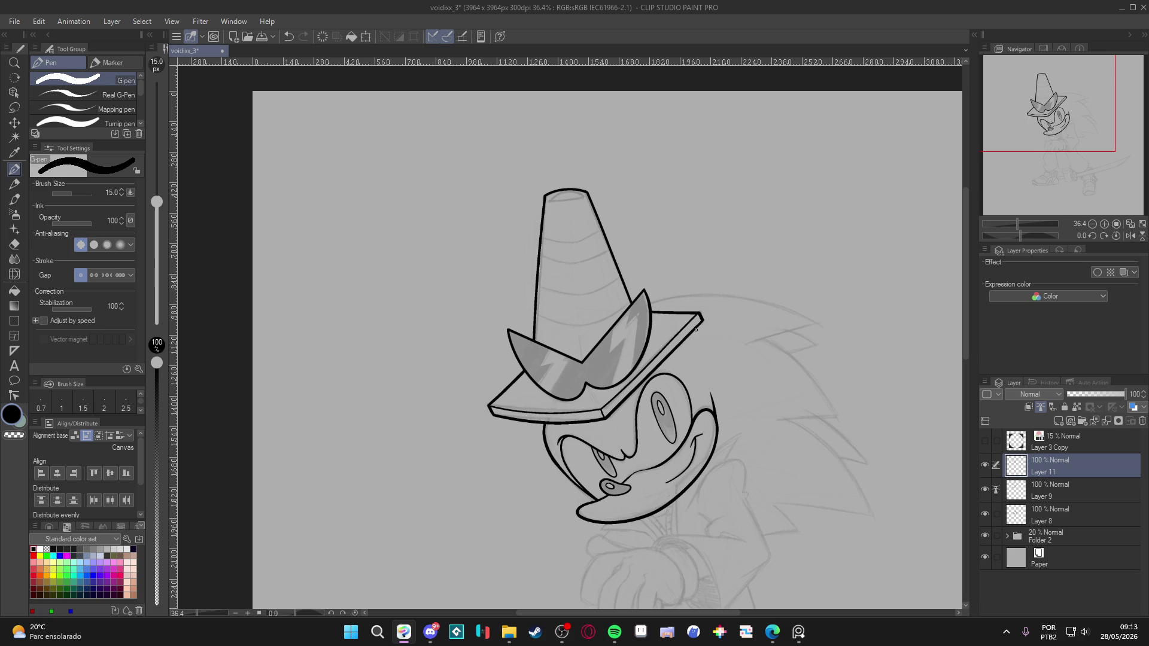
# Test Auto select around the glasses and inside the cone with connected-pixel and multi-layer referencing.
pyautogui.press('w')
pyautogui.click(572, 282)
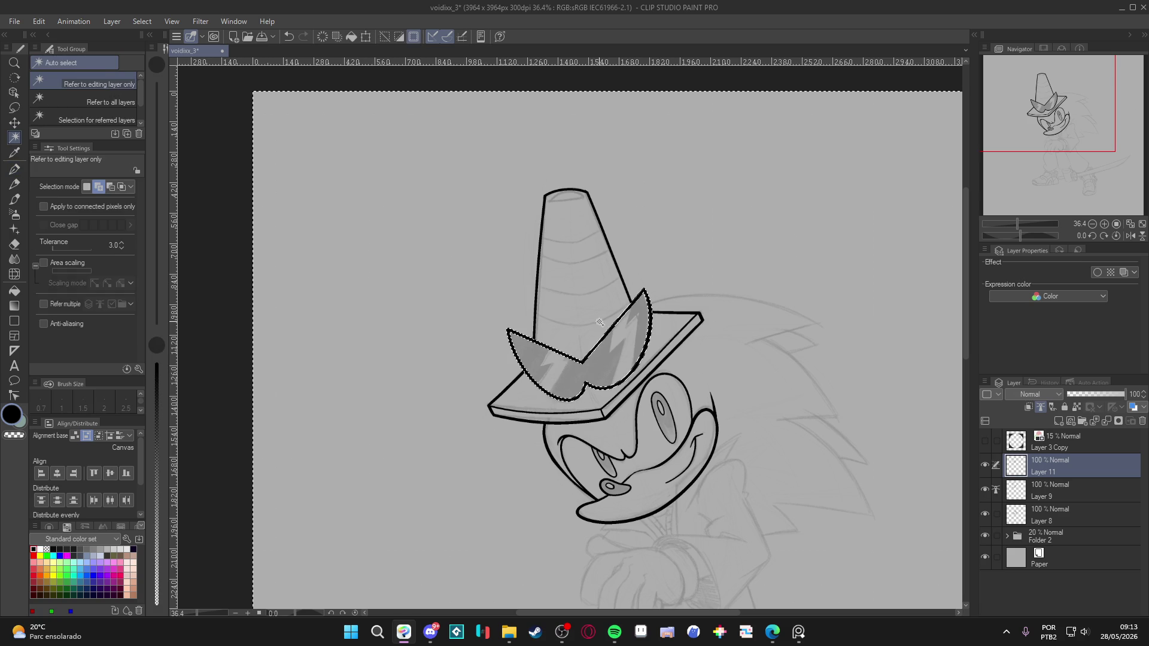
pyautogui.click(95, 207)
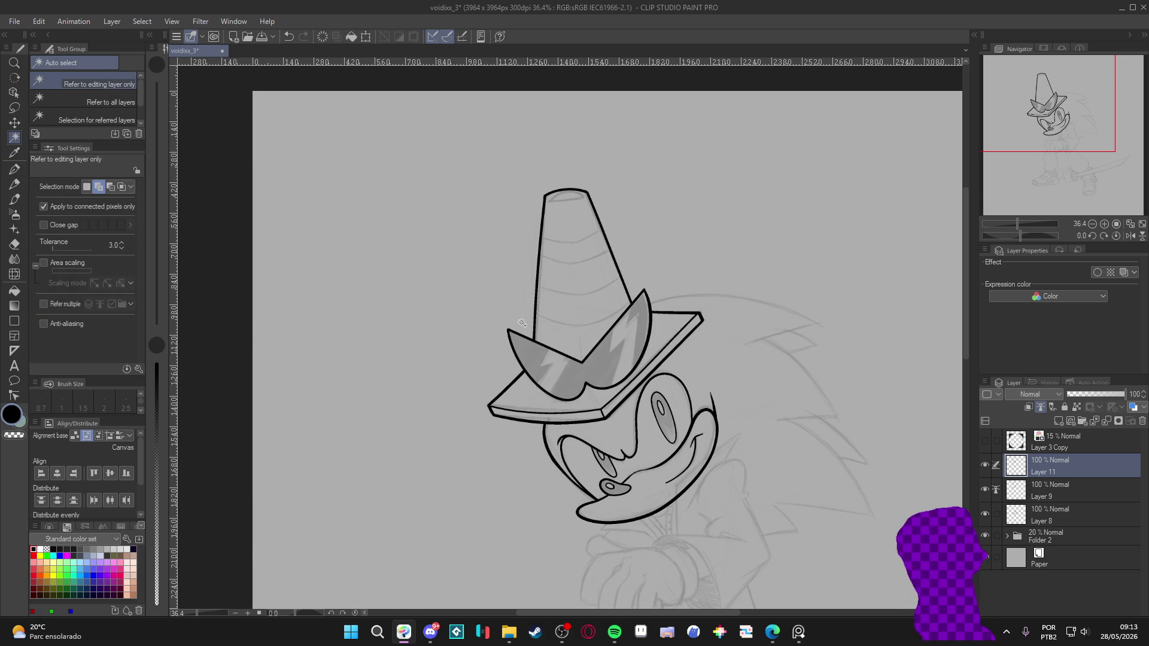
pyautogui.hotkey('ctrl', 'd')
pyautogui.click(53, 301)
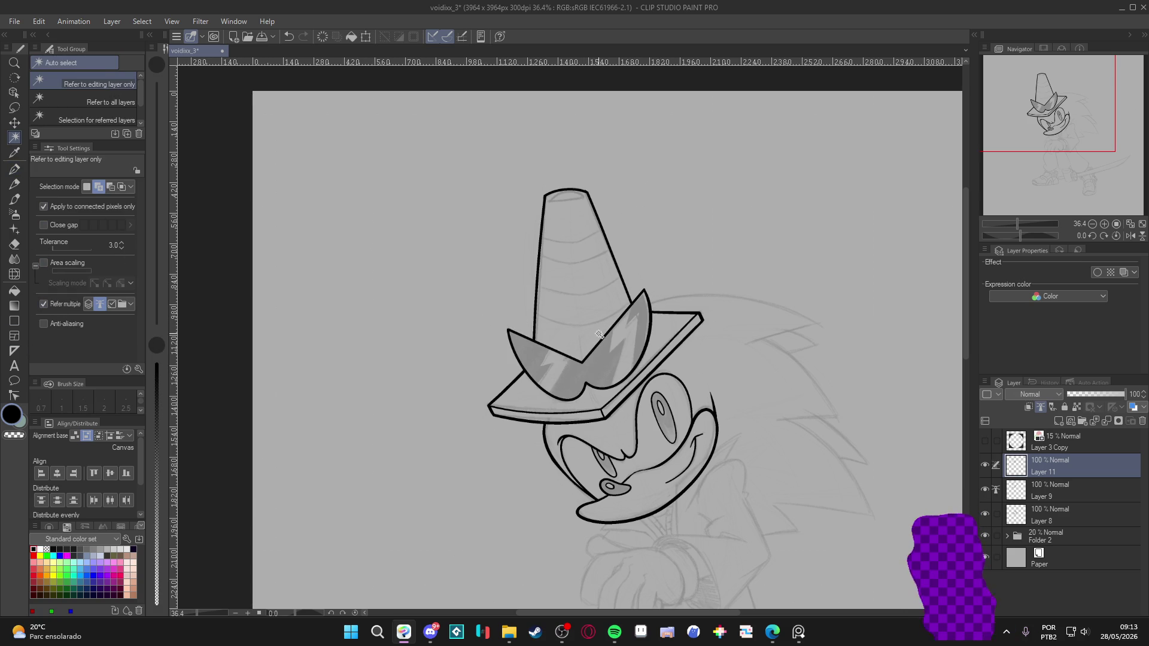
pyautogui.click(600, 318)
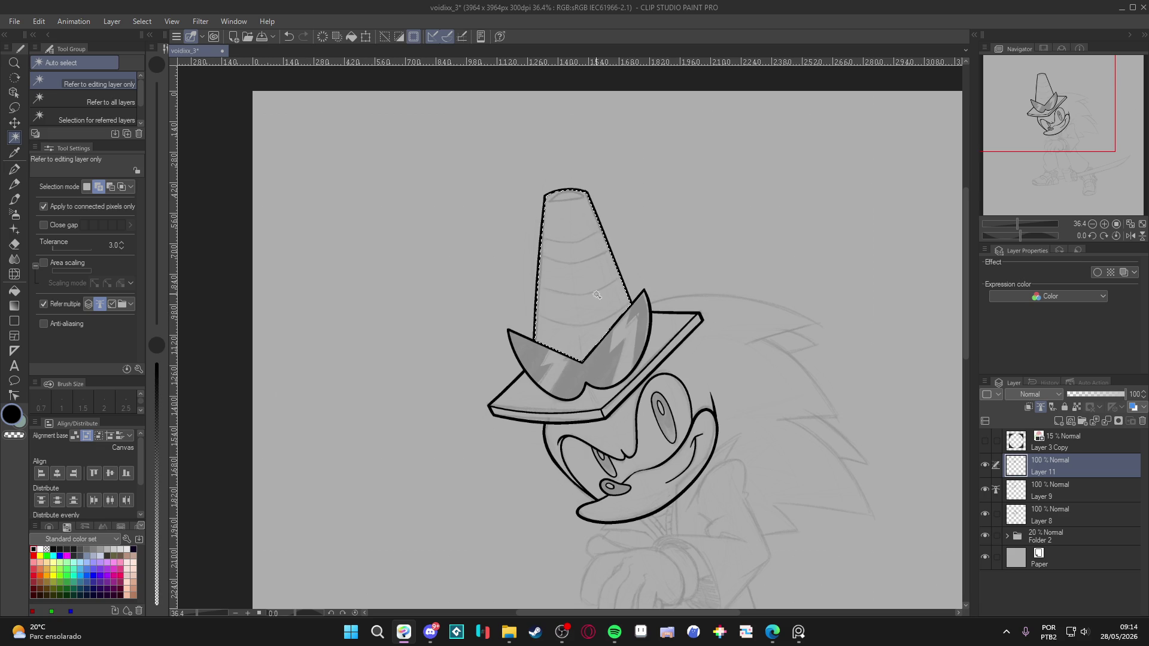
pyautogui.hotkey('ctrl', 'd')
# Select the cone layer and rotate the canvas so the cone points down-right.
pyautogui.doubleClick(985, 463)
pyautogui.click(1000, 492)
pyautogui.click(984, 489)
pyautogui.click(984, 489)
pyautogui.moveTo(764, 400); pyautogui.dragTo(371, 366)
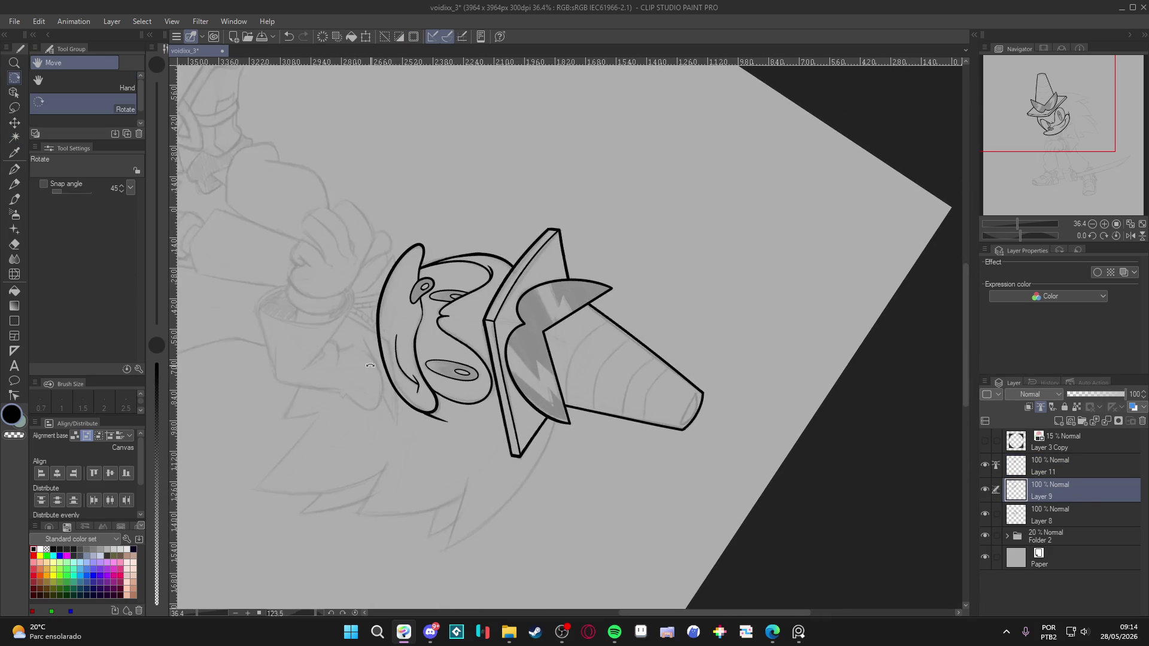
# With the G-pen at size 10, ink five curved stripes across the cone, then straighten the canvas.
pyautogui.press('p')
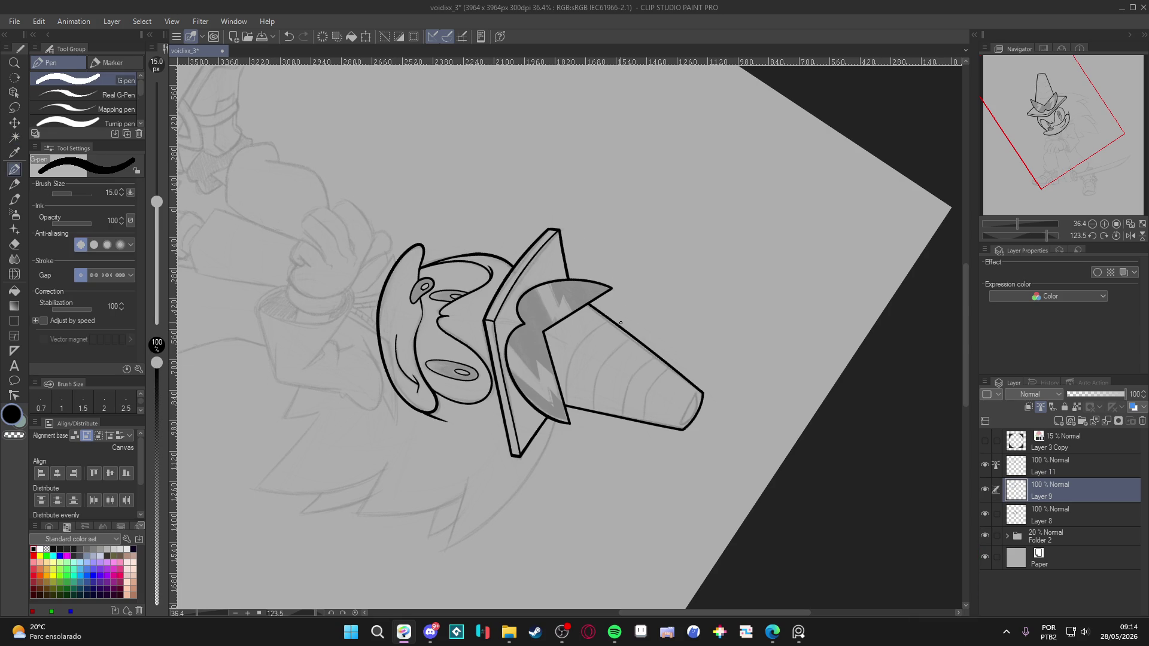
pyautogui.press('[')
pyautogui.press('[')
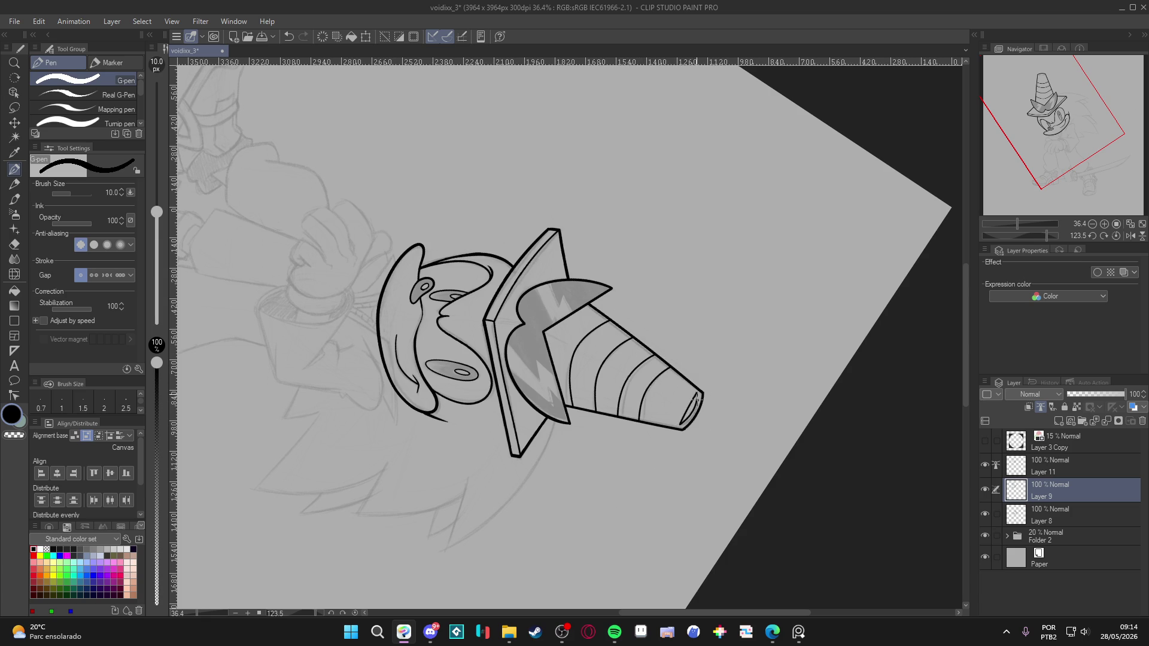
pyautogui.moveTo(779, 473)
pyautogui.mouseDown()
pyautogui.moveTo(755, 359)
pyautogui.moveTo(707, 303)
pyautogui.mouseUp()
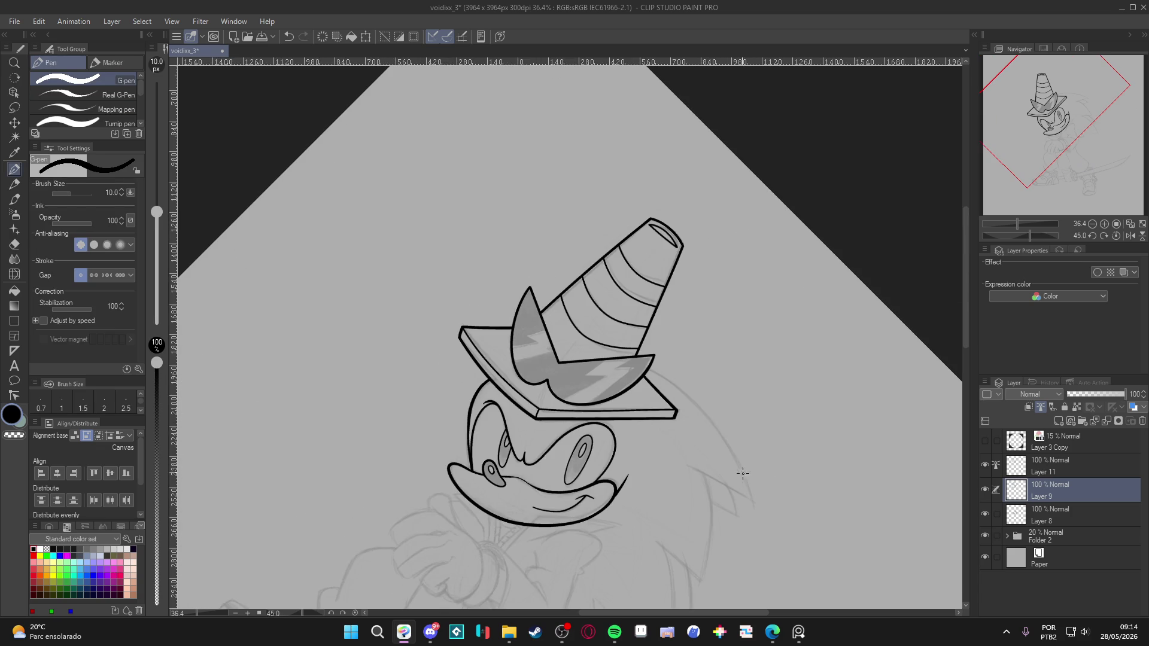
pyautogui.moveTo(773, 482)
pyautogui.mouseDown()
pyautogui.moveTo(805, 264)
pyautogui.moveTo(756, 367)
pyautogui.mouseUp()
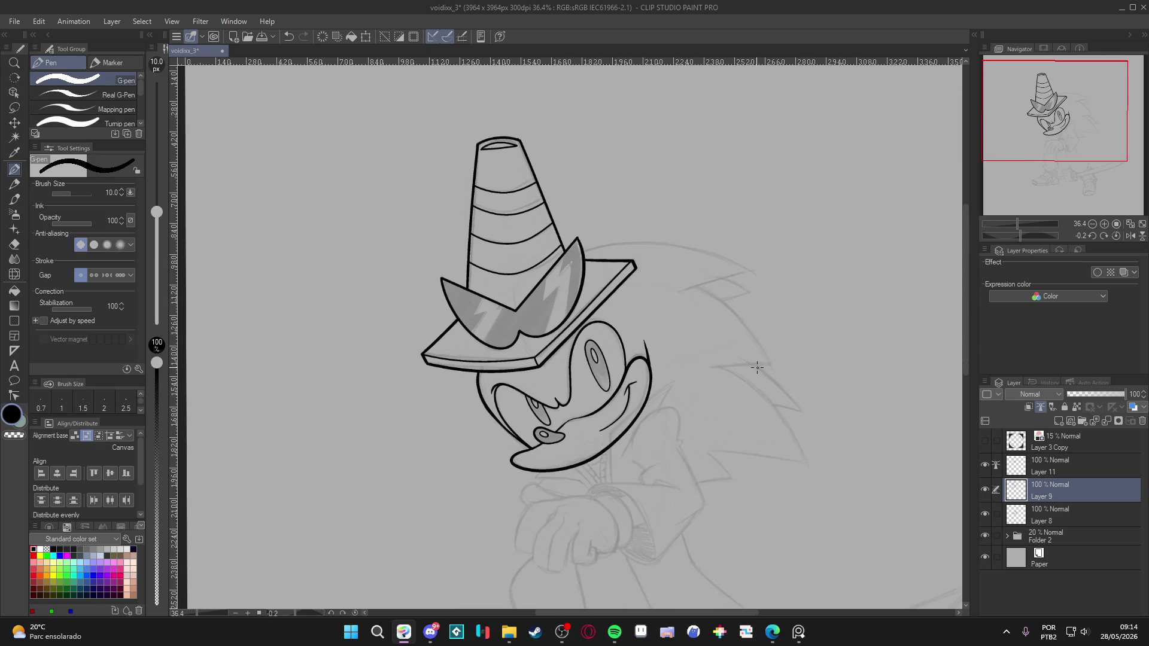
# Restore brush size 15, save, and blink the cone, glasses and face layers to compare them.
pyautogui.press(']')
pyautogui.press(']')
pyautogui.moveTo(770, 411); pyautogui.dragTo(755, 394)
pyautogui.hotkey('ctrl', 's')
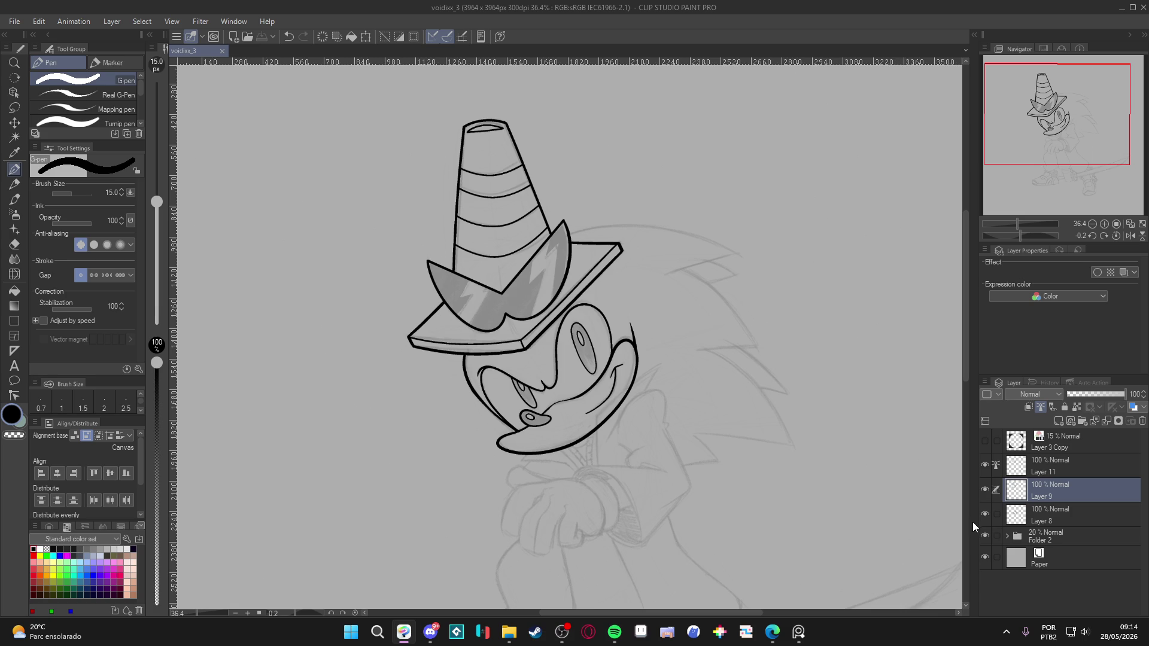
pyautogui.doubleClick(984, 494)
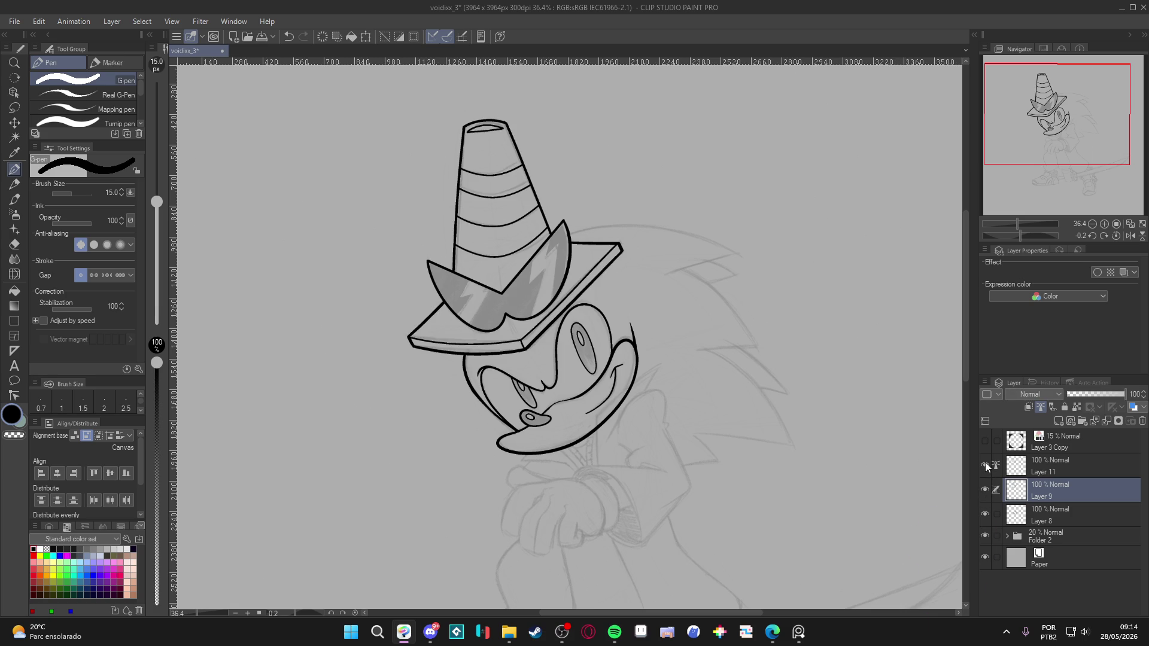
pyautogui.doubleClick(985, 462)
pyautogui.doubleClick(984, 514)
pyautogui.doubleClick(983, 516)
pyautogui.doubleClick(985, 490)
pyautogui.click(982, 467)
pyautogui.click(982, 466)
pyautogui.moveTo(538, 428); pyautogui.dragTo(527, 435)
pyautogui.hotkey('ctrl', 's')
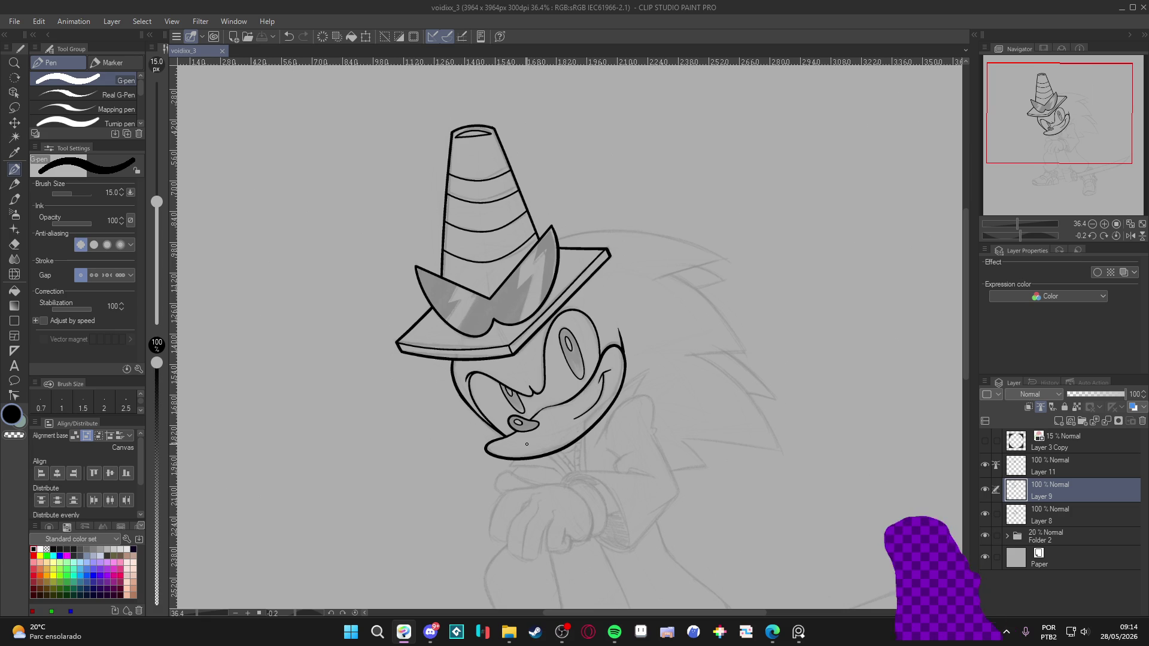
# Blink the face and cone layers again, then tilt the canvas slightly with the G-pen ready.
pyautogui.doubleClick(986, 516)
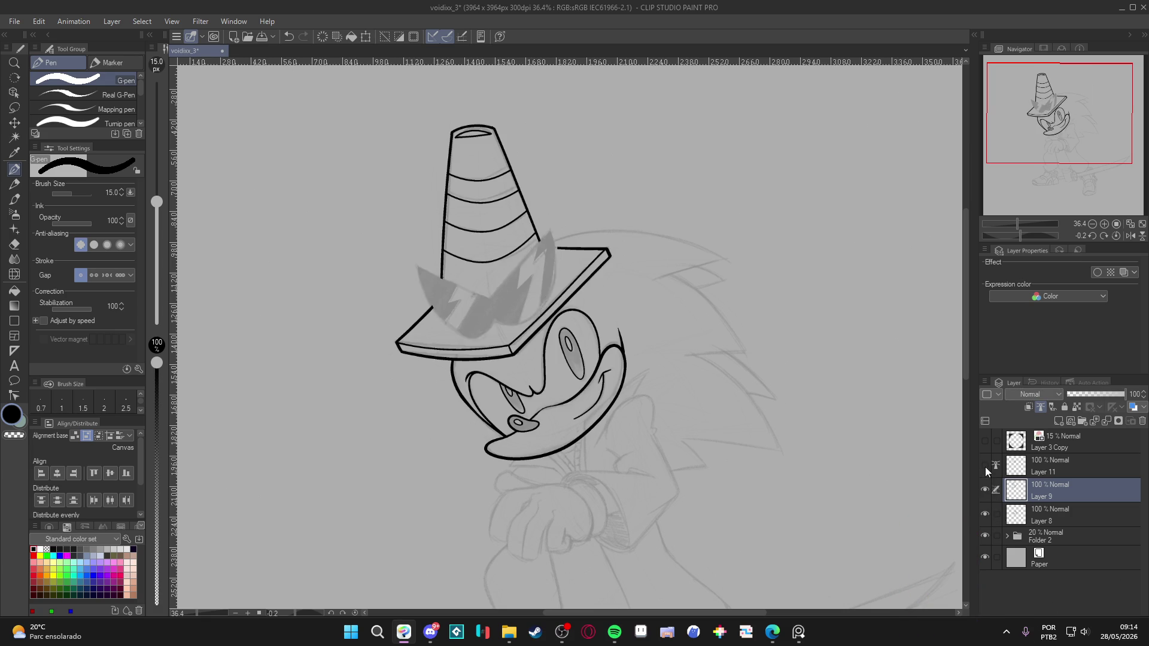
pyautogui.moveTo(779, 450); pyautogui.dragTo(759, 442)
pyautogui.doubleClick(986, 515)
pyautogui.doubleClick(986, 489)
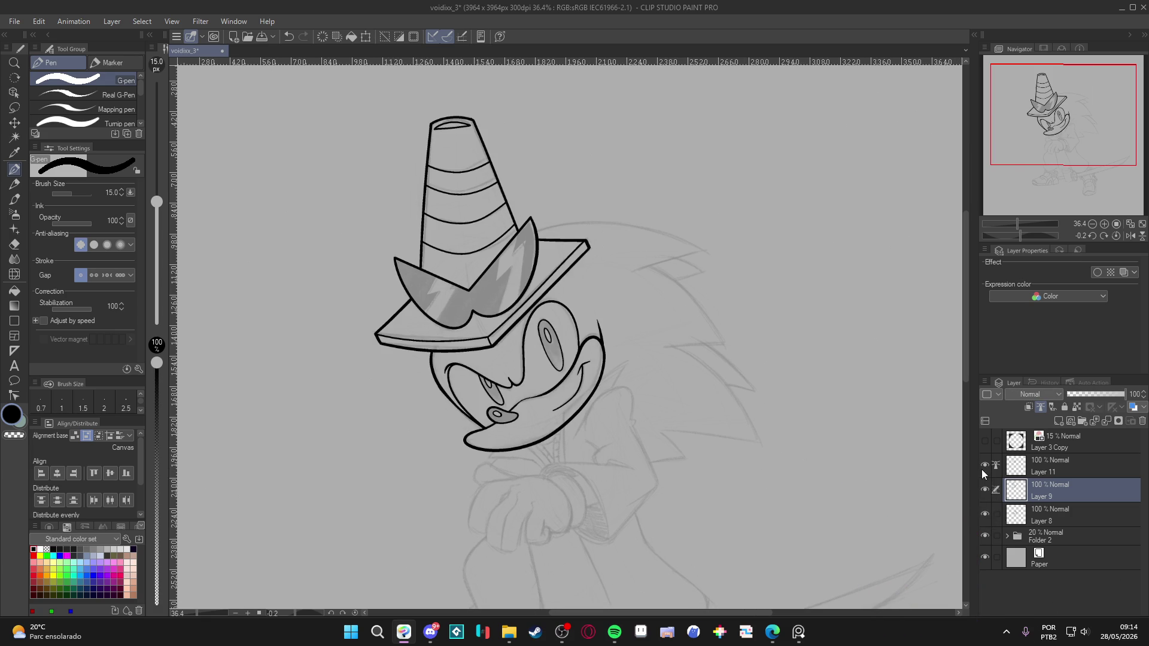
pyautogui.doubleClick(985, 514)
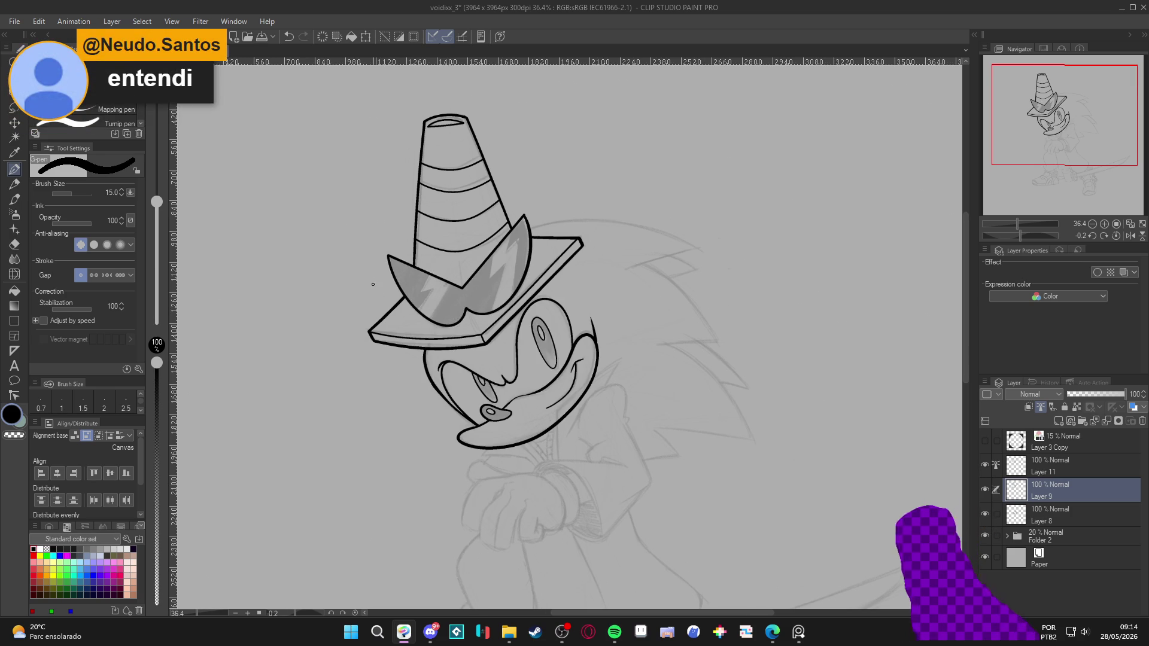
pyautogui.scroll(1, 469, 278)
pyautogui.scroll(1, 469, 278)
pyautogui.press('r')
pyautogui.moveTo(526, 261)
pyautogui.mouseDown()
pyautogui.moveTo(487, 436)
pyautogui.moveTo(635, 445)
pyautogui.mouseUp()
pyautogui.press('p')
pyautogui.scroll(3, 569, 360)
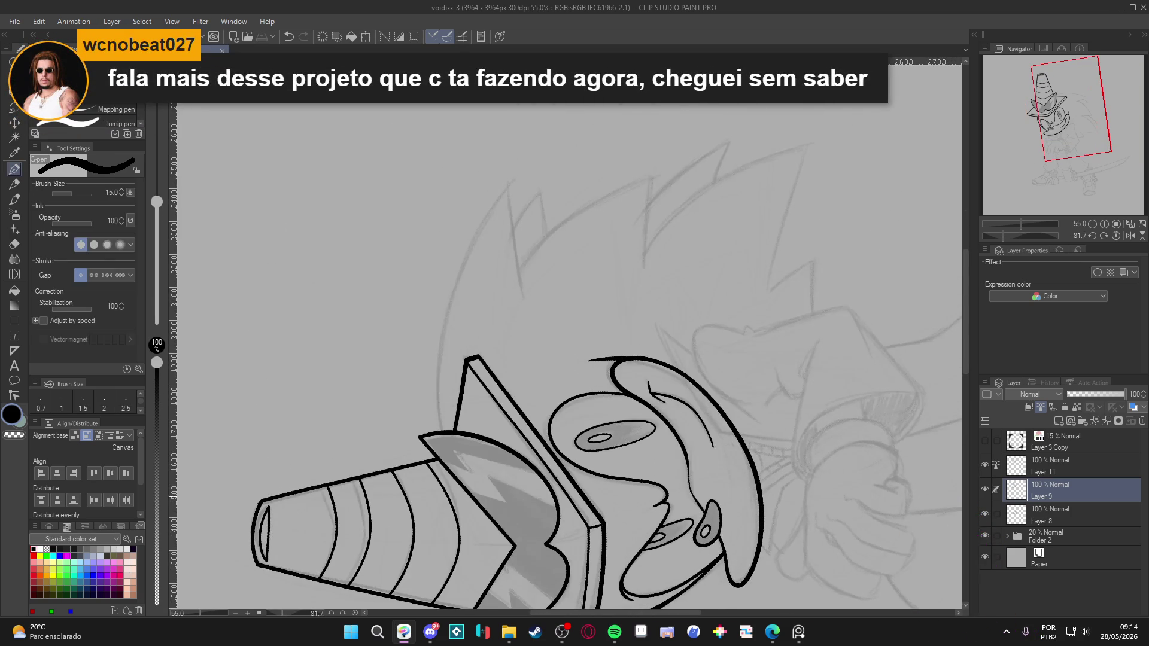
# Check the head, face, cone and glasses layers by toggling their visibility, making the face layer active.
pyautogui.click(987, 510)
pyautogui.click(985, 508)
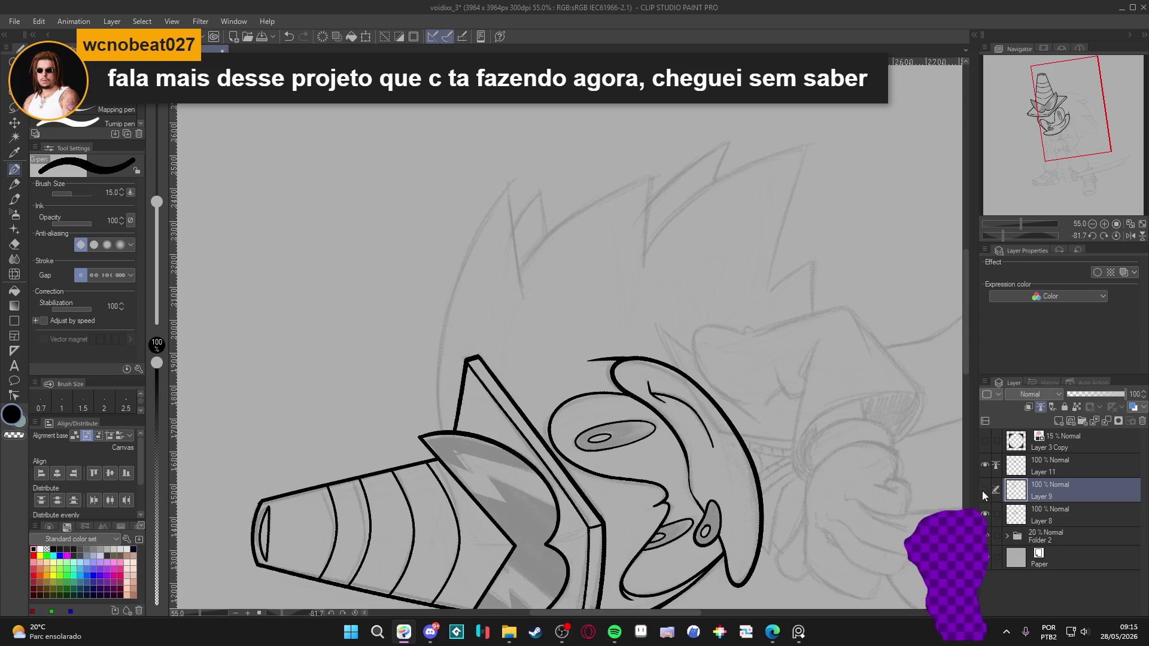
pyautogui.click(985, 514)
pyautogui.click(985, 513)
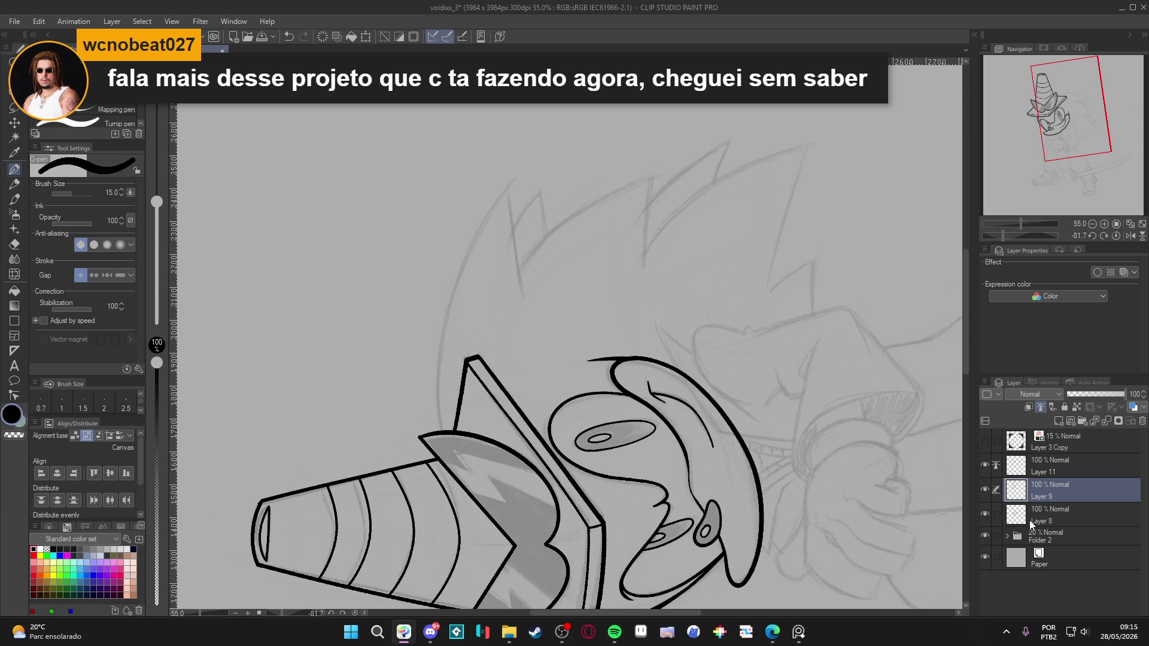
pyautogui.click(1028, 519)
pyautogui.click(982, 516)
pyautogui.click(981, 516)
pyautogui.click(986, 491)
pyautogui.click(987, 490)
pyautogui.click(983, 468)
pyautogui.click(982, 469)
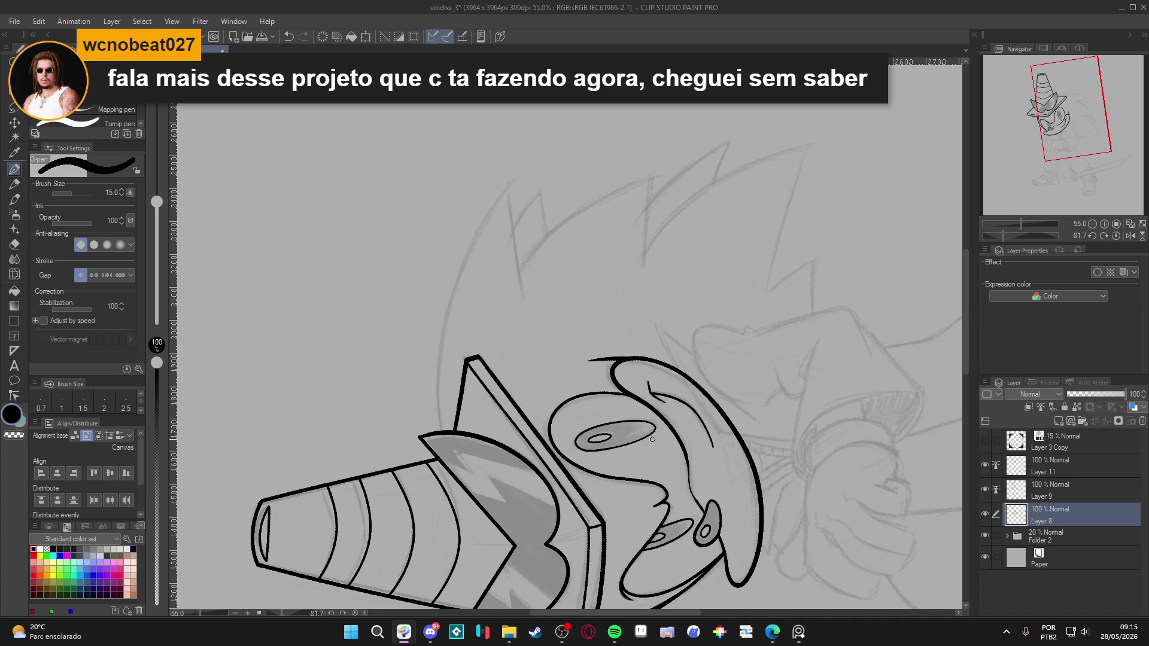
pyautogui.scroll(1, 617, 470)
# Save the drawing with Ctrl+S, make Layer 9 active and reset the canvas rotation.
pyautogui.hotkey('ctrl', 's')
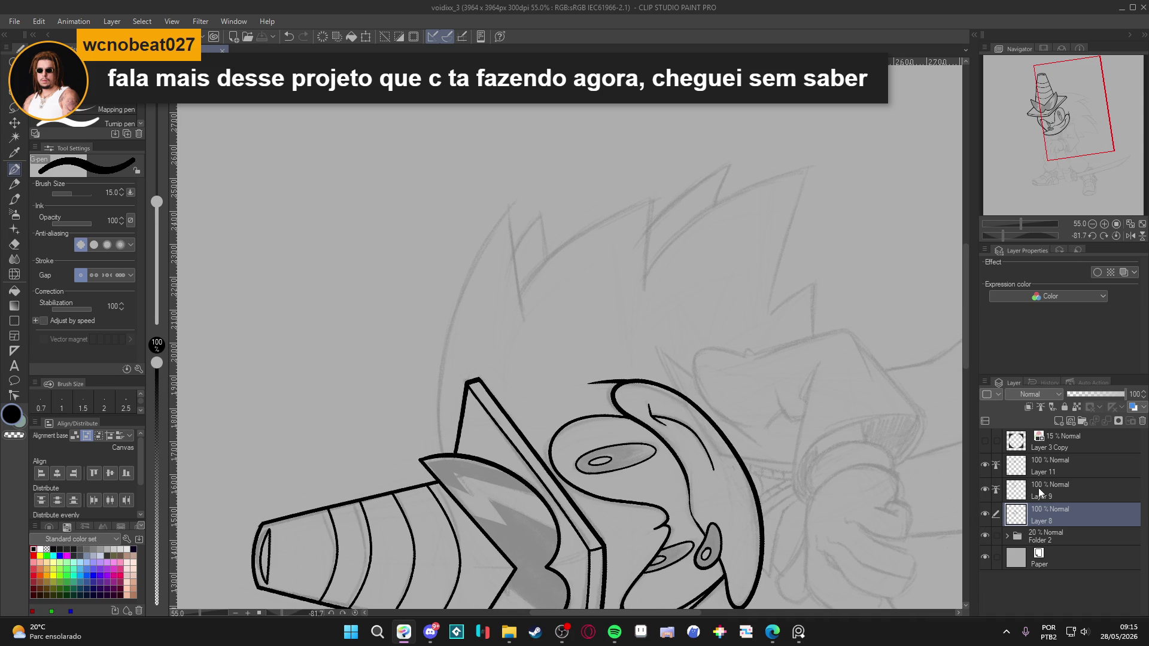
pyautogui.click(1040, 492)
pyautogui.hotkey('ctrl', '0')
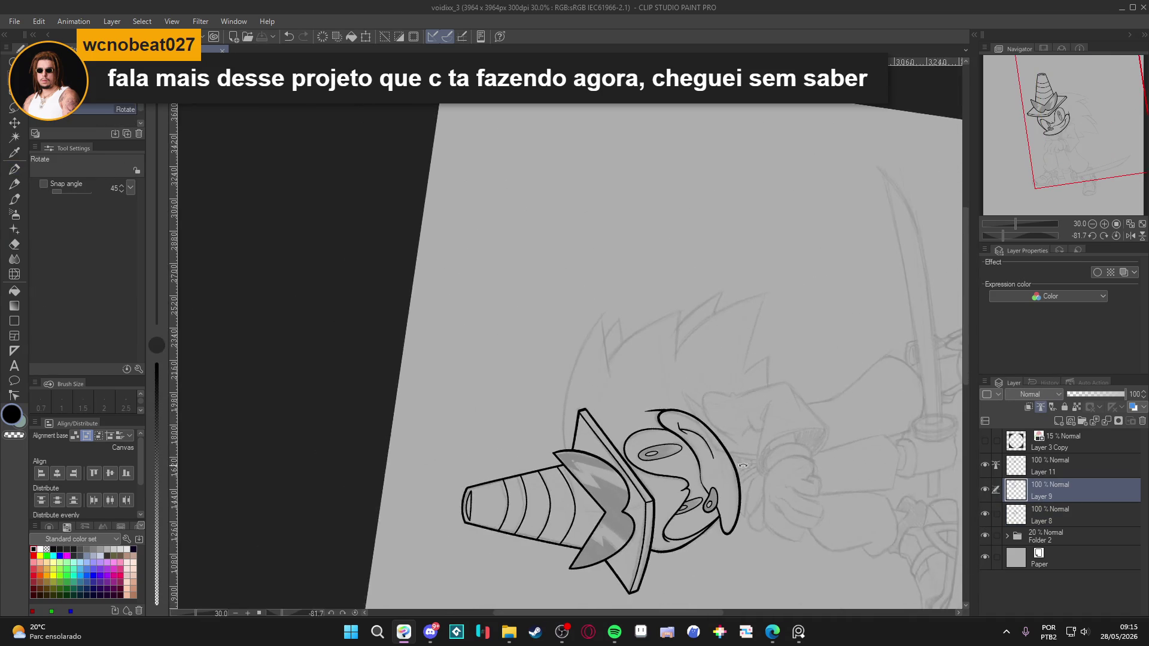
pyautogui.scroll(2, 482, 511)
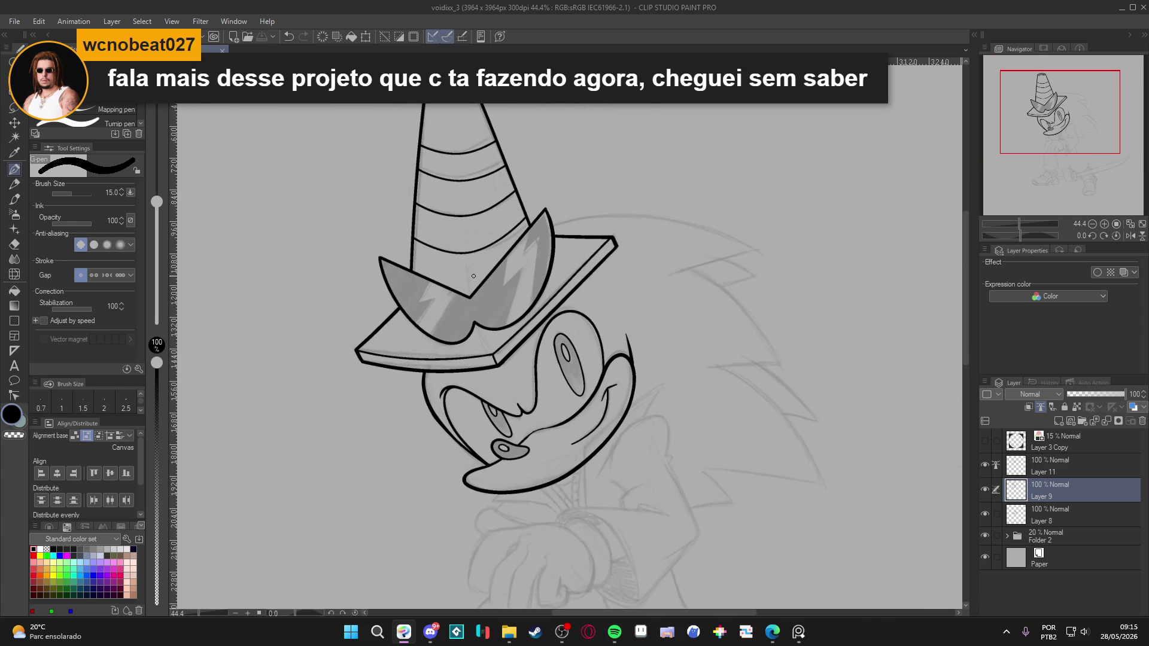
pyautogui.scroll(2, 473, 276)
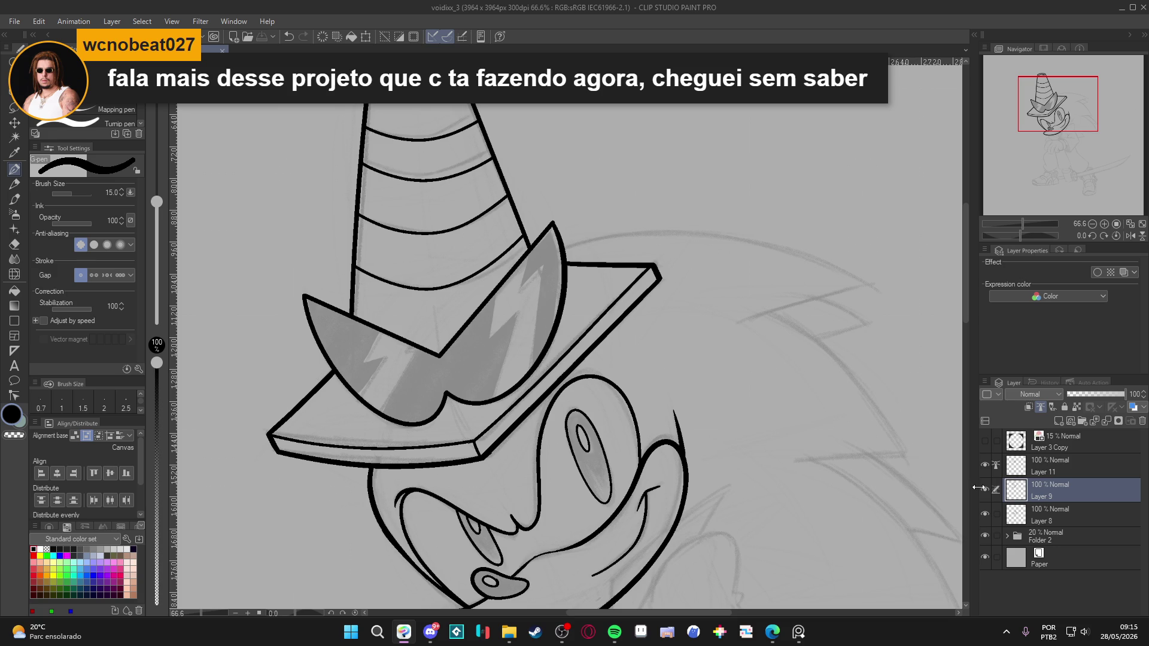
# Check the glasses shading layer, select Layer 11 and zoom out to frame the whole character.
pyautogui.click(984, 464)
pyautogui.click(985, 465)
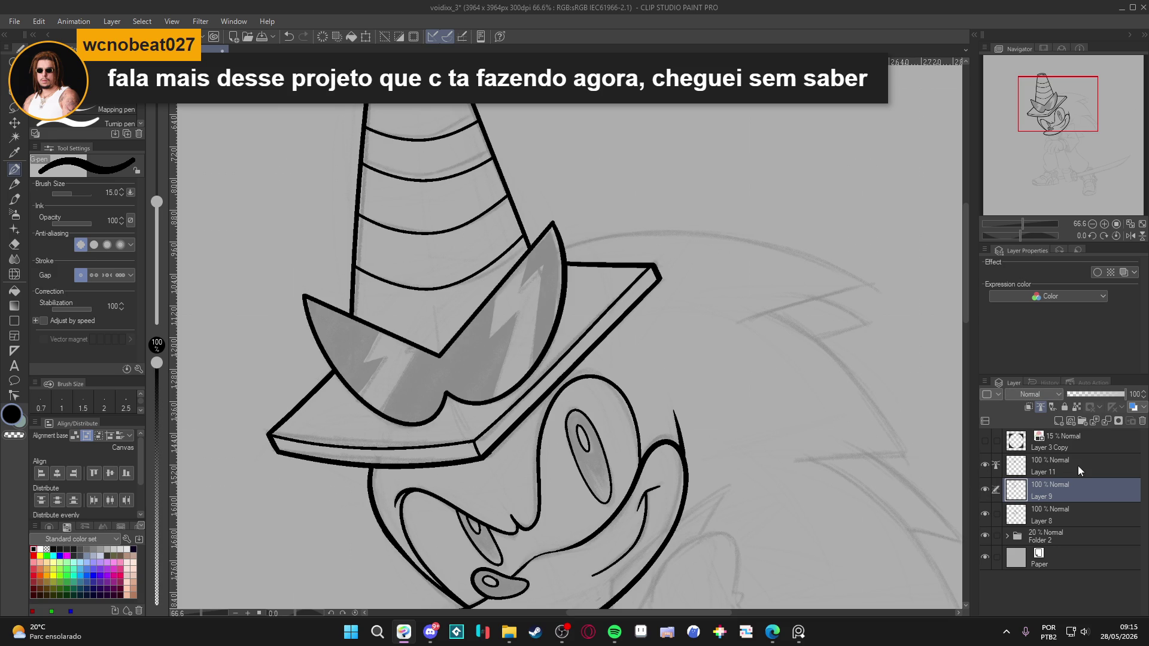
pyautogui.click(1078, 465)
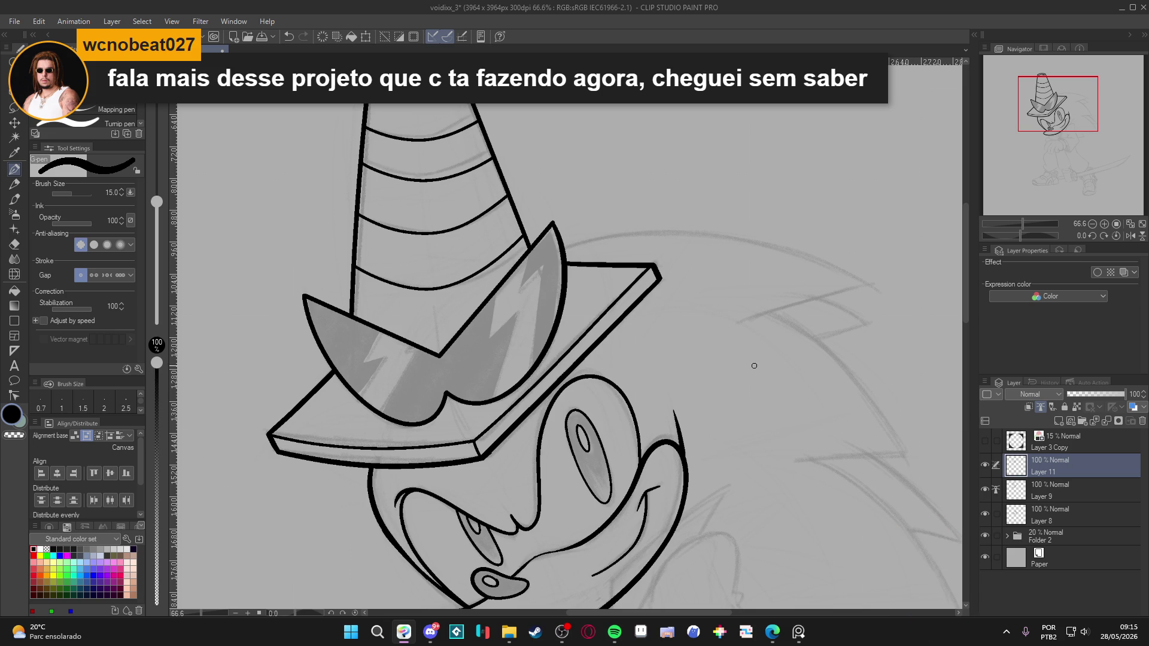
pyautogui.scroll(-2, 698, 427)
pyautogui.scroll(-3, 731, 360)
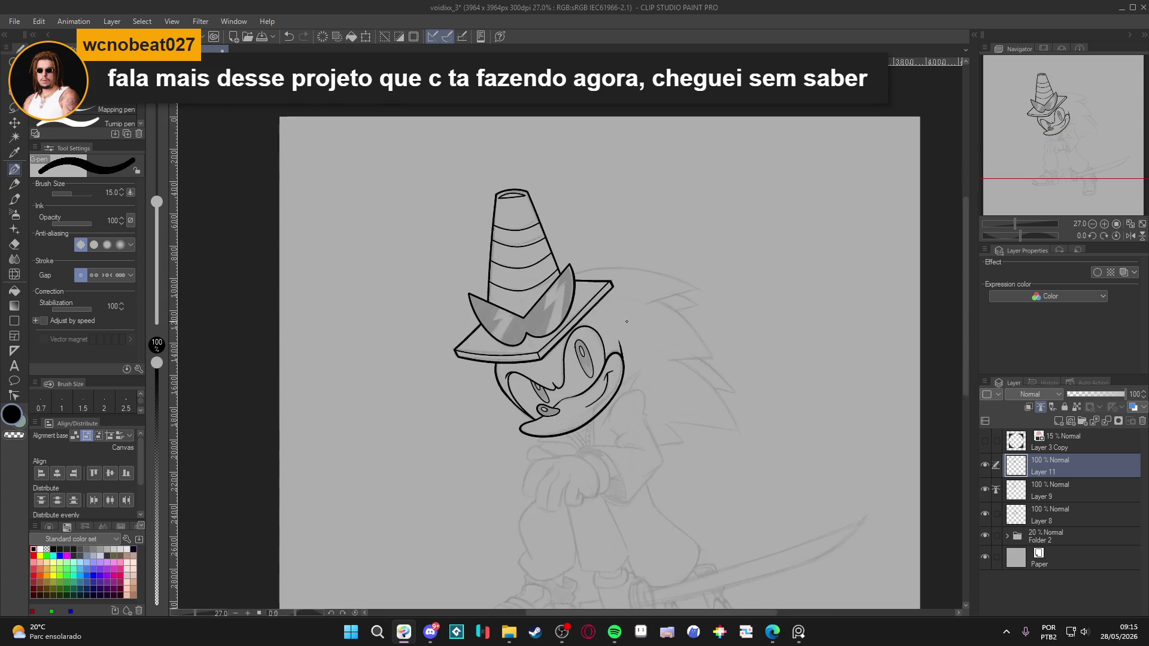
pyautogui.moveTo(592, 354); pyautogui.dragTo(610, 311)
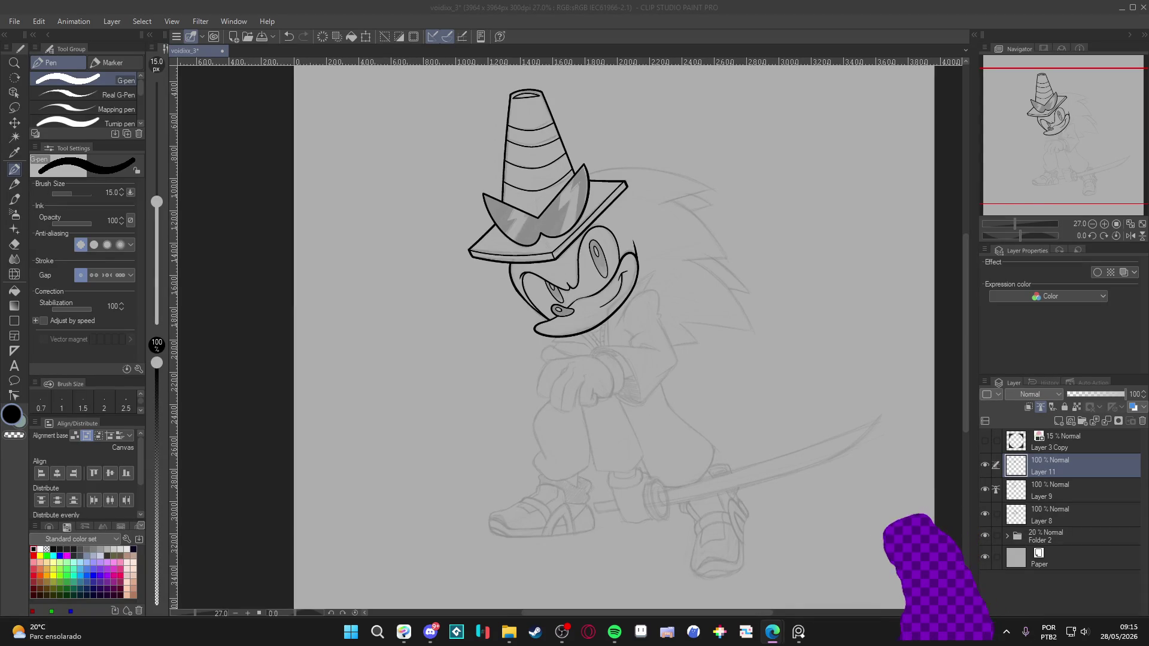
# Switch to Edge and copy the indie studio's Instagram profile URL.
pyautogui.hotkey('alt', 'Tab')
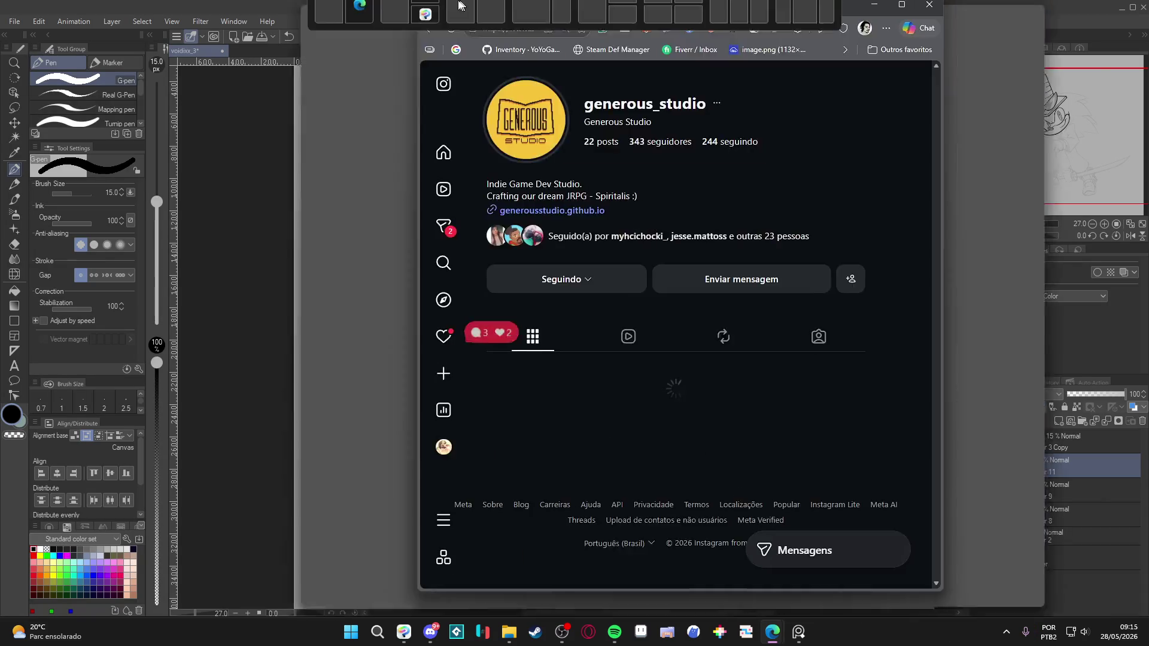
pyautogui.hotkey('ctrl', 'l')
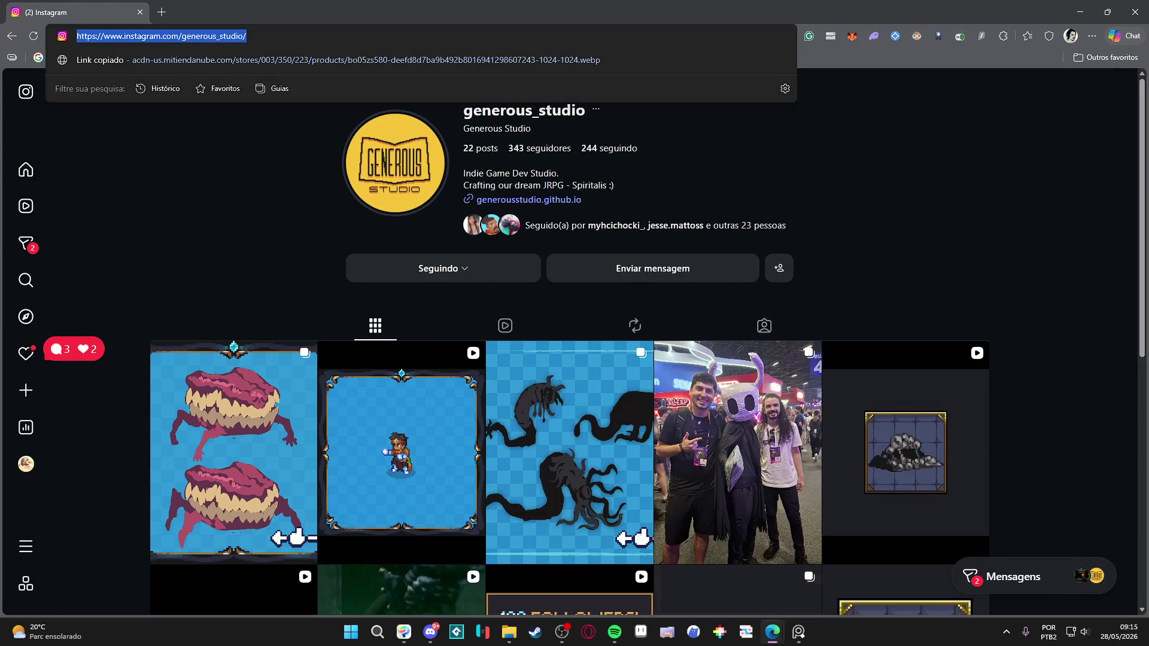
pyautogui.press('Escape')
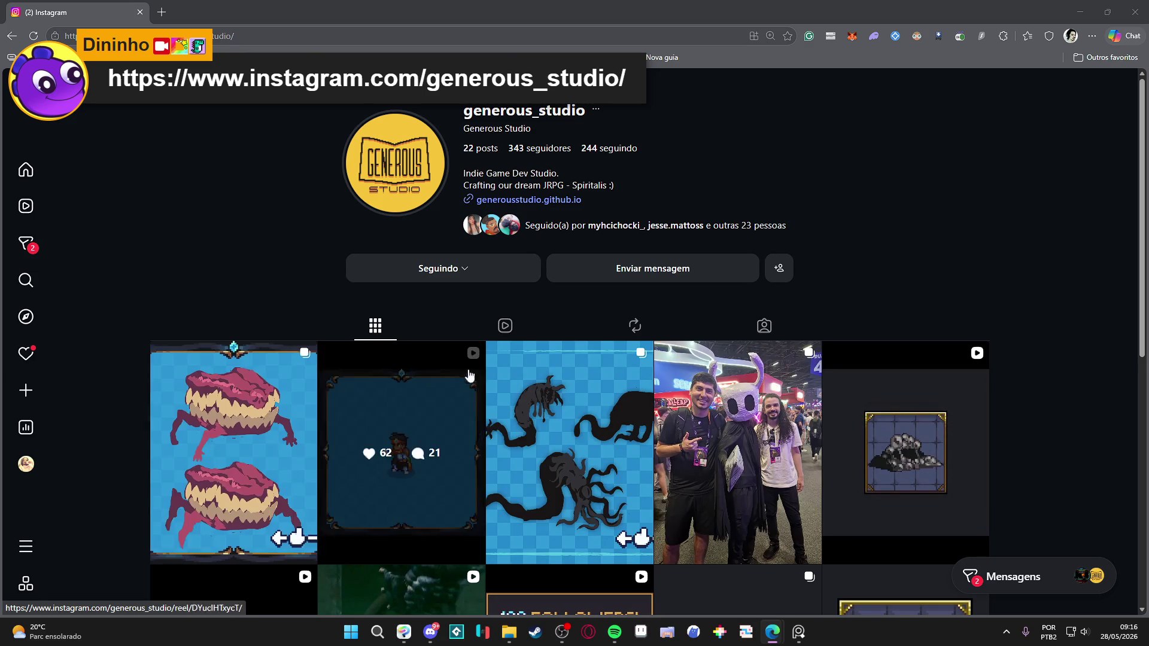
pyautogui.scroll(-3, 231, 410)
pyautogui.scroll(3, 221, 415)
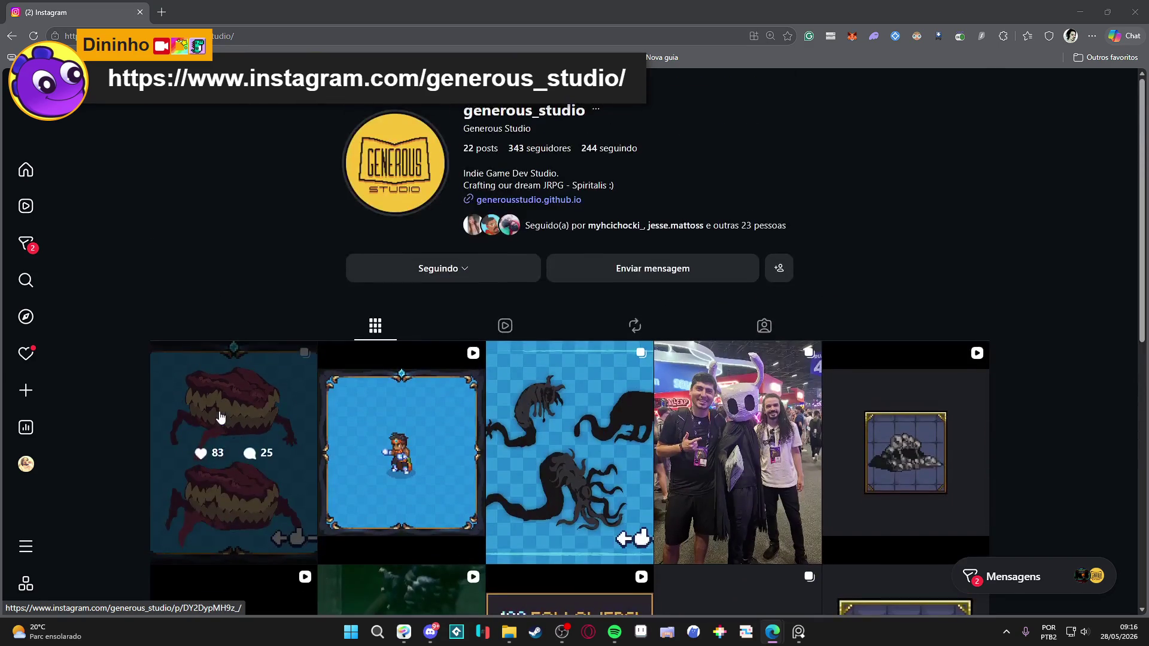
# Page through the first grid post's images, then view the Provoke skill video post.
pyautogui.click(232, 367)
pyautogui.click(649, 343)
pyautogui.click(648, 343)
pyautogui.click(649, 343)
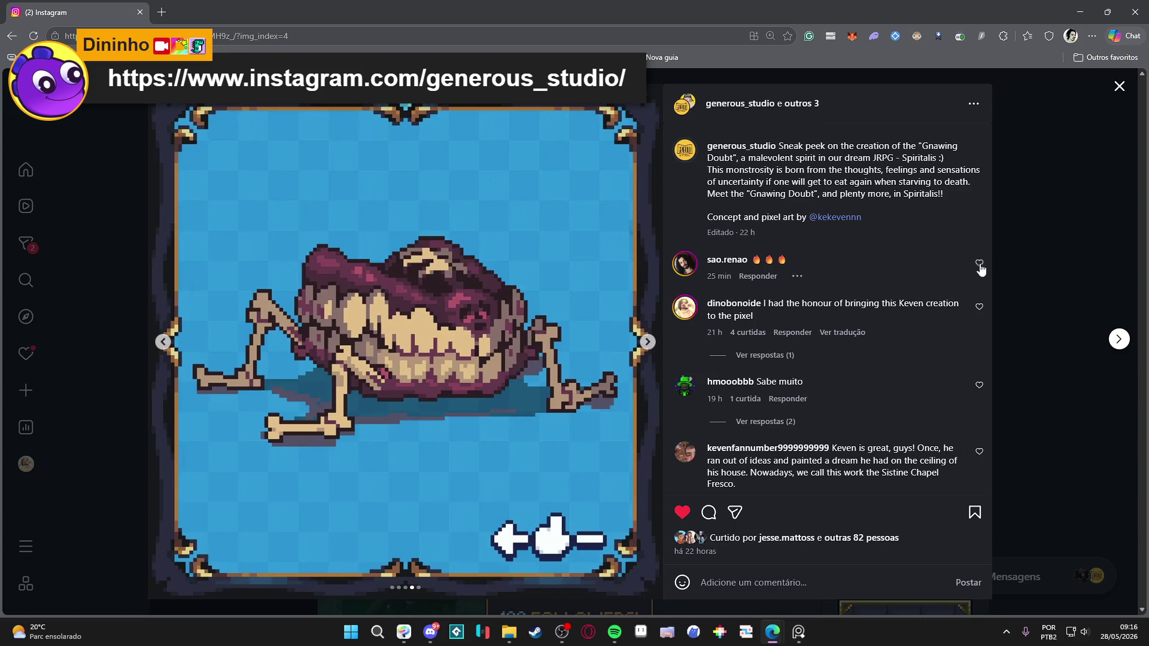
pyautogui.click(1036, 242)
pyautogui.click(443, 396)
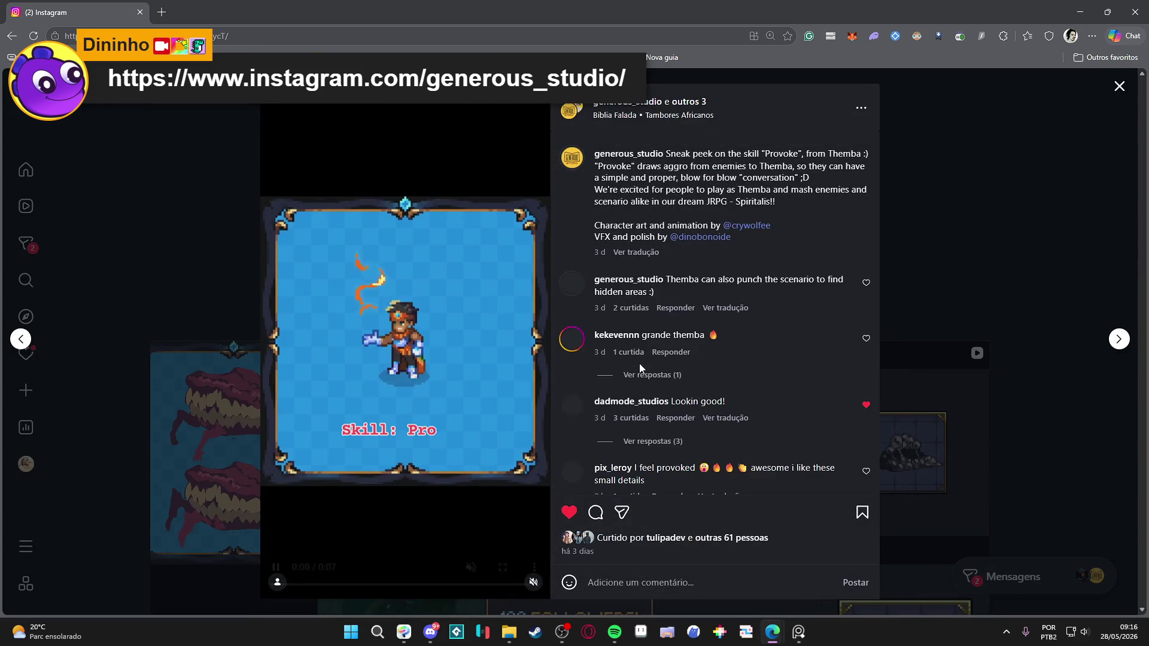
pyautogui.click(1018, 189)
# View the mural post, close the viewer, then close the browser window.
pyautogui.scroll(-4, 1018, 211)
pyautogui.scroll(4, 1018, 210)
pyautogui.scroll(-4, 1015, 211)
pyautogui.click(226, 435)
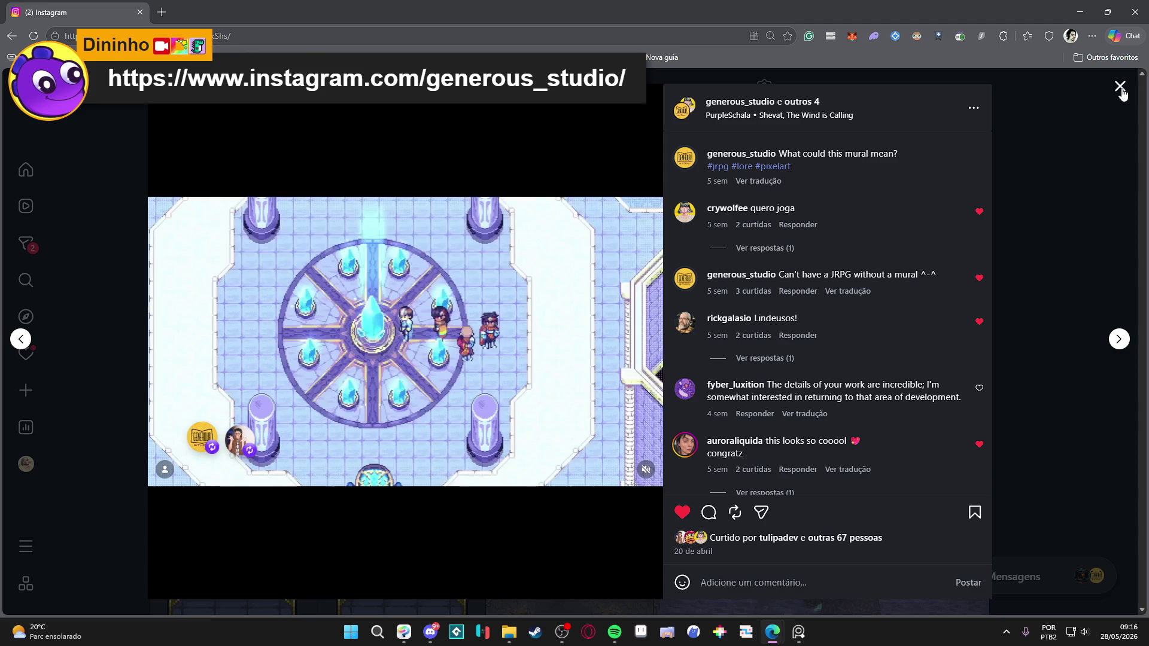
pyautogui.click(1120, 87)
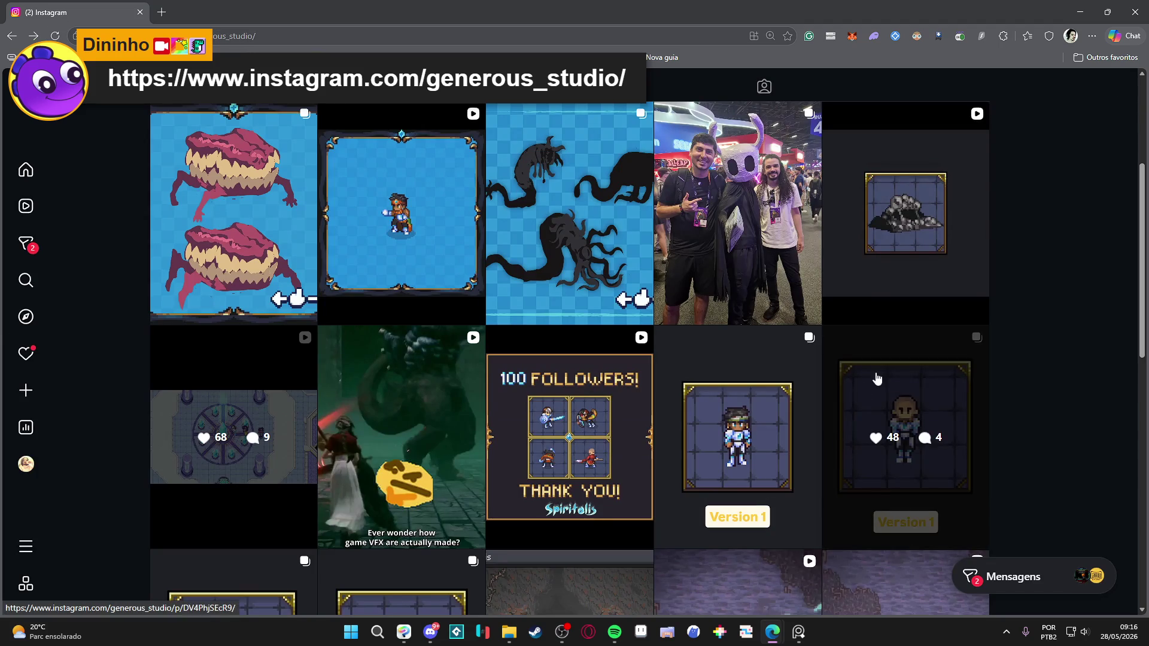
pyautogui.click(1127, 15)
# Select My Desktop Friend in Steam's BIBLIOTECA and launch it with JOGAR.
pyautogui.click(536, 632)
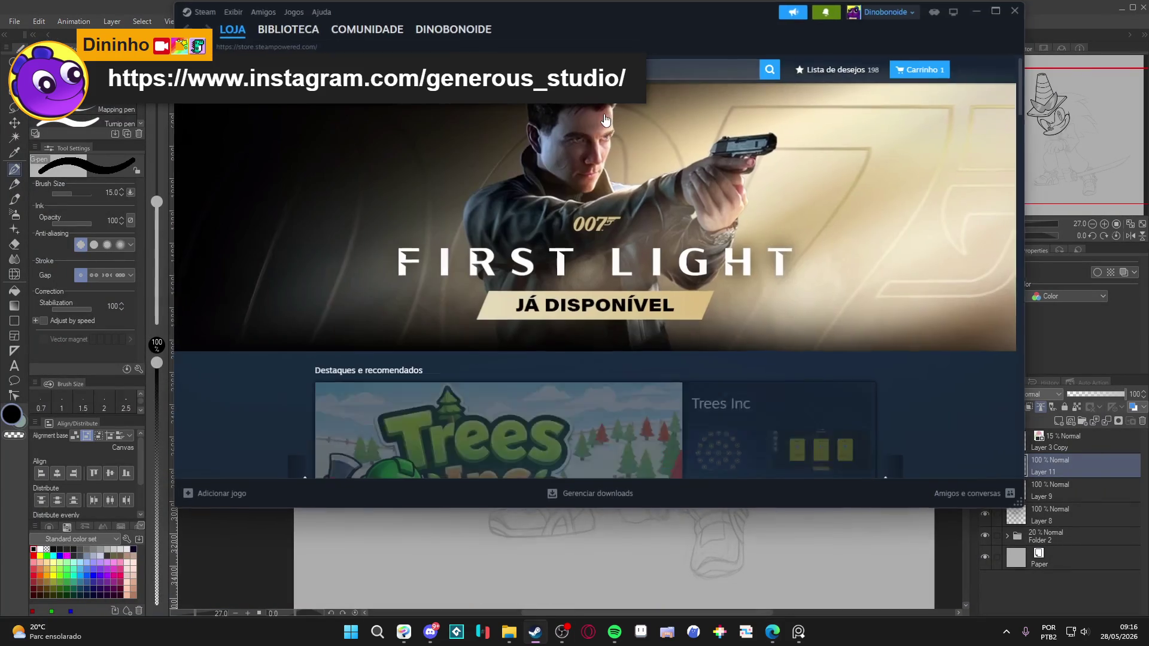
pyautogui.click(287, 29)
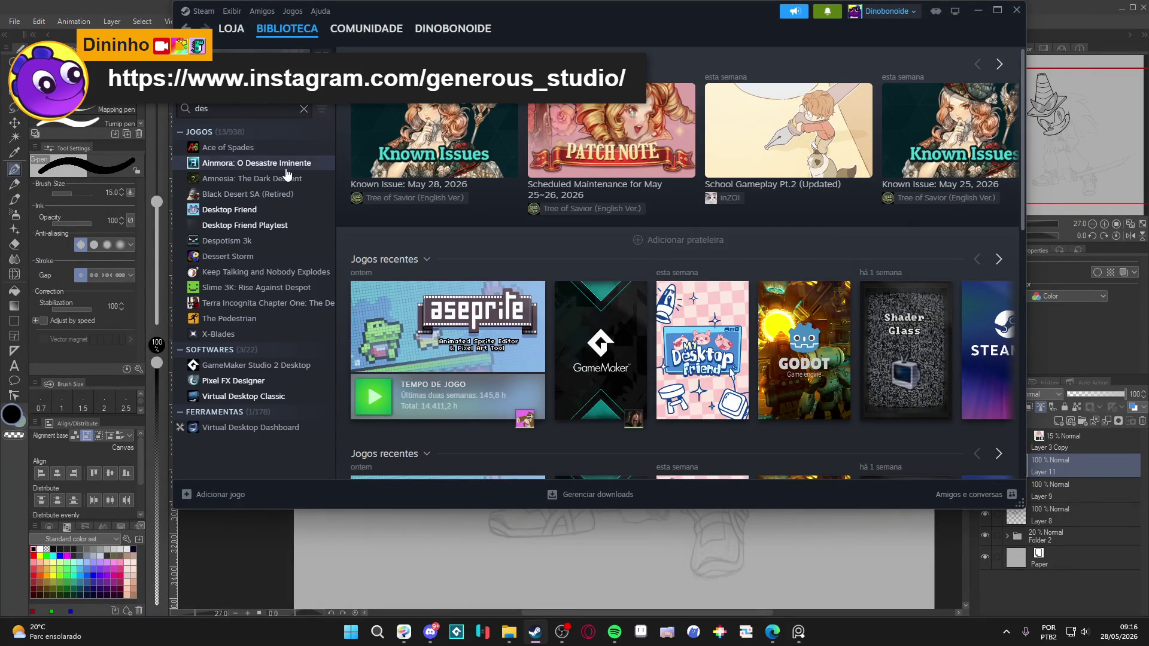
pyautogui.click(245, 209)
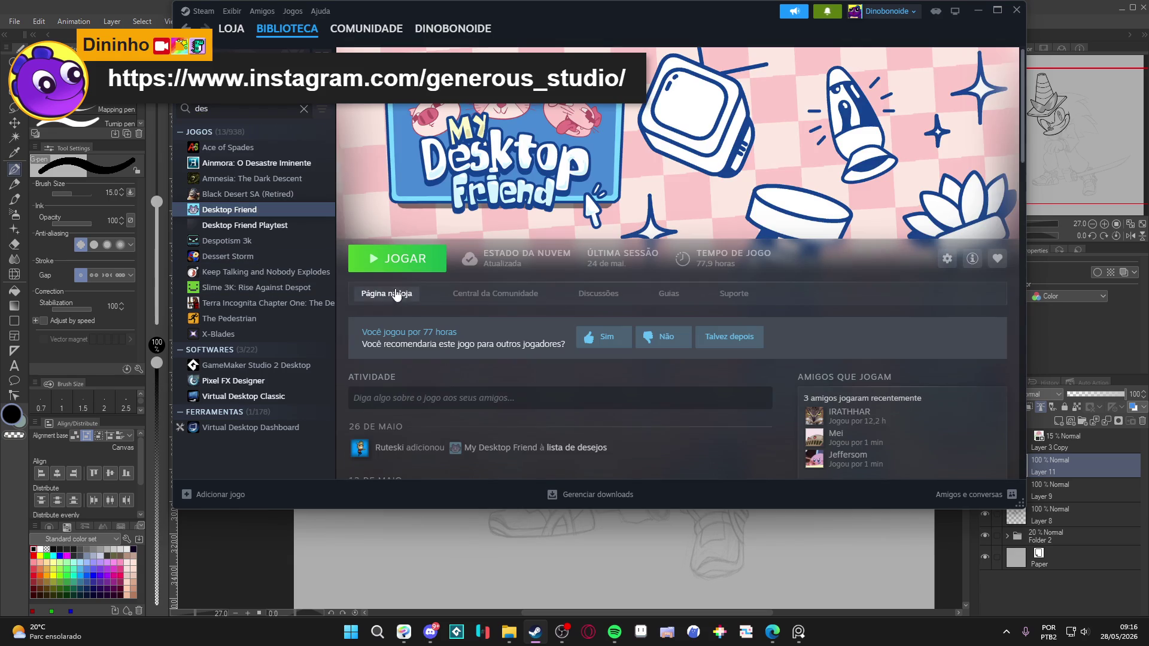
pyautogui.click(401, 268)
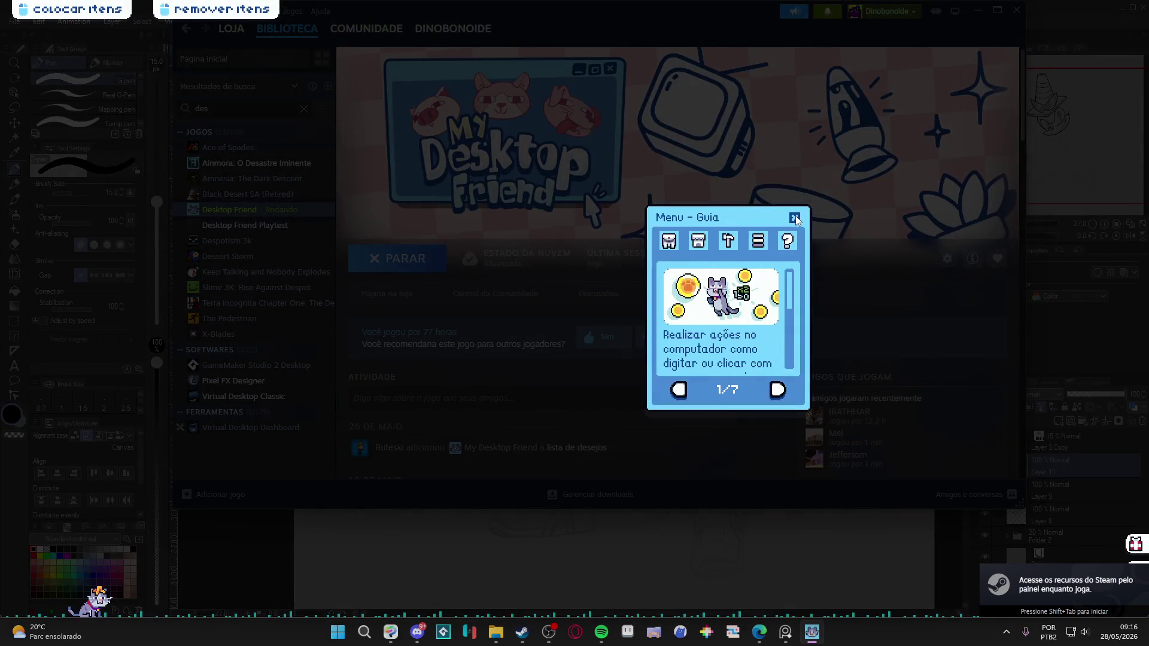
# Close the guide window and open the Pomodoro timer from the pet menu's tools page.
pyautogui.click(795, 218)
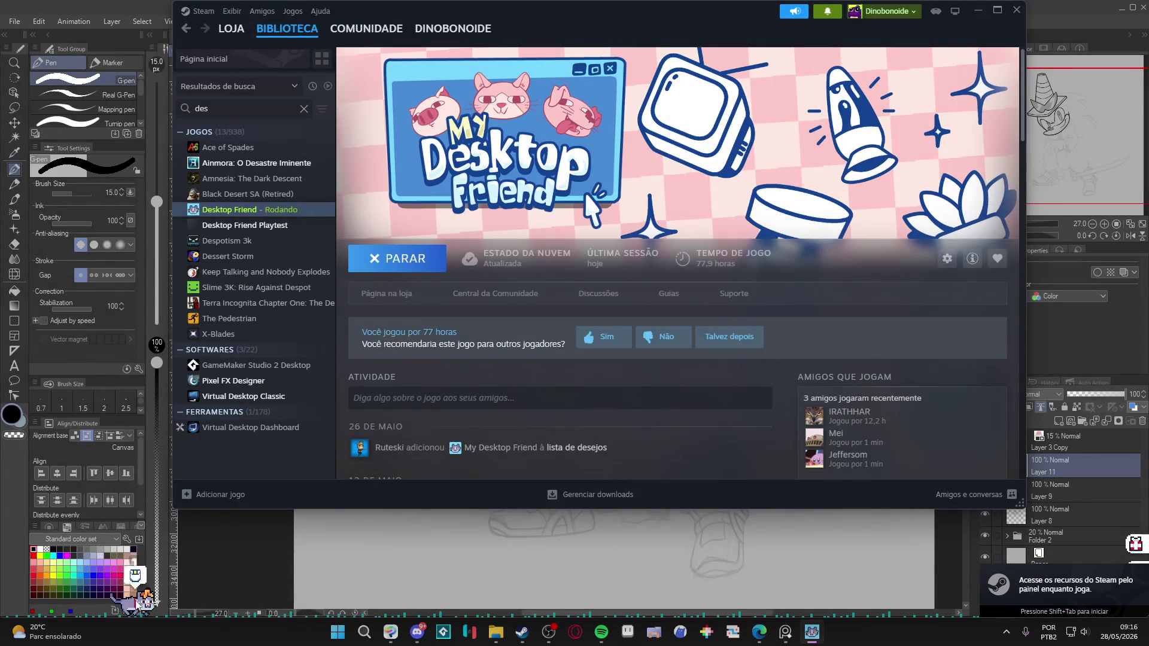
pyautogui.click(1136, 544)
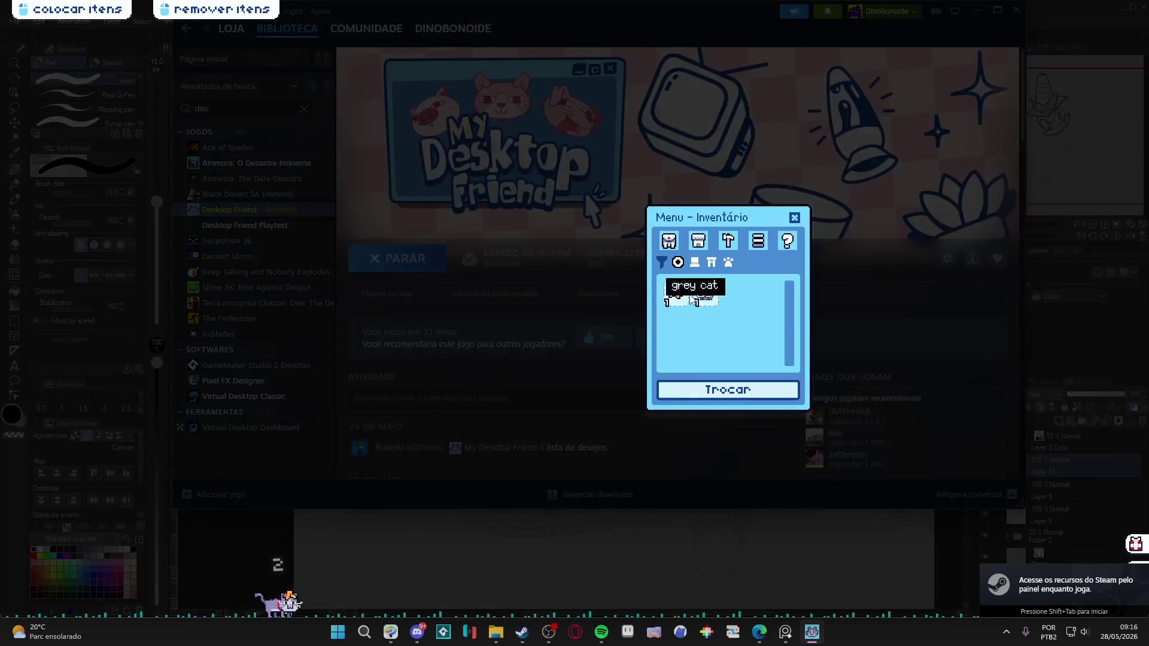
pyautogui.moveTo(703, 226)
pyautogui.mouseDown()
pyautogui.moveTo(742, 232)
pyautogui.moveTo(715, 259)
pyautogui.mouseUp()
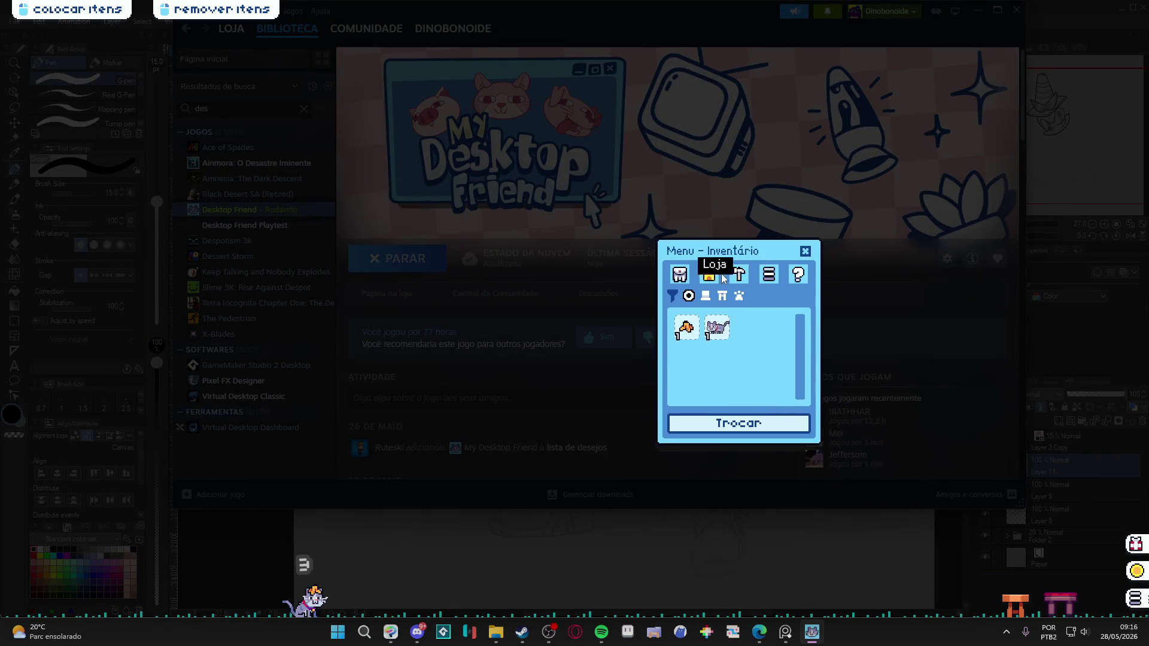
pyautogui.click(738, 274)
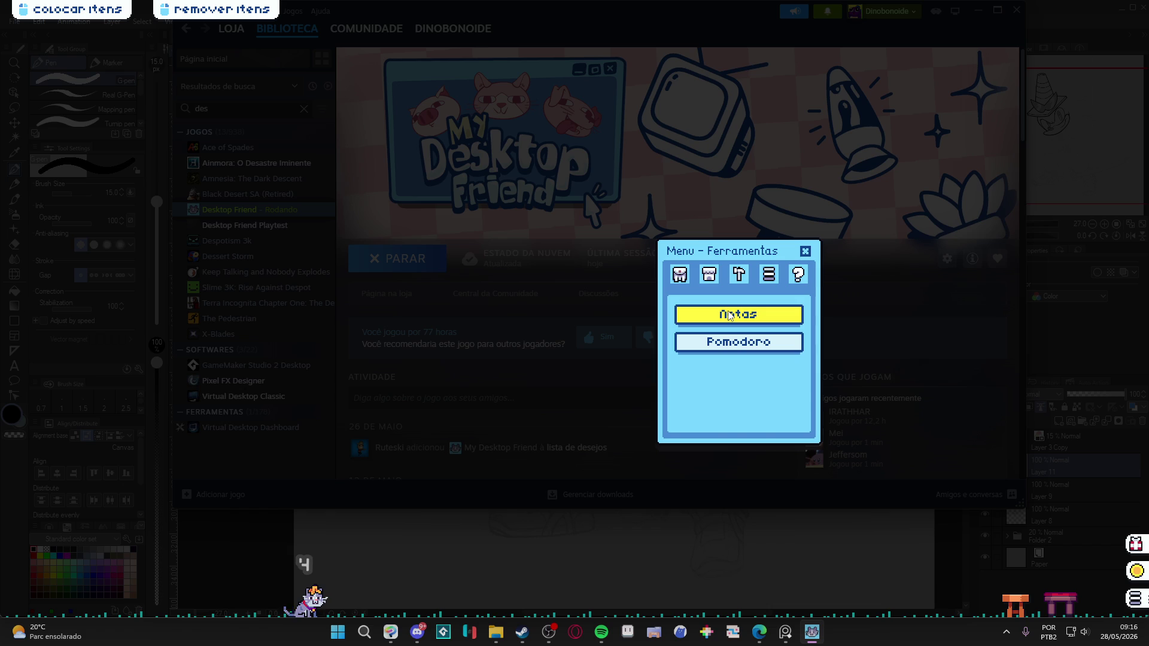
pyautogui.click(730, 316)
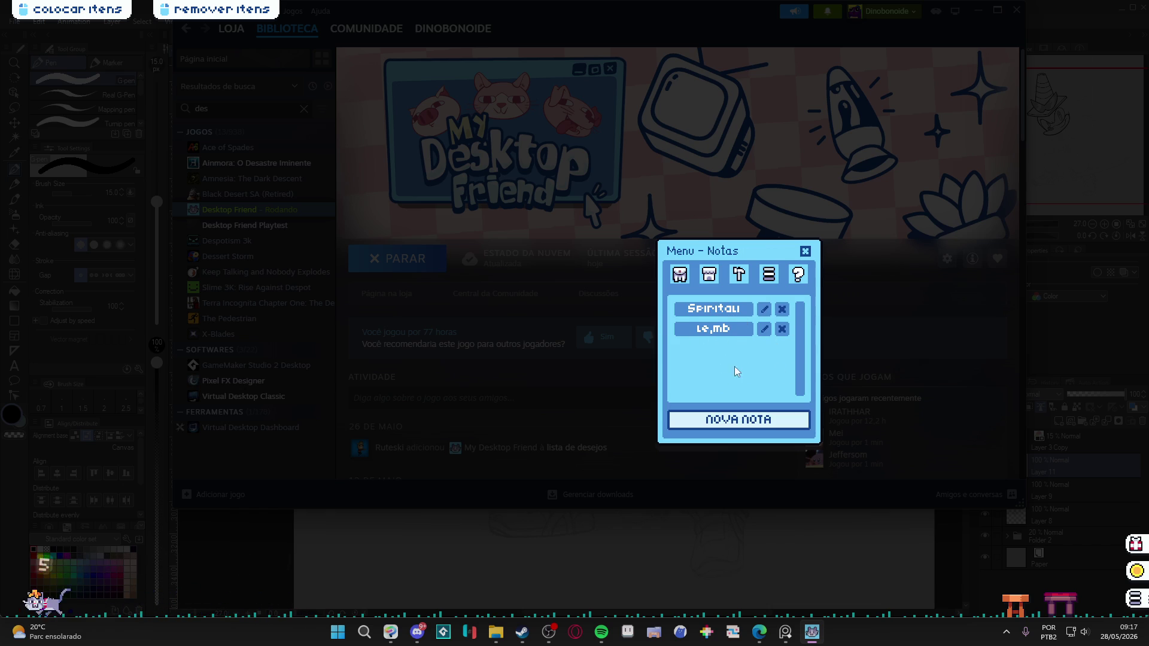
pyautogui.click(746, 276)
pyautogui.click(727, 338)
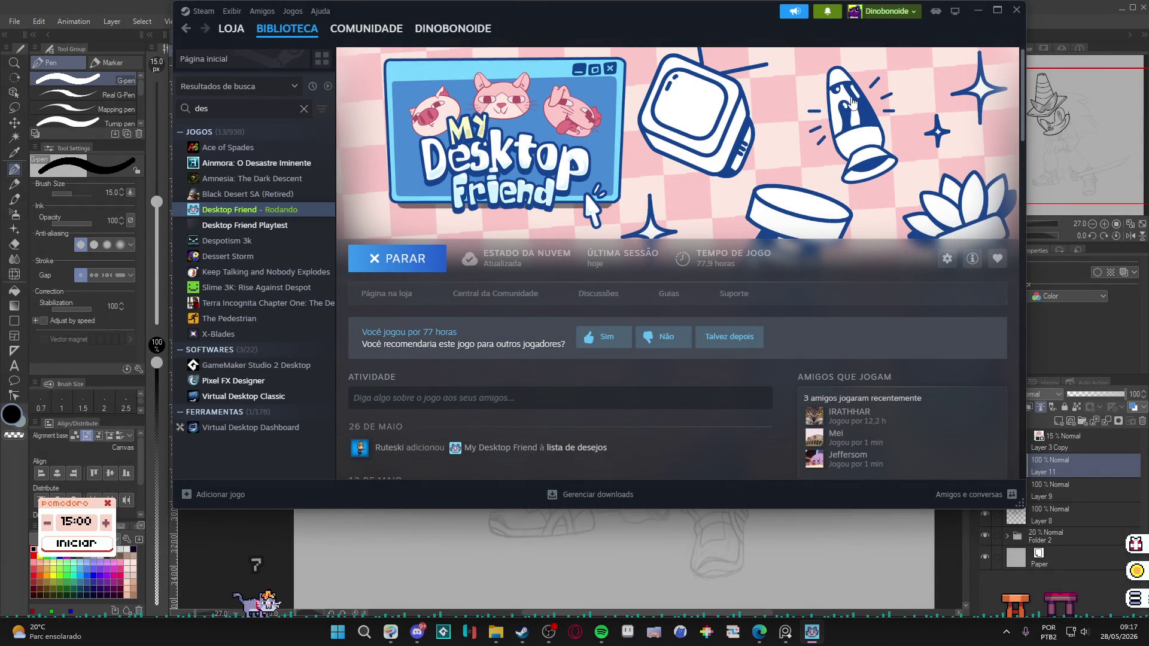
# Bring the Pomodoro timer up beside the menu and start the 15-minute countdown.
pyautogui.click(1129, 599)
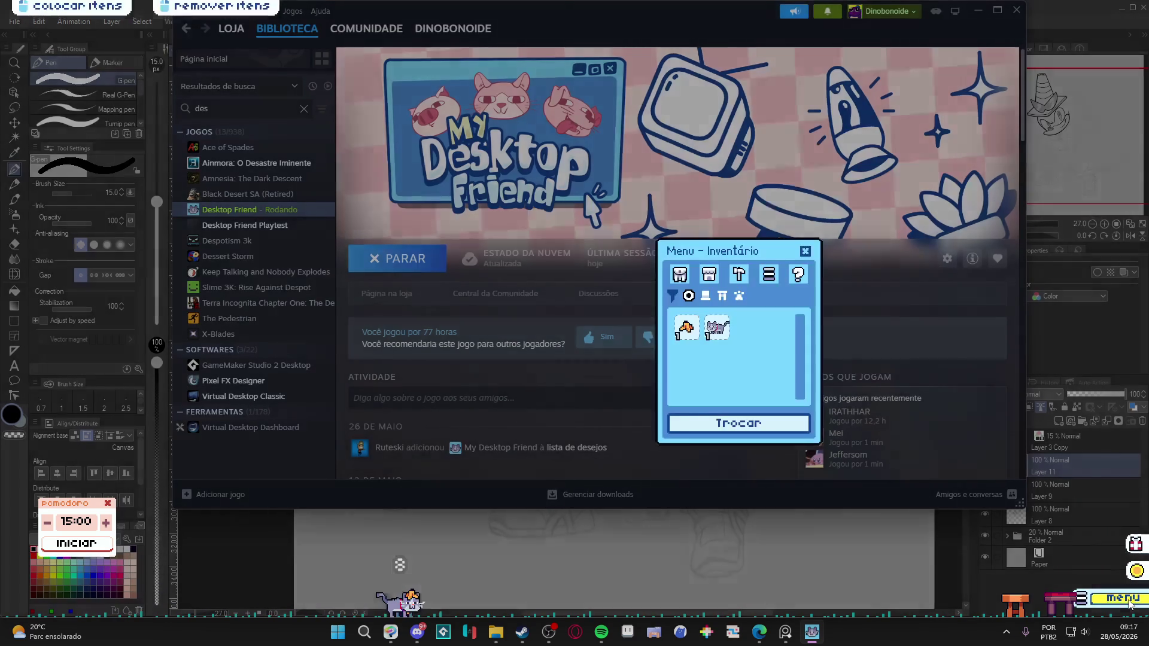
pyautogui.click(739, 274)
pyautogui.click(732, 346)
pyautogui.moveTo(344, 300); pyautogui.dragTo(397, 262)
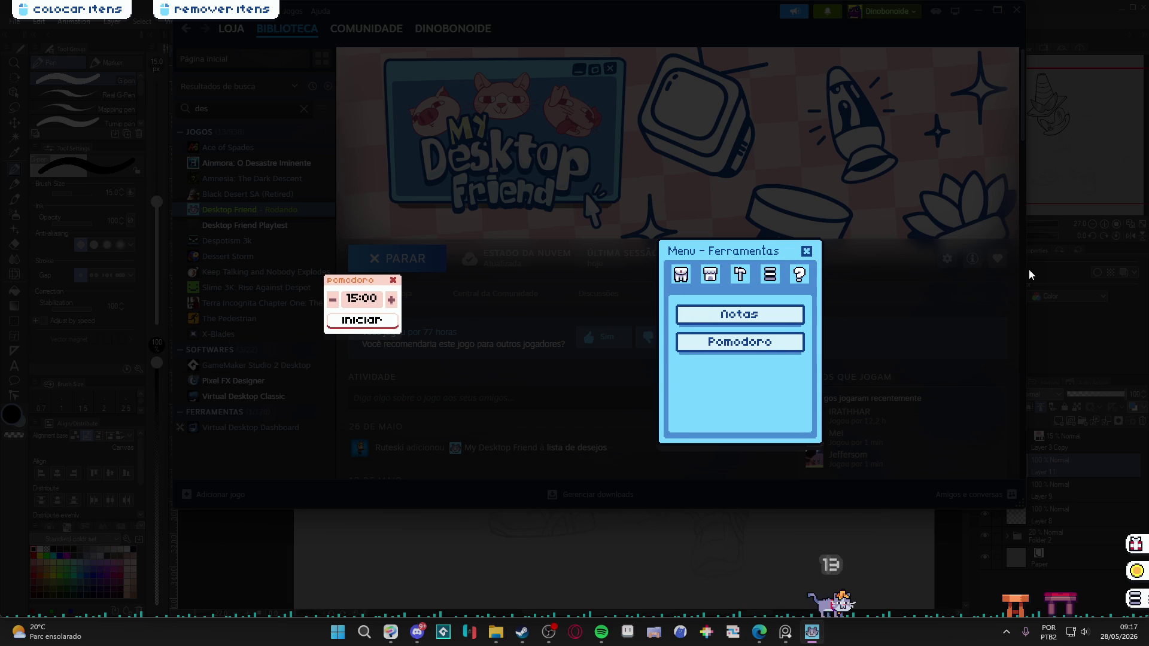
pyautogui.click(964, 274)
# Close the tools menu, switch the timer to a 5-minute break, then close it.
pyautogui.click(360, 320)
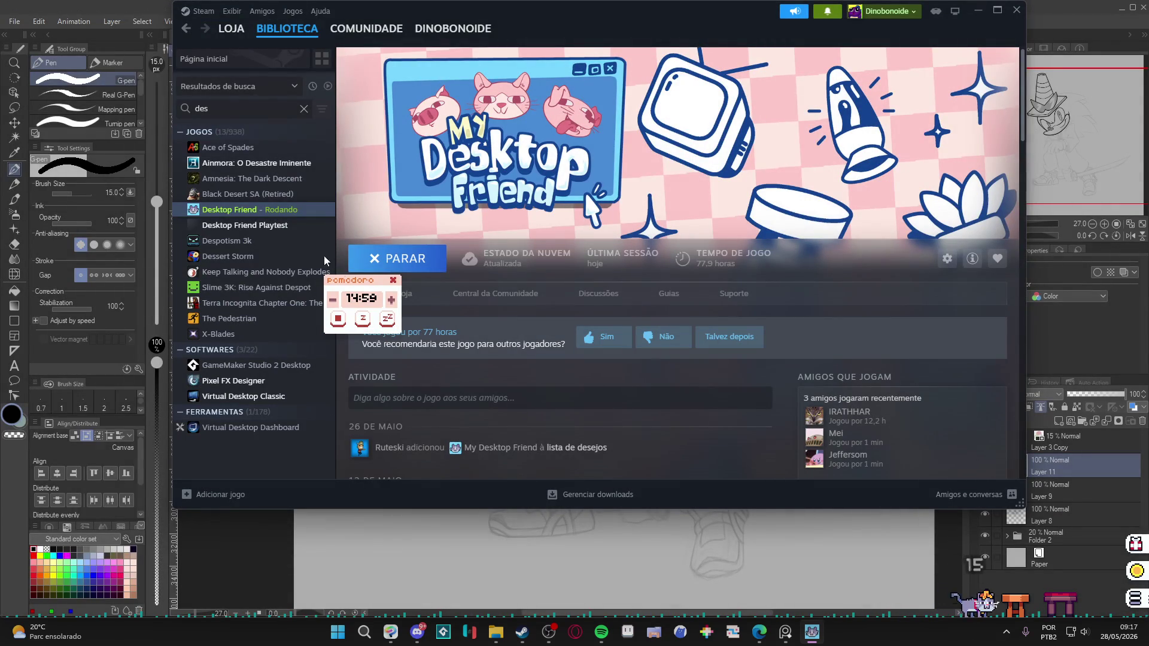
pyautogui.moveTo(340, 280); pyautogui.dragTo(167, 282)
pyautogui.click(189, 326)
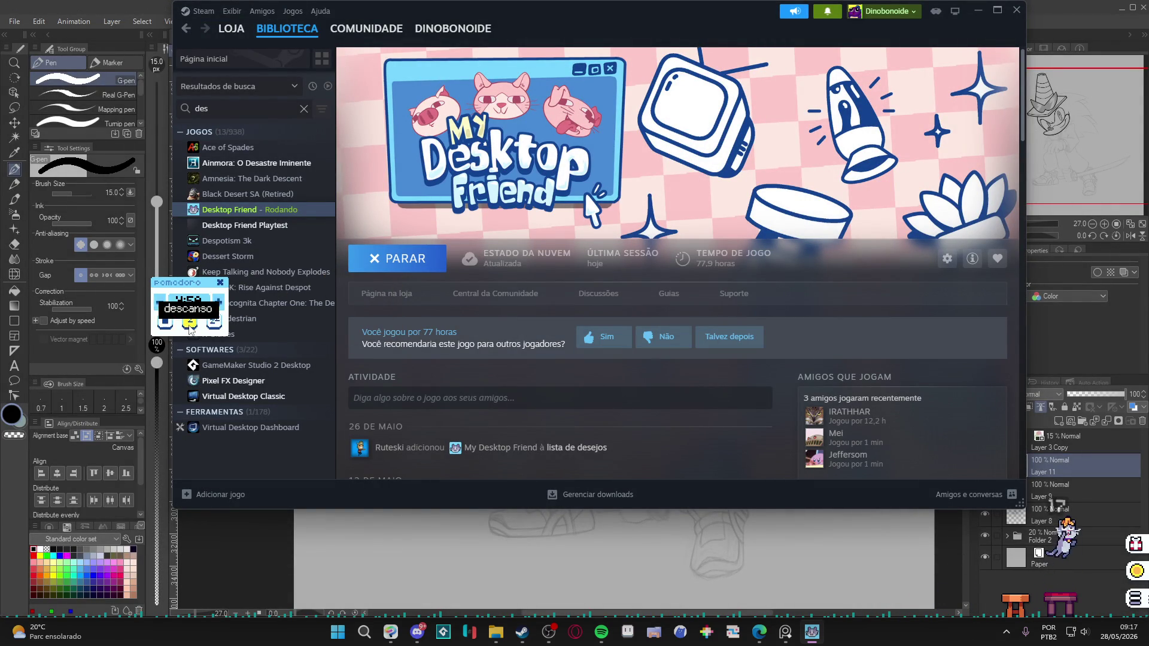
pyautogui.click(219, 283)
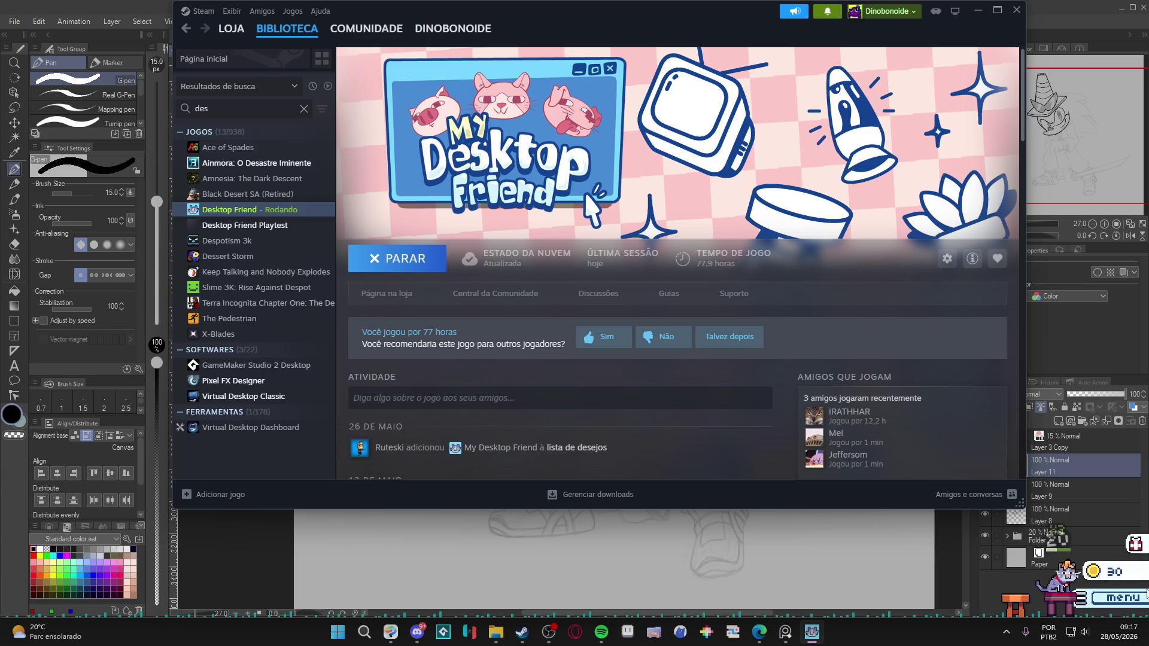
# Place the orange stool and pink table together at the taskbar's left end.
pyautogui.moveTo(1136, 543)
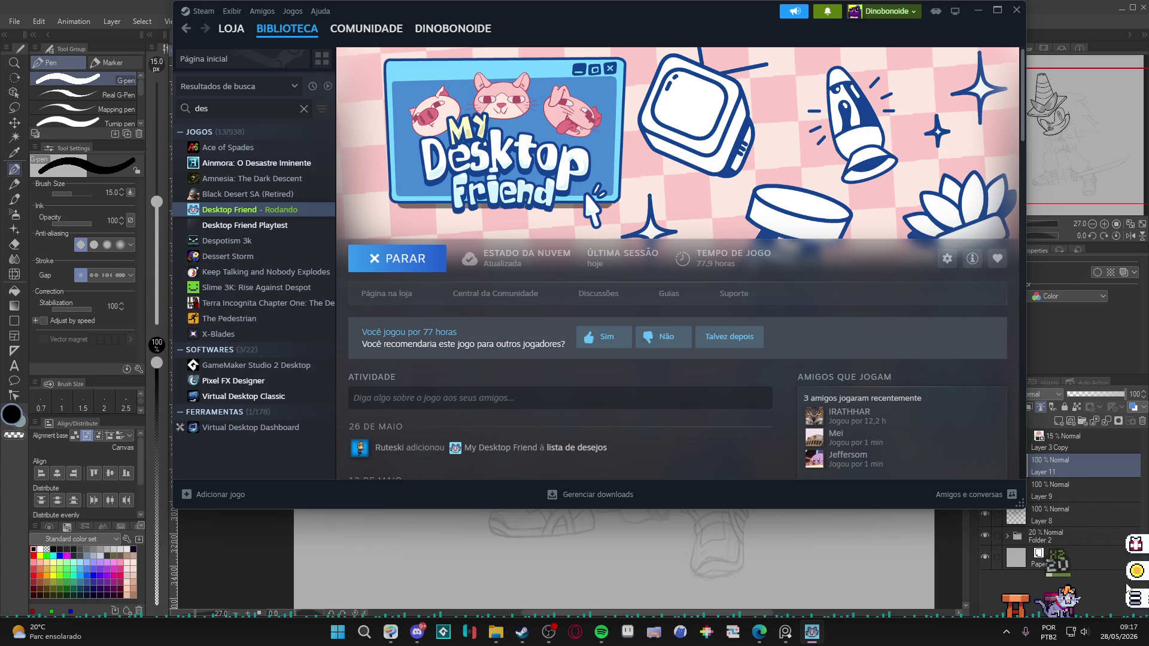
pyautogui.click(1135, 598)
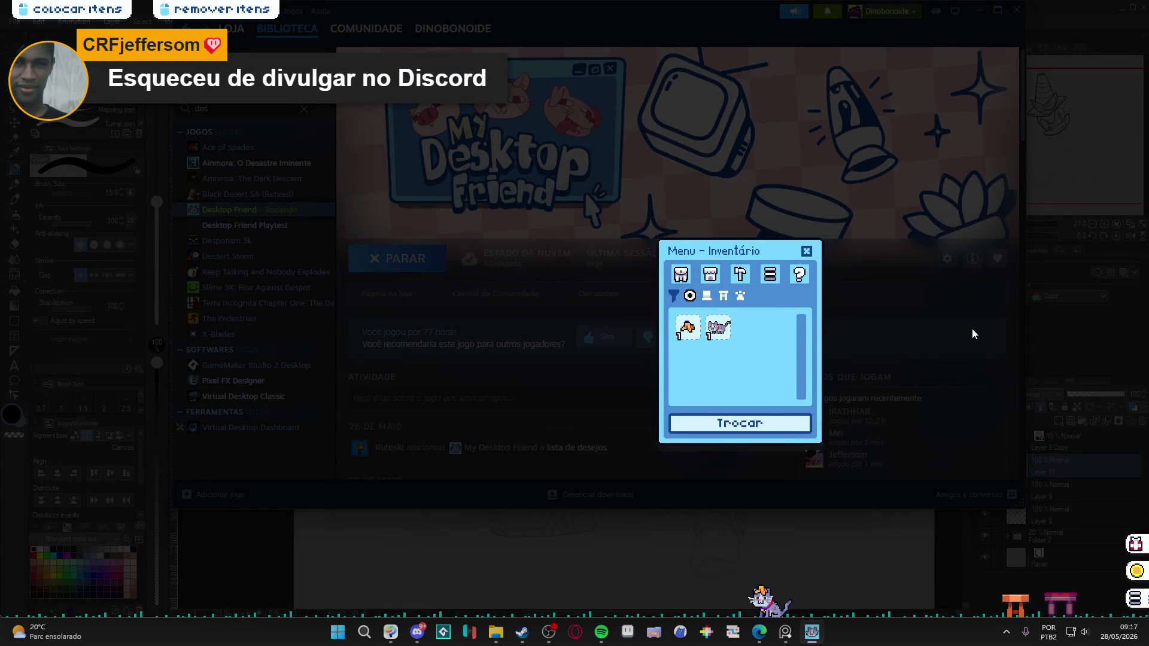
pyautogui.moveTo(1015, 610)
pyautogui.mouseDown()
pyautogui.moveTo(649, 471)
pyautogui.moveTo(312, 428)
pyautogui.mouseUp()
pyautogui.moveTo(1057, 619)
pyautogui.mouseDown()
pyautogui.moveTo(372, 531)
pyautogui.moveTo(282, 535)
pyautogui.mouseUp()
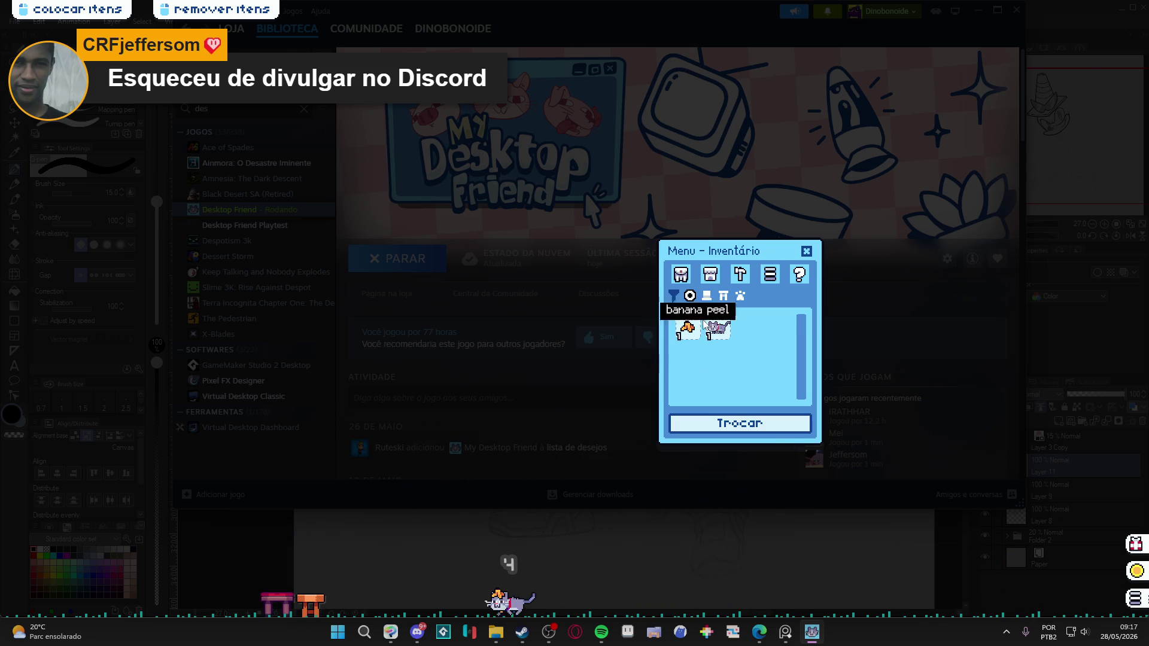
pyautogui.click(806, 251)
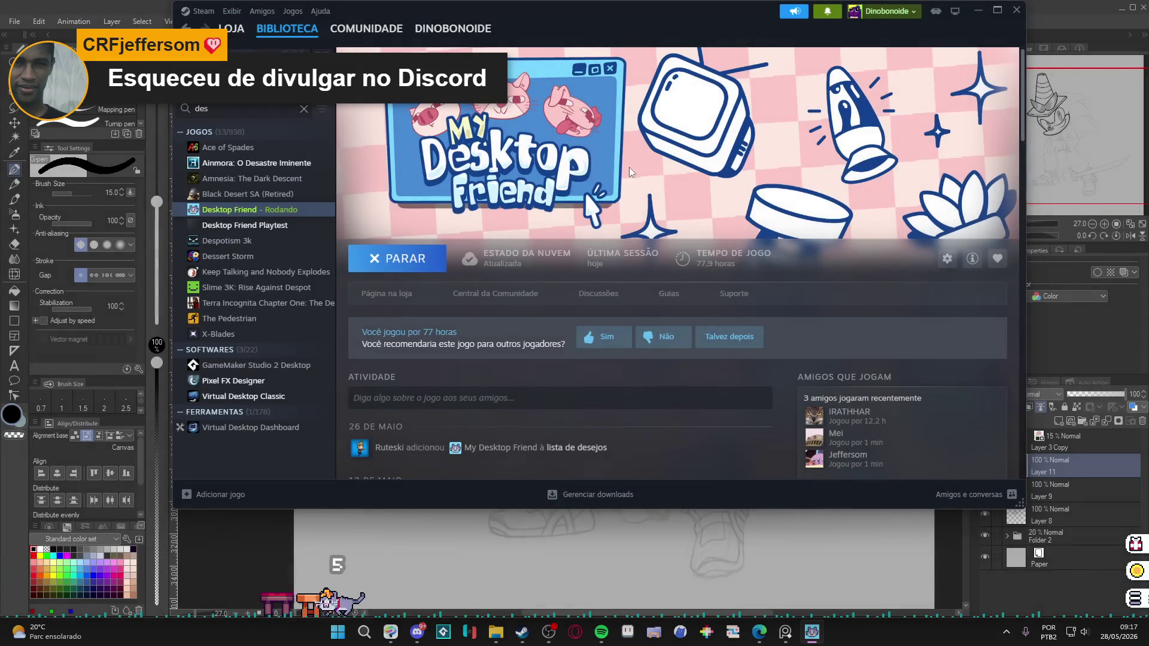
# View the Steam (195) tab of DINOBONOIDE's Steam Community inventory, then minimize Steam.
pyautogui.click(359, 32)
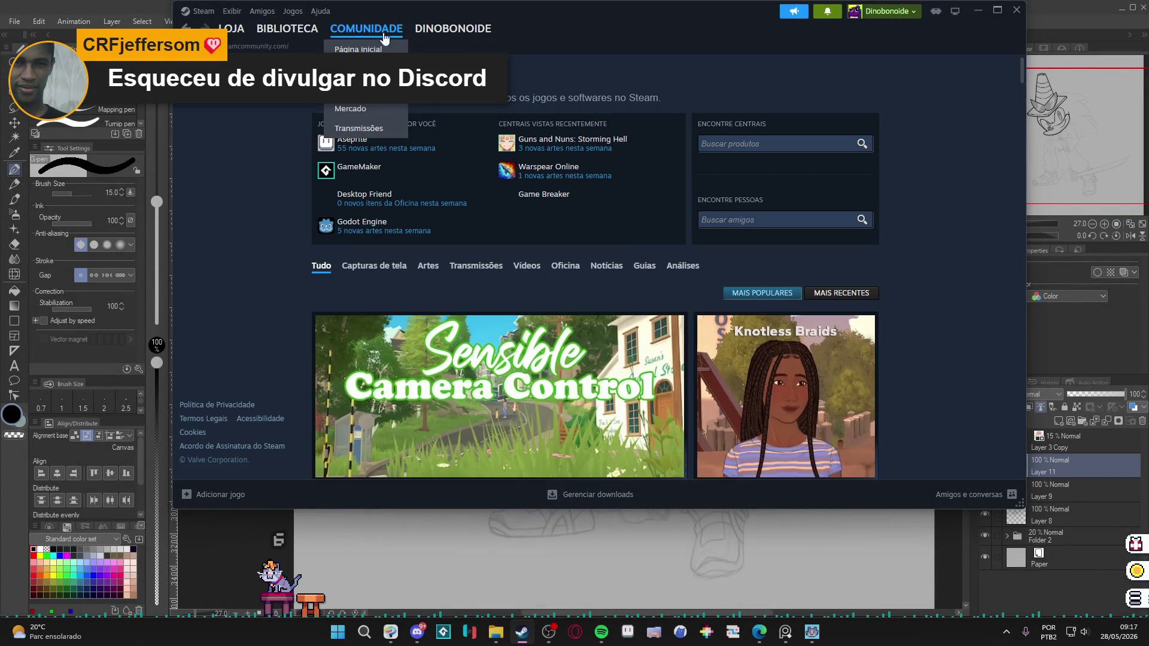
pyautogui.moveTo(446, 33)
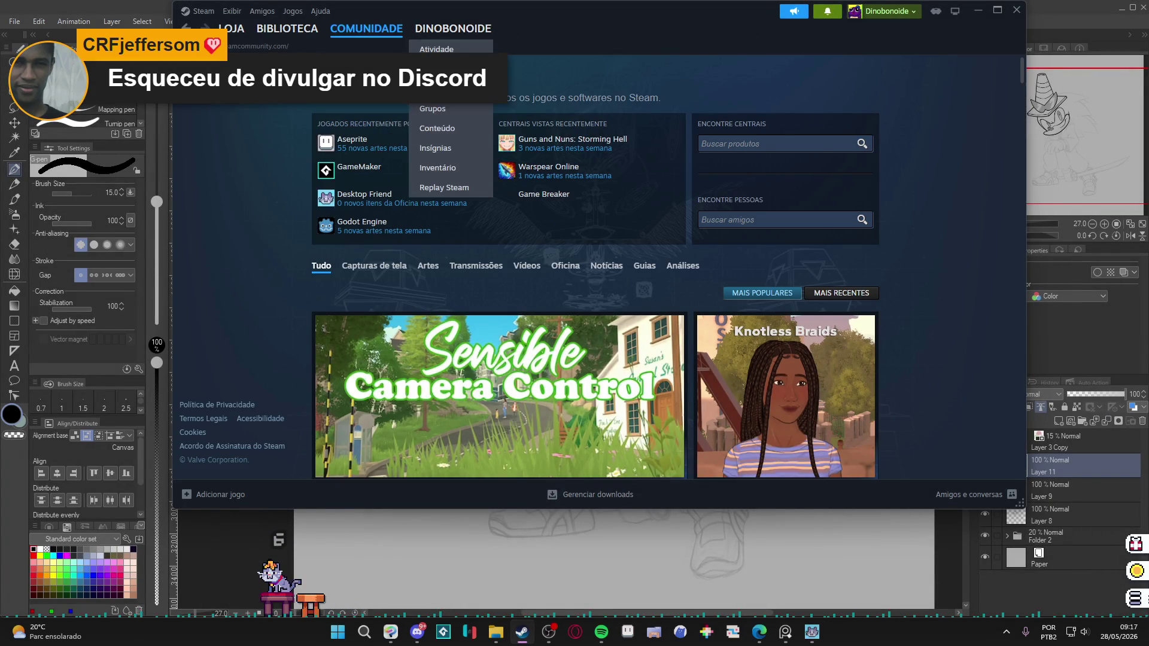
pyautogui.click(459, 169)
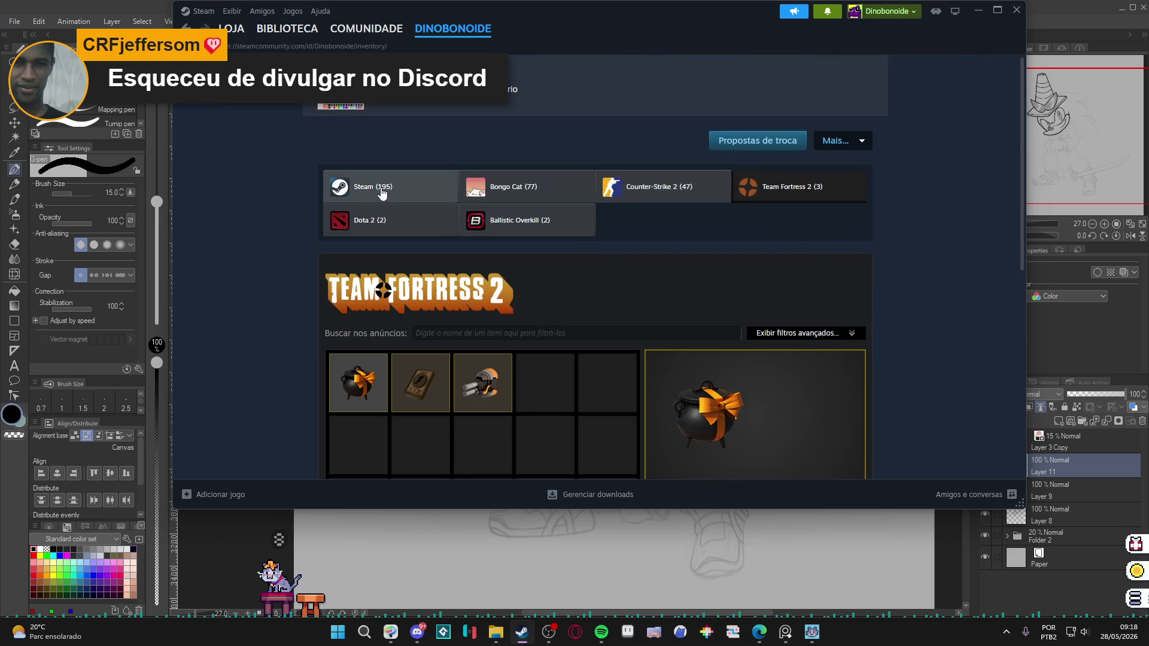
pyautogui.click(360, 185)
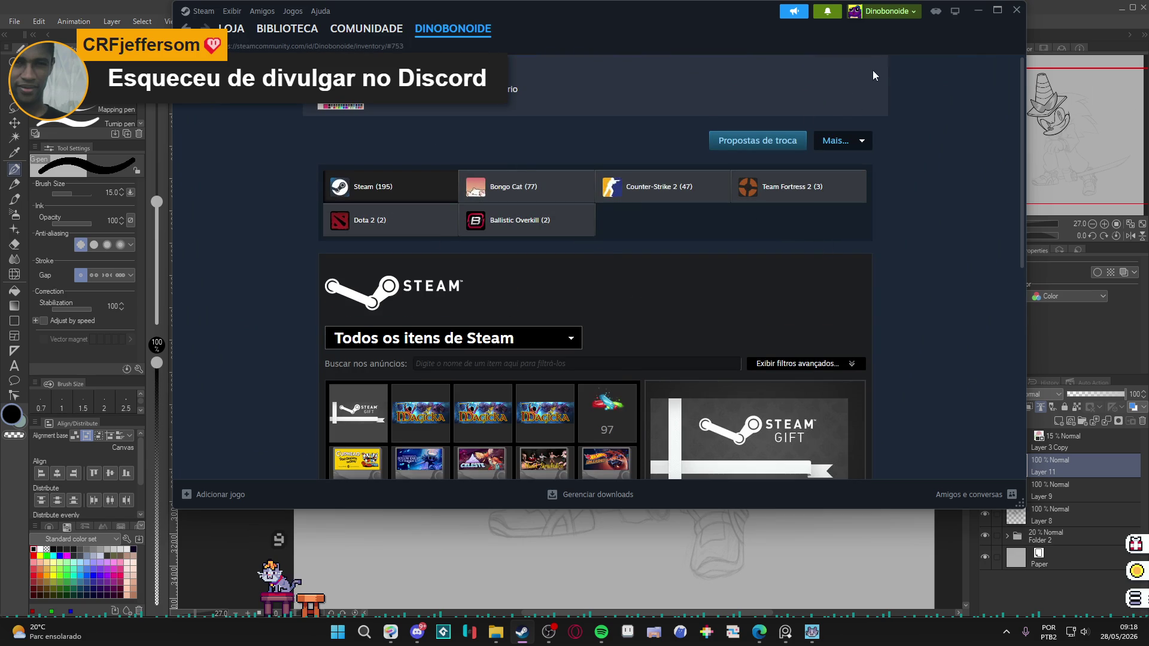
pyautogui.click(978, 11)
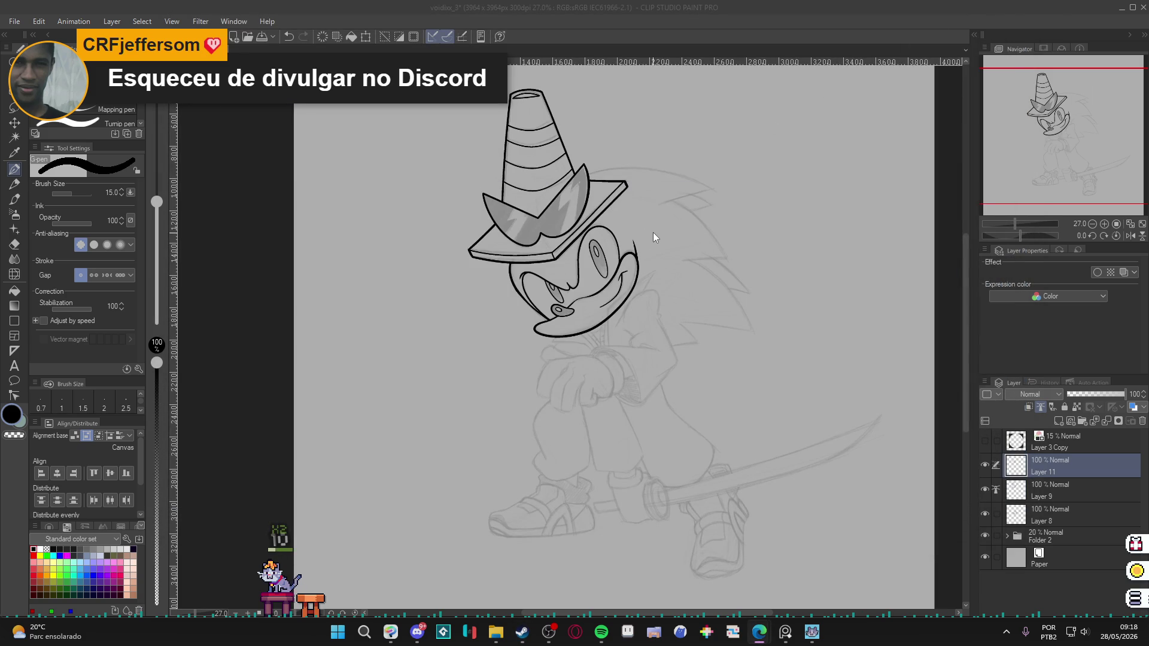
pyautogui.click(1145, 600)
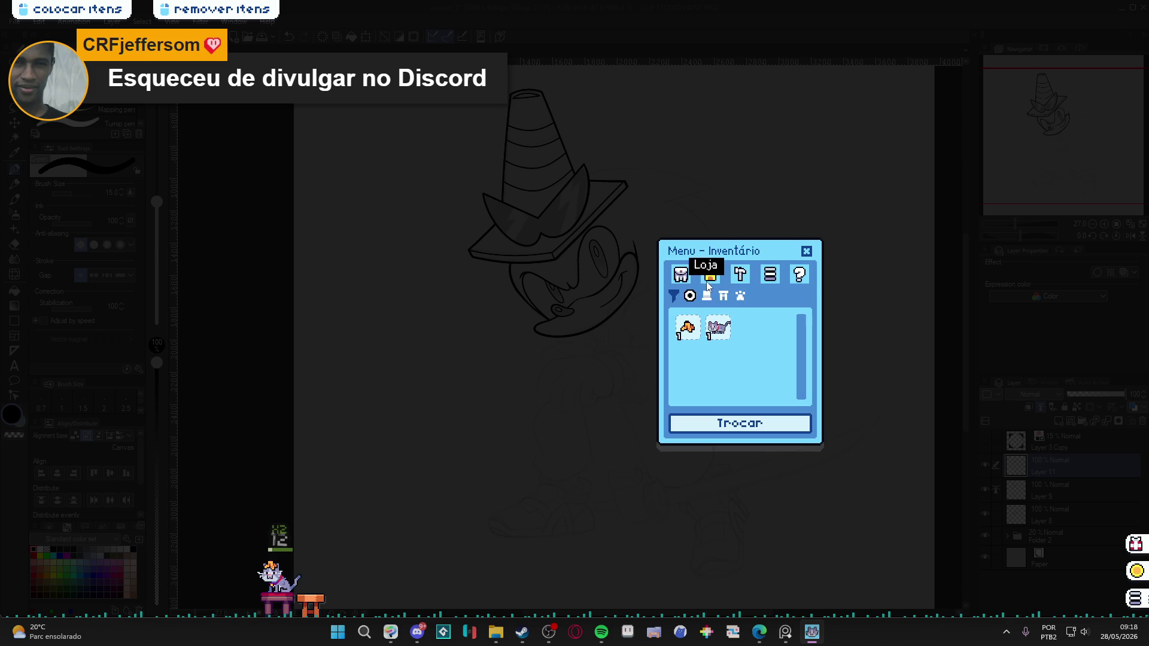
pyautogui.click(741, 274)
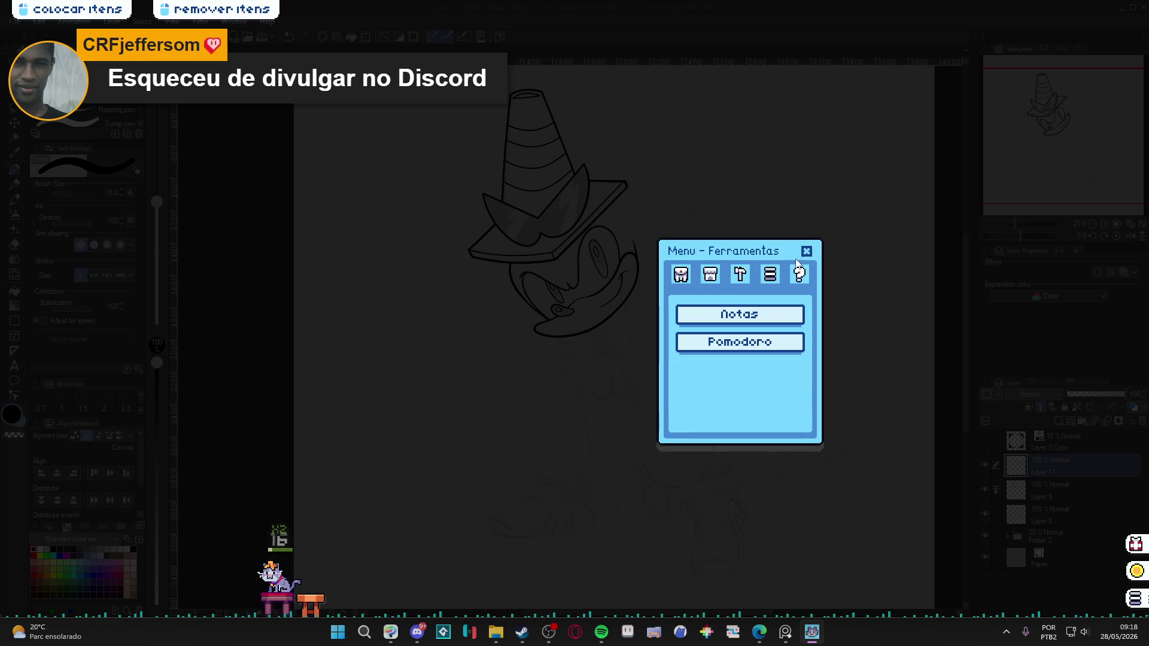
pyautogui.click(807, 251)
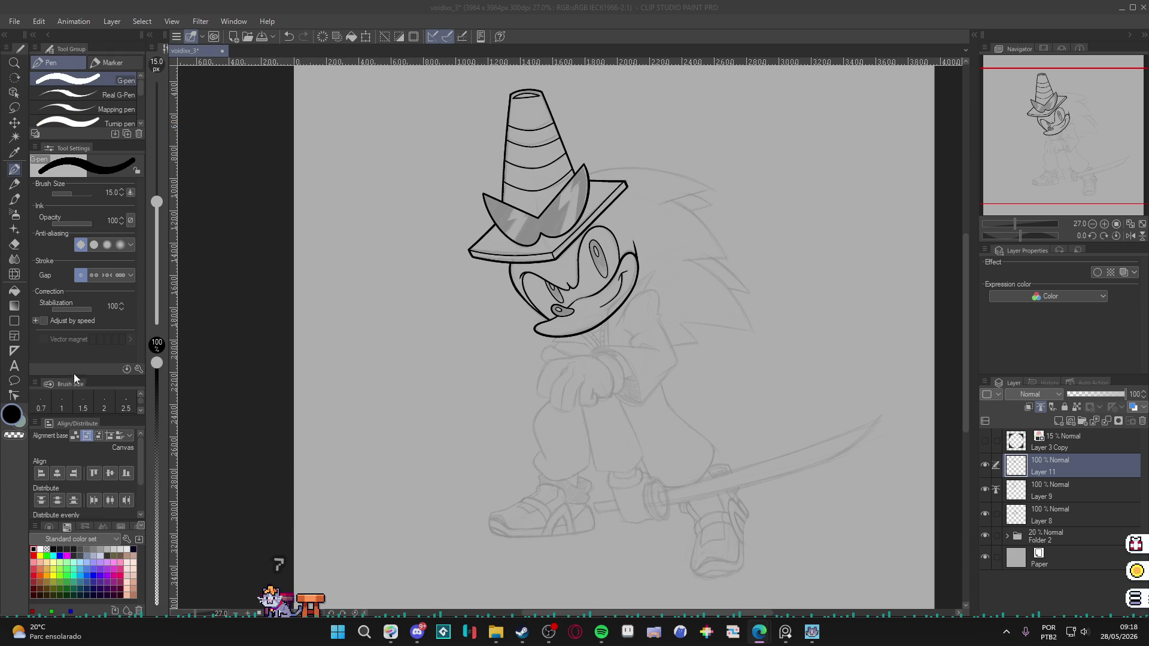
pyautogui.click(417, 632)
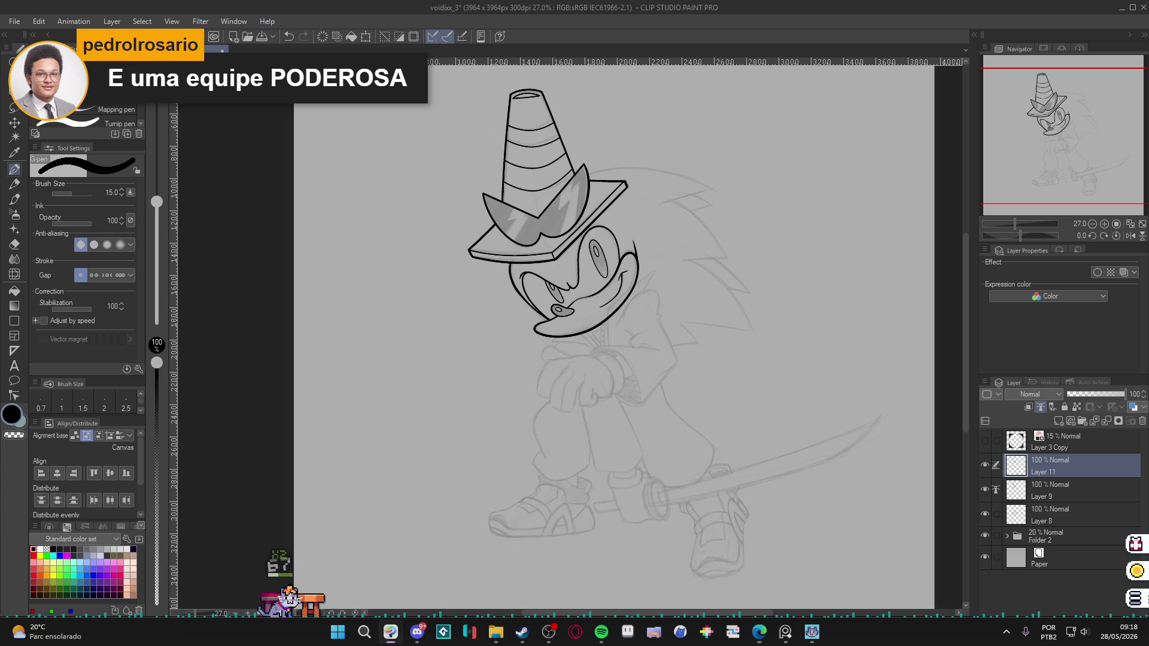
# Zoom in, Auto Select the sunglasses region, then clear the selection.
pyautogui.scroll(1, 678, 250)
pyautogui.scroll(3, 677, 249)
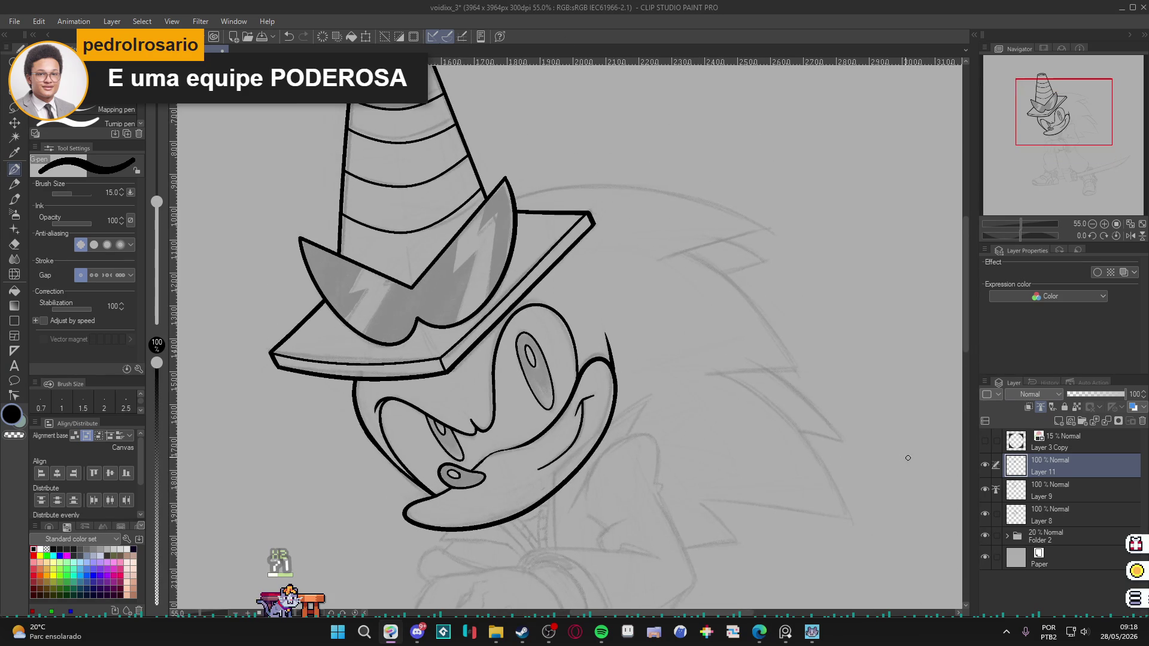
pyautogui.scroll(-2, 772, 434)
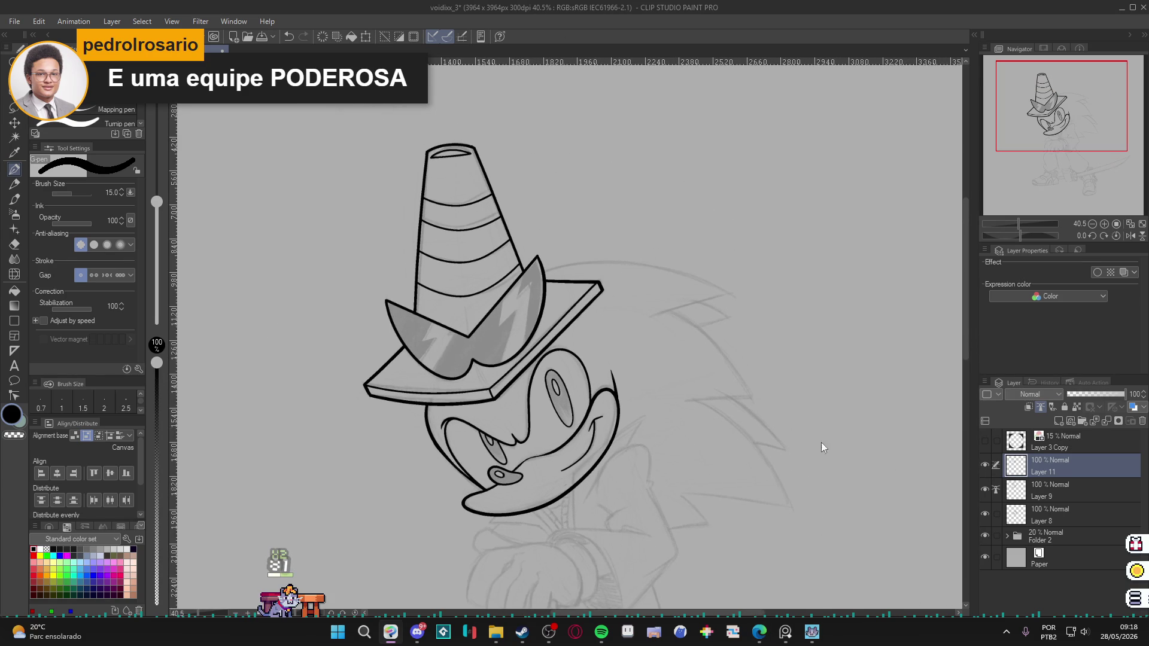
pyautogui.press('w')
pyautogui.click(496, 333)
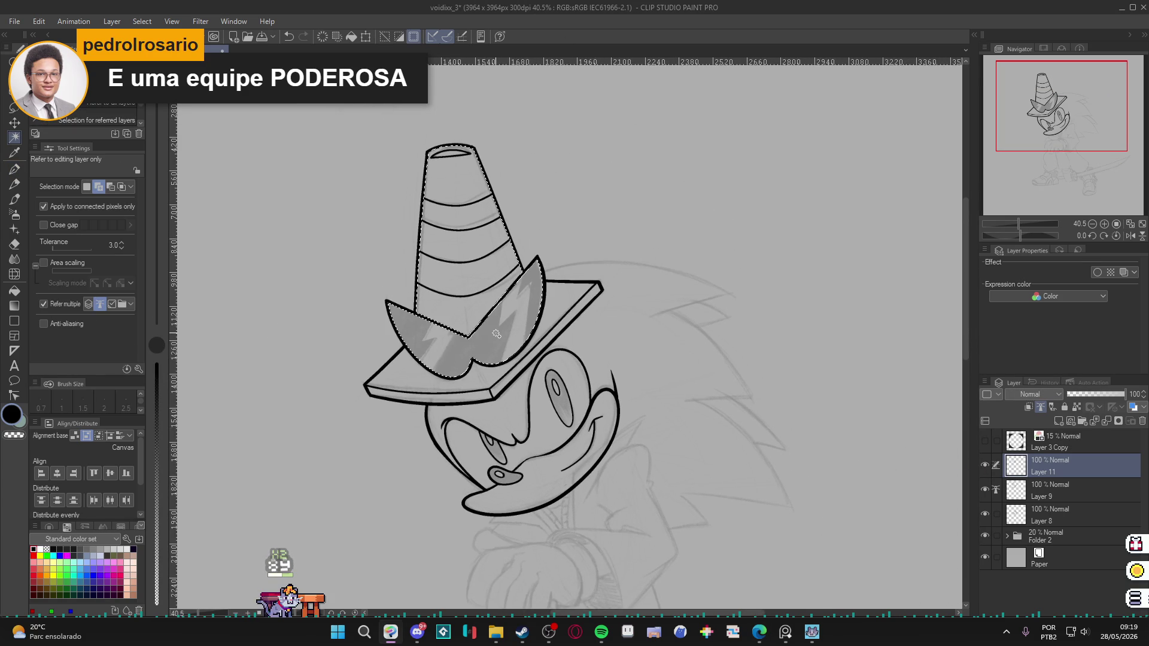
pyautogui.click(498, 334)
pyautogui.hotkey('ctrl', 'd')
# Switch to the size-10 G-pen and ink a zigzag lightning bolt on the left lens.
pyautogui.press('p')
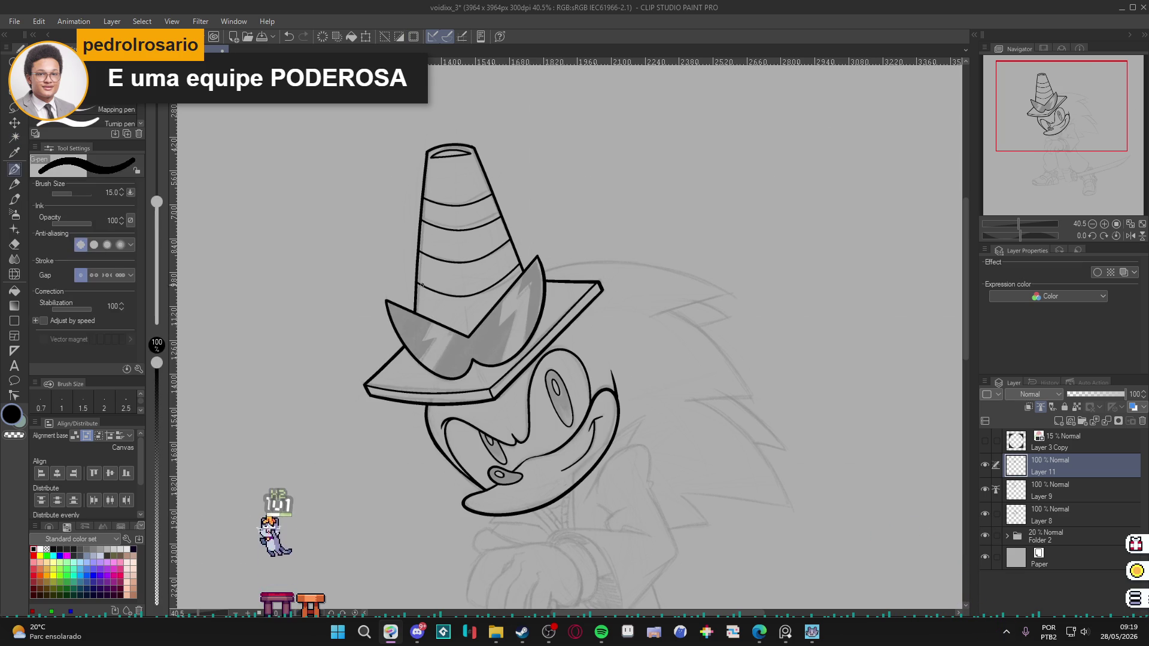
pyautogui.moveTo(422, 340); pyautogui.dragTo(433, 323)
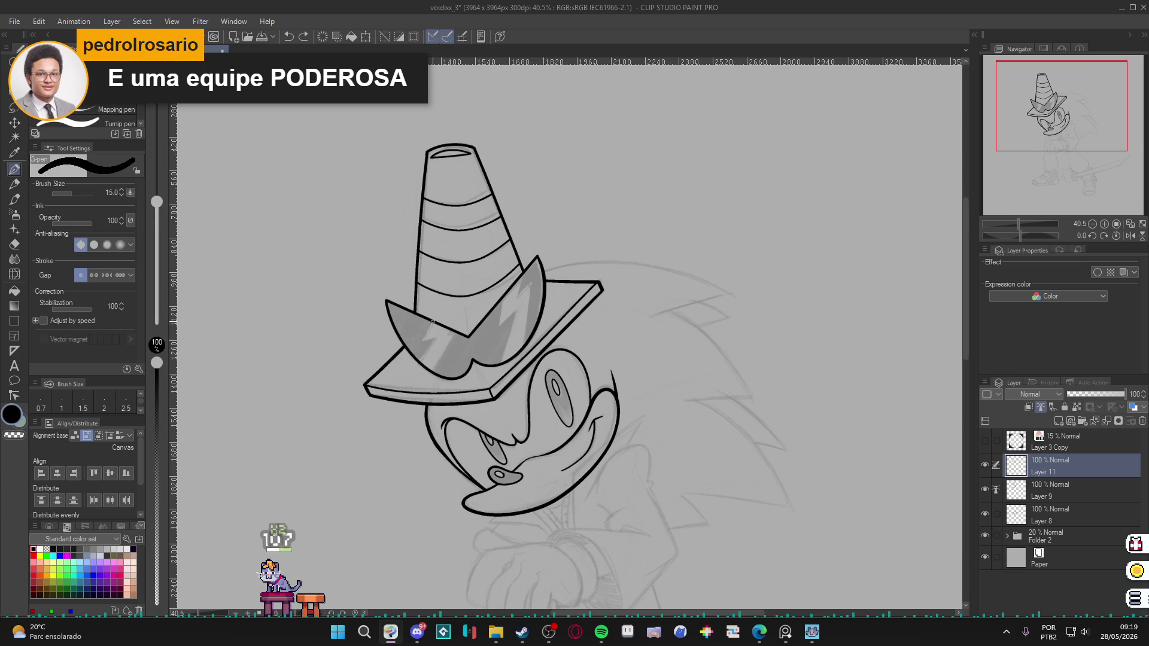
pyautogui.moveTo(426, 331); pyautogui.dragTo(422, 345)
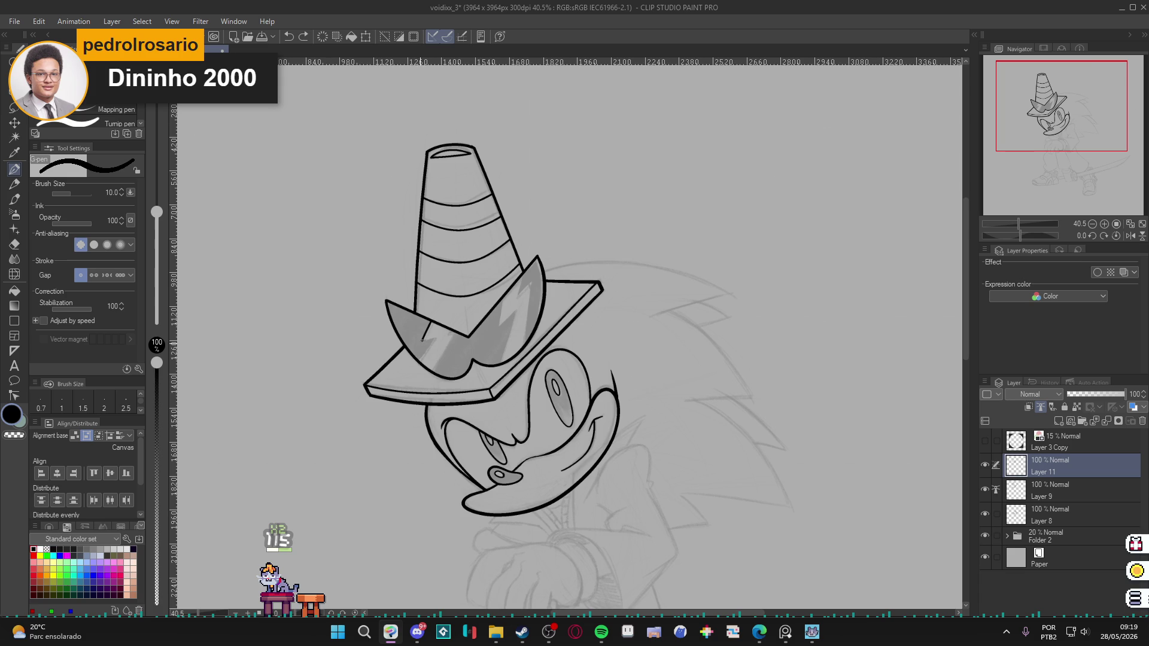
pyautogui.moveTo(422, 344); pyautogui.dragTo(423, 359)
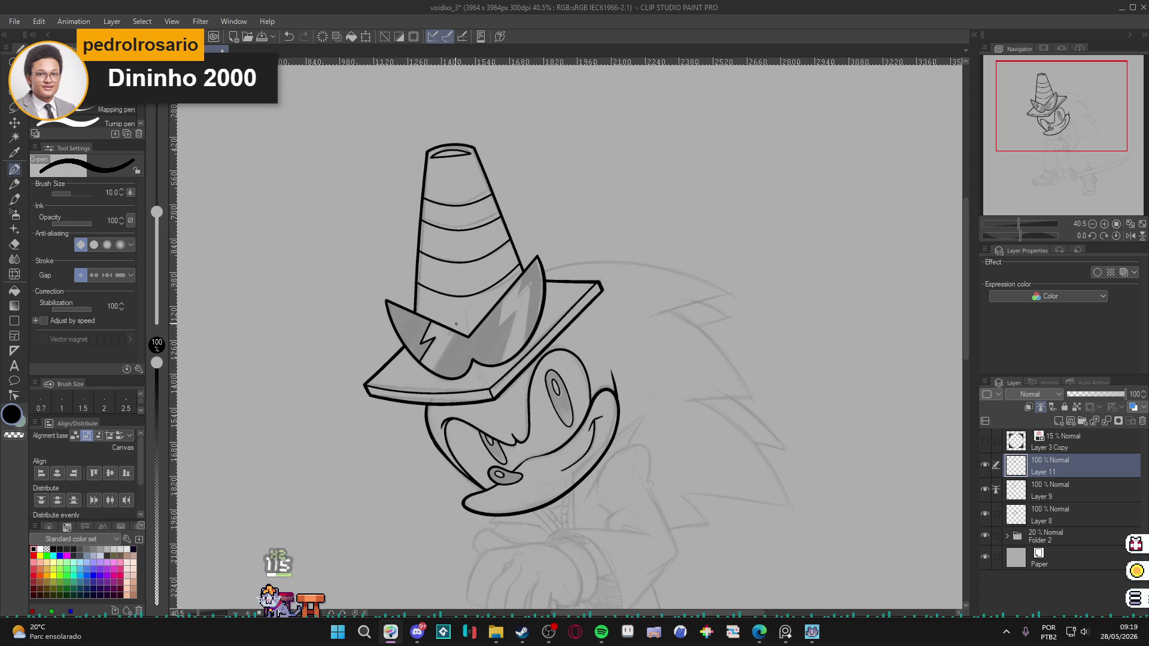
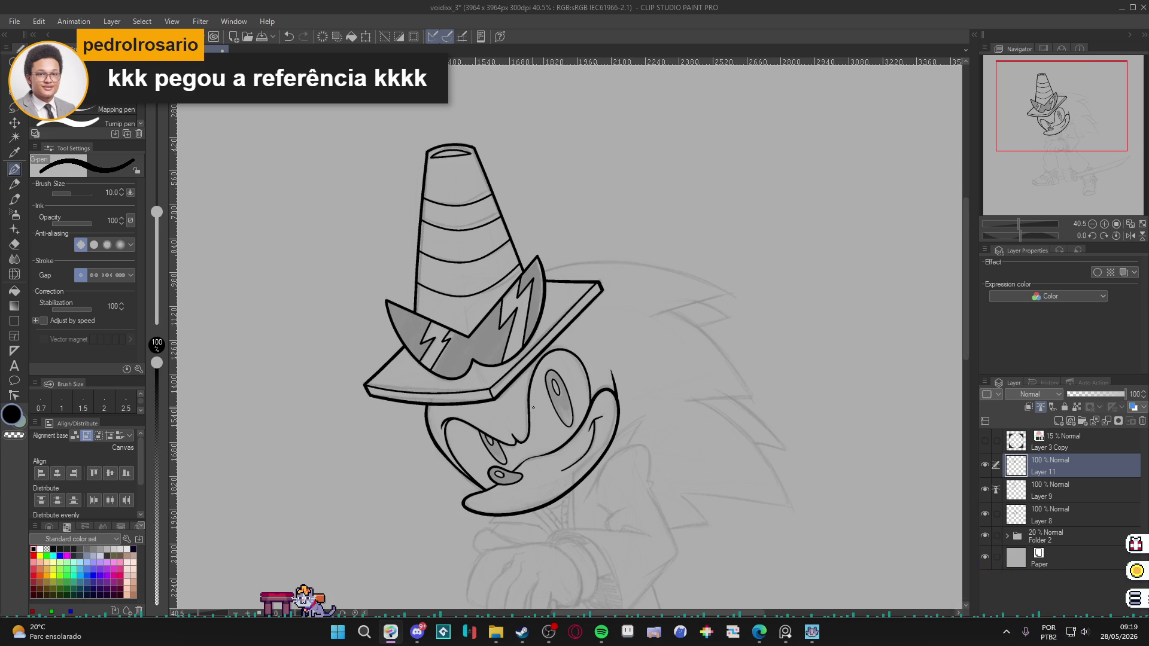
# Toggle the sunglasses shading and cone layers off and on to compare them.
pyautogui.scroll(1, 566, 333)
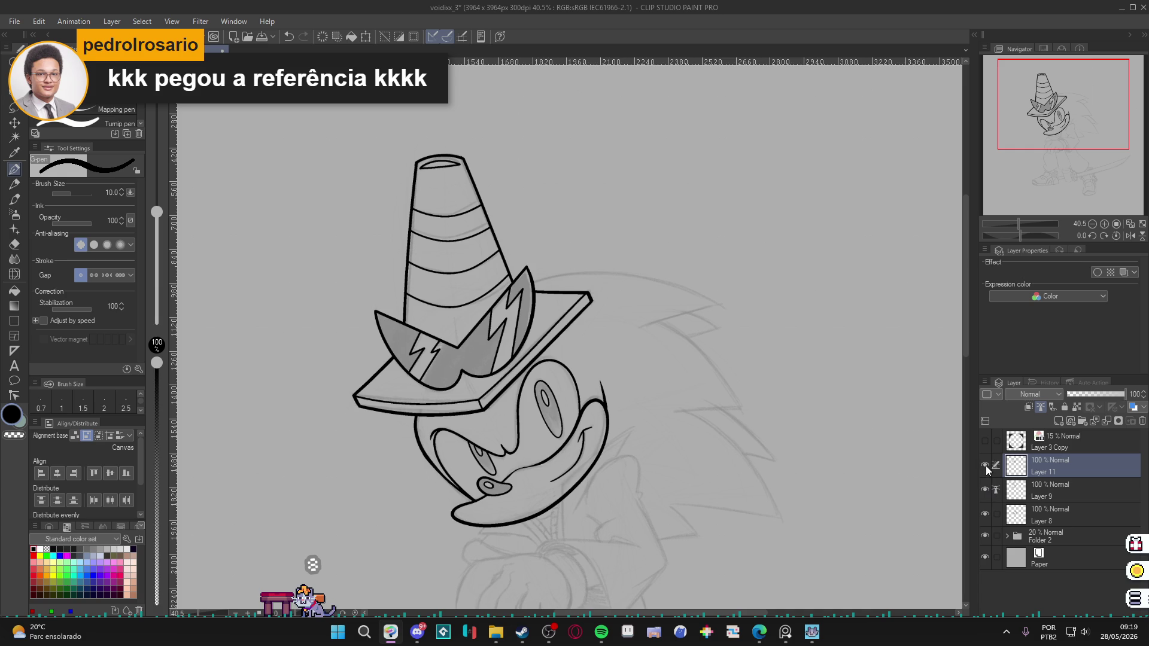
pyautogui.click(985, 465)
pyautogui.click(986, 465)
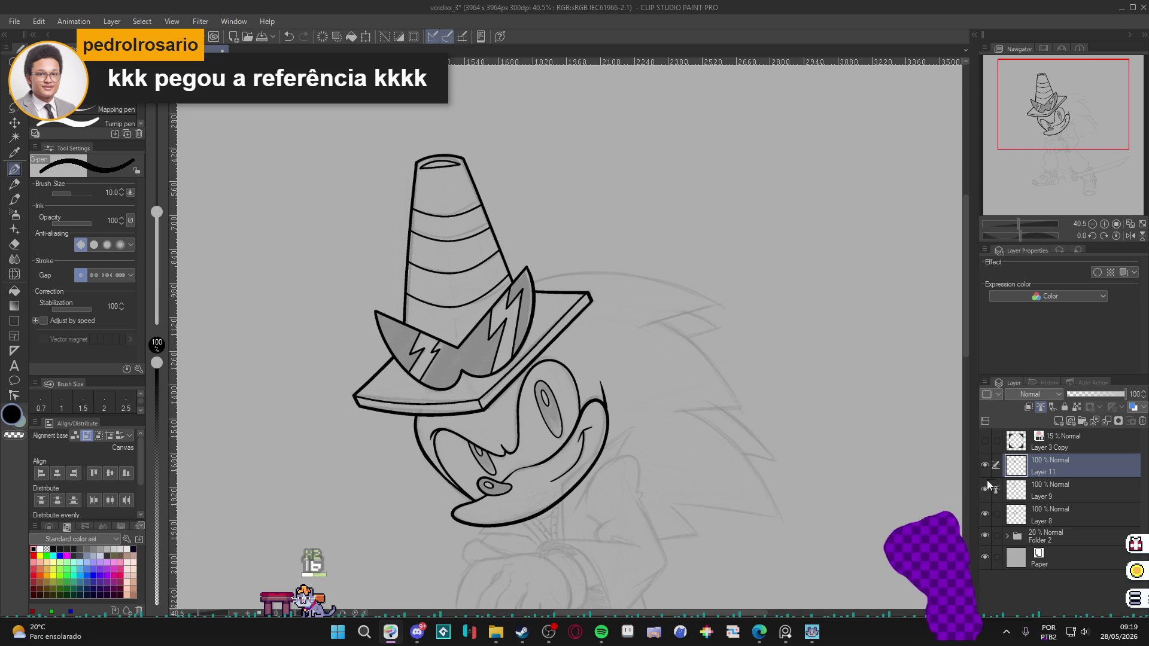
pyautogui.click(985, 489)
pyautogui.click(985, 490)
pyautogui.click(985, 464)
pyautogui.click(985, 464)
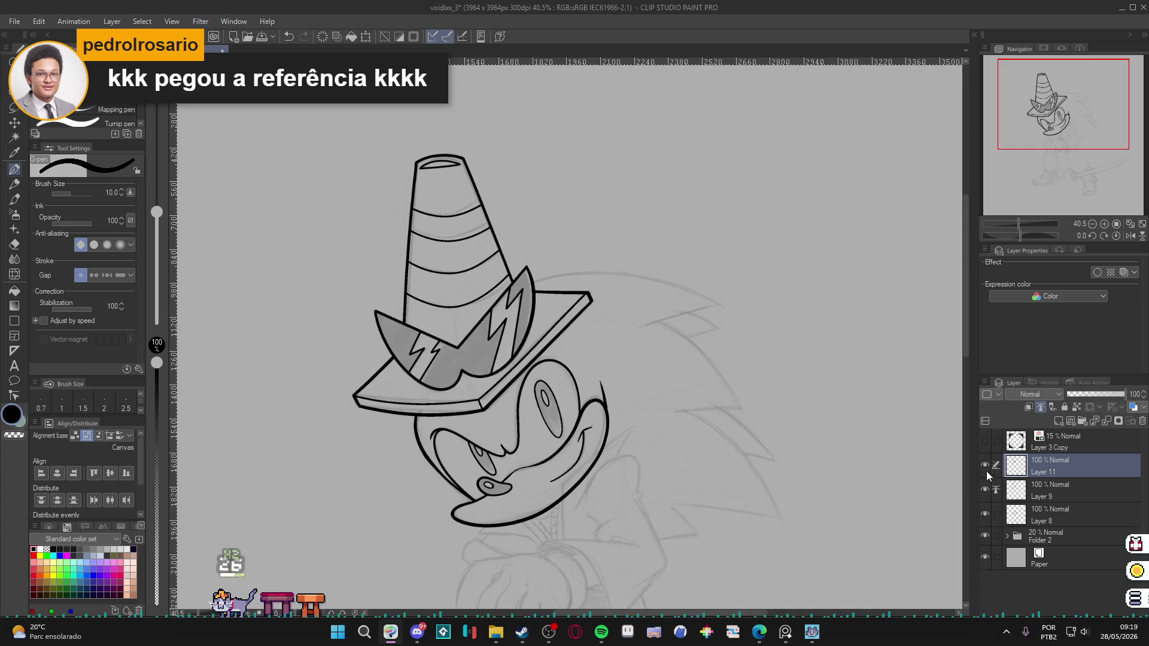
# Merge the sunglasses shading down into the cone layer and add a new empty Layer 10.
pyautogui.hotkey('ctrl', 'e')
pyautogui.click(982, 465)
pyautogui.click(982, 465)
pyautogui.hotkey('ctrl', 'shift', 'n')
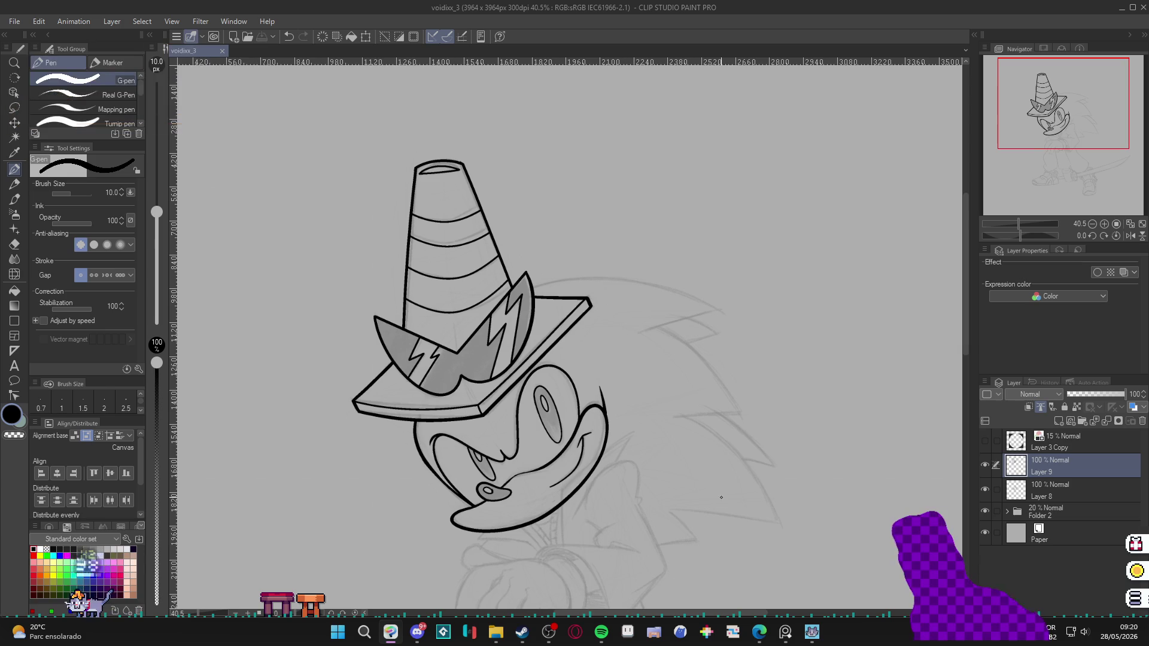
pyautogui.moveTo(721, 497); pyautogui.dragTo(524, 516)
# Ink the back of the head from jaw up to the hair at pen size 15, erasing a small gap.
pyautogui.press('p')
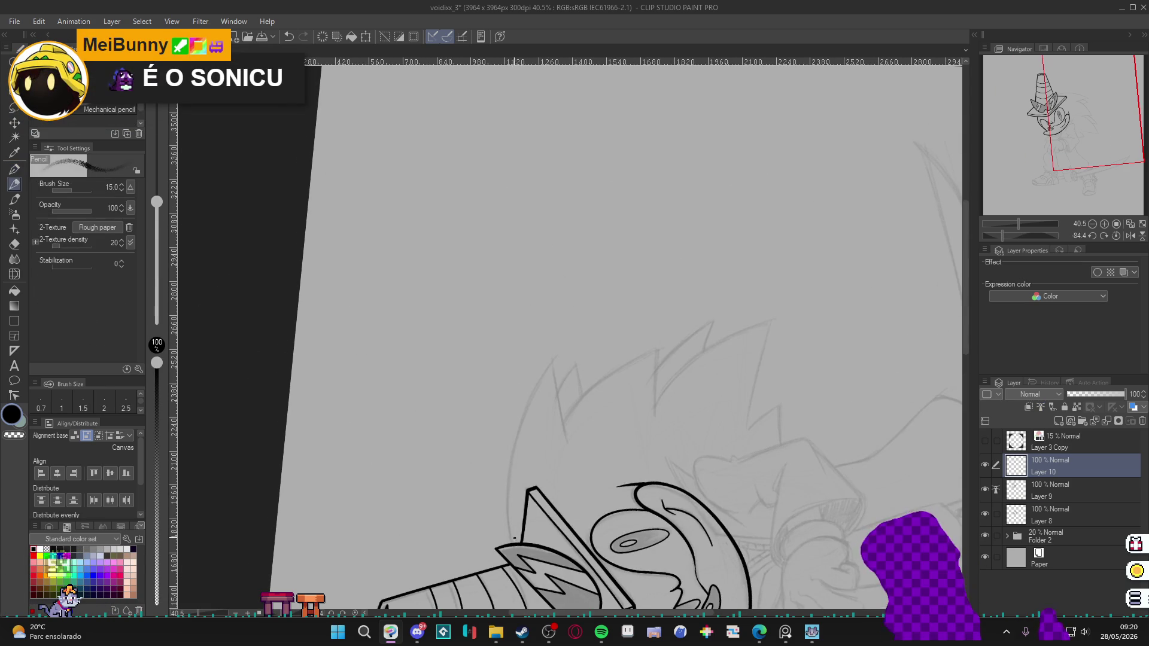
pyautogui.press('p')
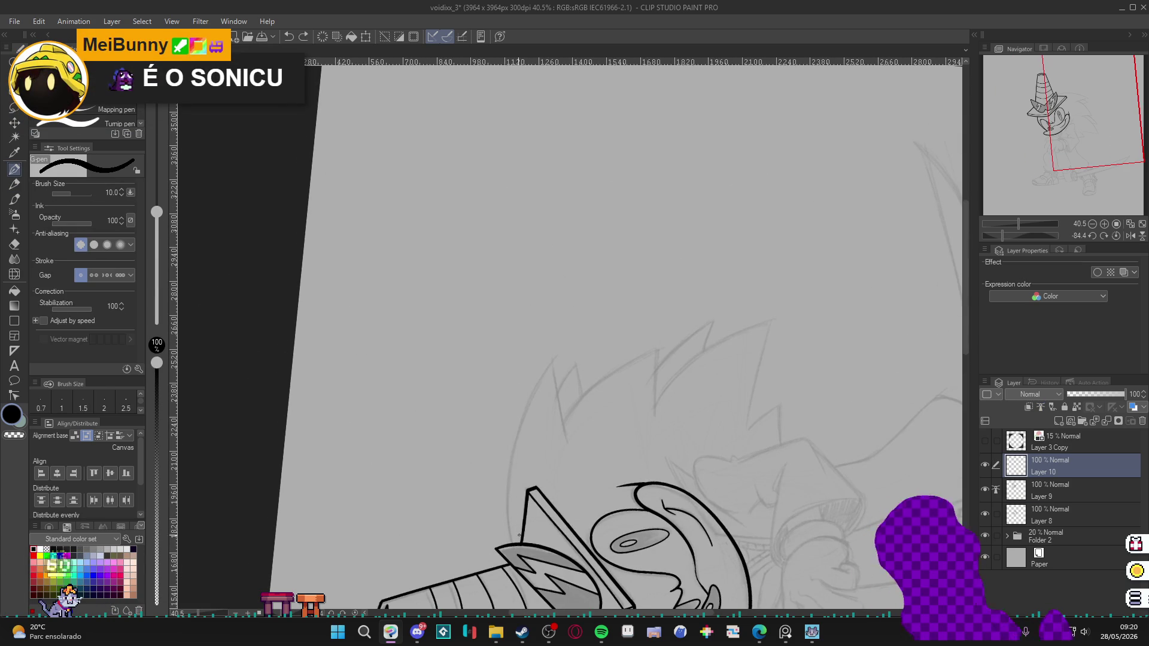
pyautogui.press(']')
pyautogui.press(']')
pyautogui.moveTo(511, 542); pyautogui.dragTo(513, 453)
pyautogui.hotkey('ctrl', 'z')
pyautogui.moveTo(508, 513)
pyautogui.mouseDown()
pyautogui.moveTo(530, 388)
pyautogui.moveTo(572, 330)
pyautogui.mouseUp()
pyautogui.hotkey('ctrl', 'z')
pyautogui.moveTo(510, 521)
pyautogui.mouseDown()
pyautogui.moveTo(534, 380)
pyautogui.moveTo(583, 319)
pyautogui.mouseUp()
pyautogui.press('e')
pyautogui.click(555, 354)
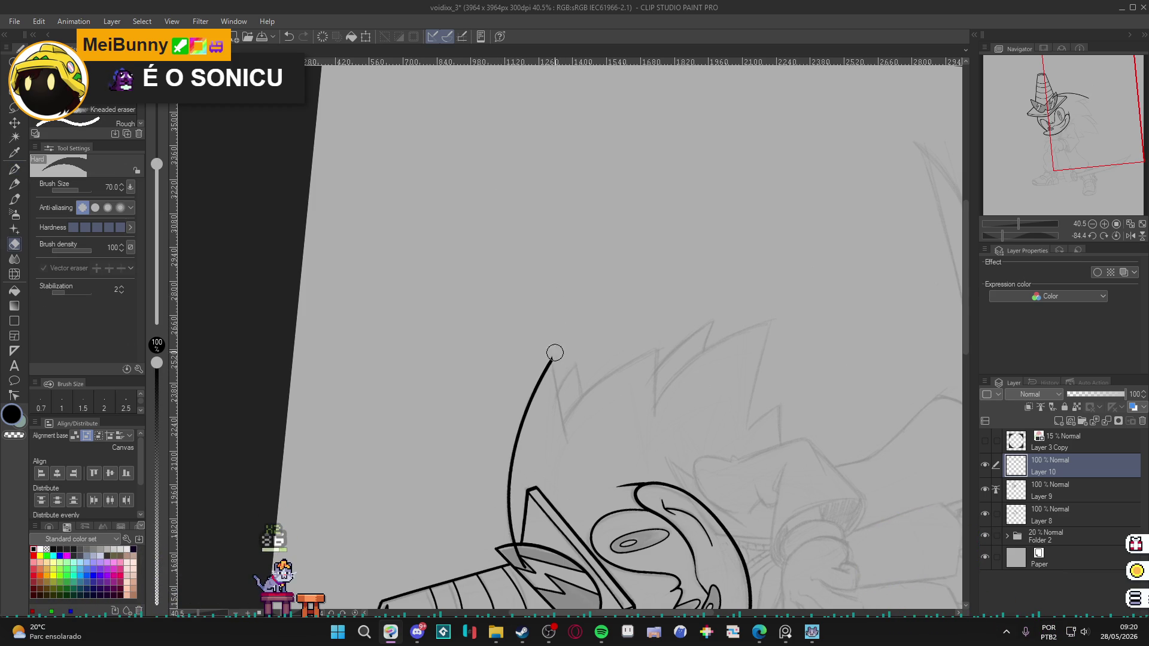
pyautogui.press('p')
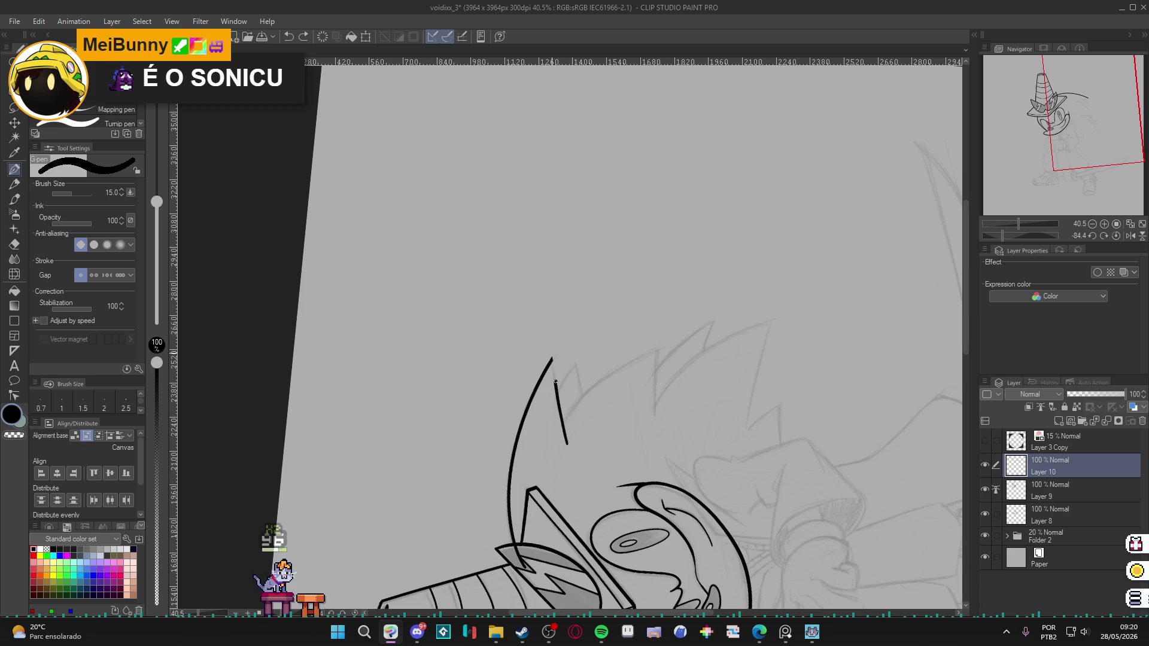
# Rotate the view so the cone stands upright, then start a new layer with a short spike line by the brim.
pyautogui.press('e')
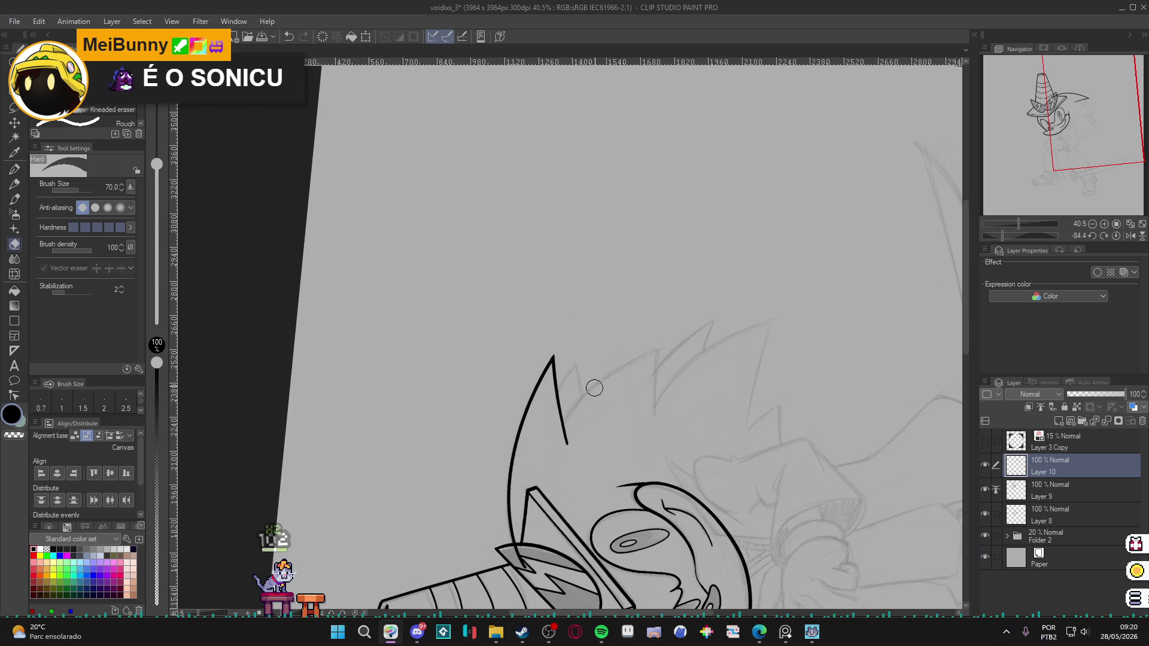
pyautogui.press('r')
pyautogui.moveTo(698, 416)
pyautogui.mouseDown()
pyautogui.moveTo(577, 615)
pyautogui.moveTo(516, 369)
pyautogui.mouseUp()
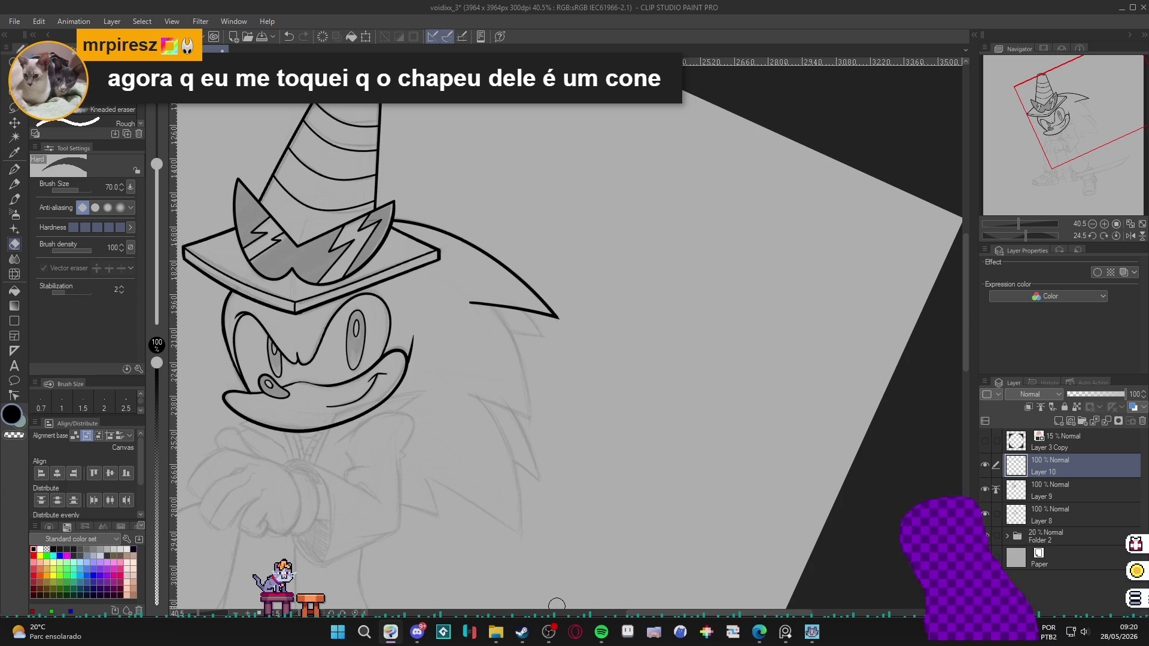
pyautogui.press('r')
pyautogui.moveTo(661, 496)
pyautogui.mouseDown()
pyautogui.moveTo(739, 406)
pyautogui.moveTo(641, 236)
pyautogui.mouseUp()
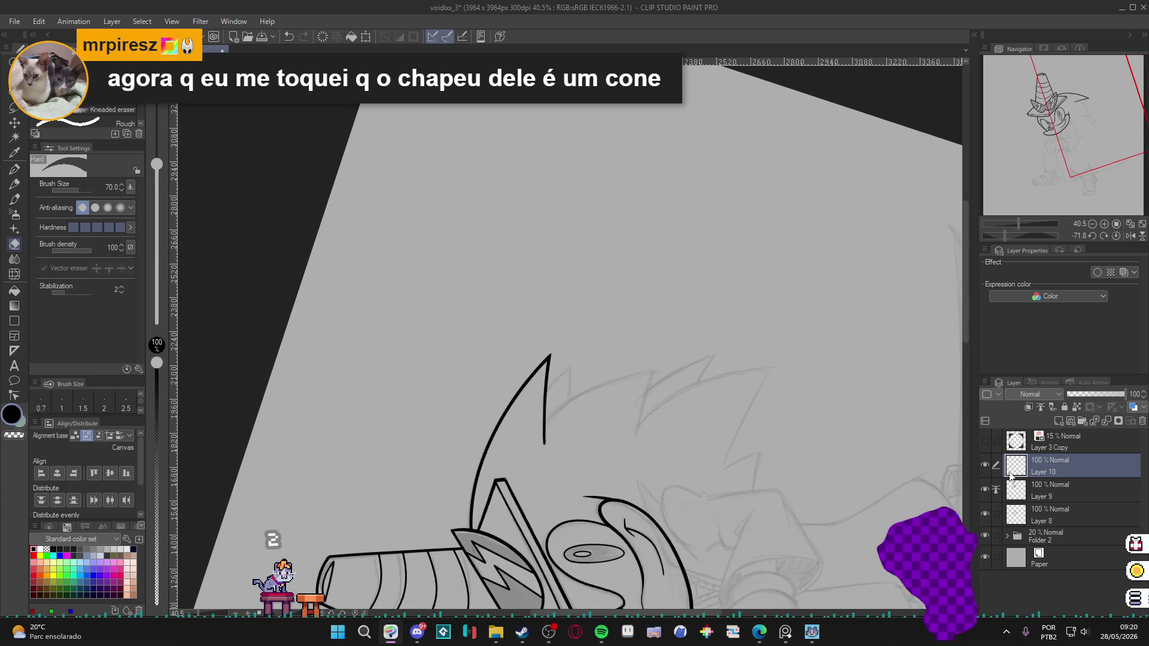
pyautogui.scroll(-1, 701, 477)
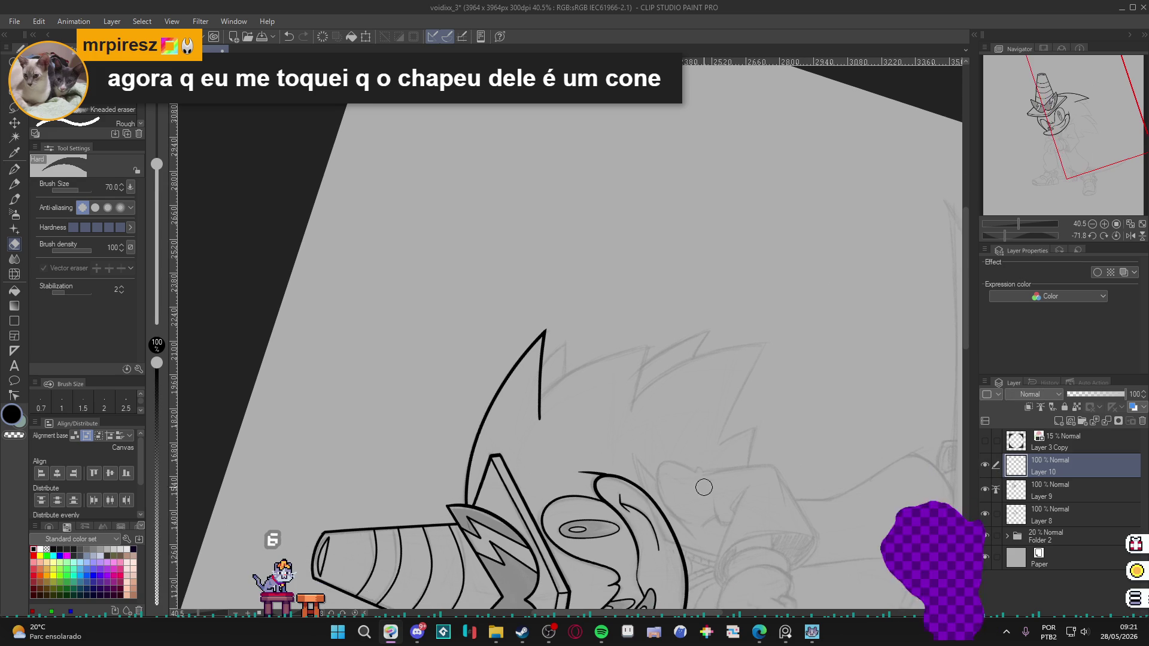
pyautogui.press('p')
pyautogui.scroll(-1, 752, 436)
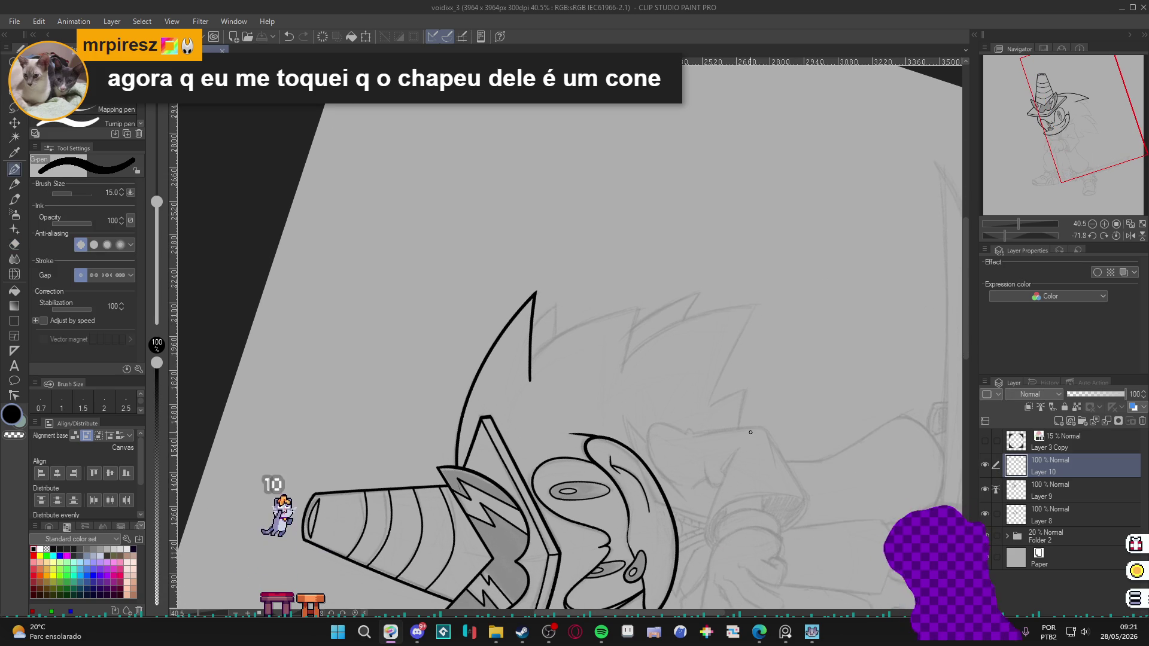
pyautogui.hotkey('ctrl', 'shift', 'n')
pyautogui.moveTo(518, 375); pyautogui.dragTo(536, 349)
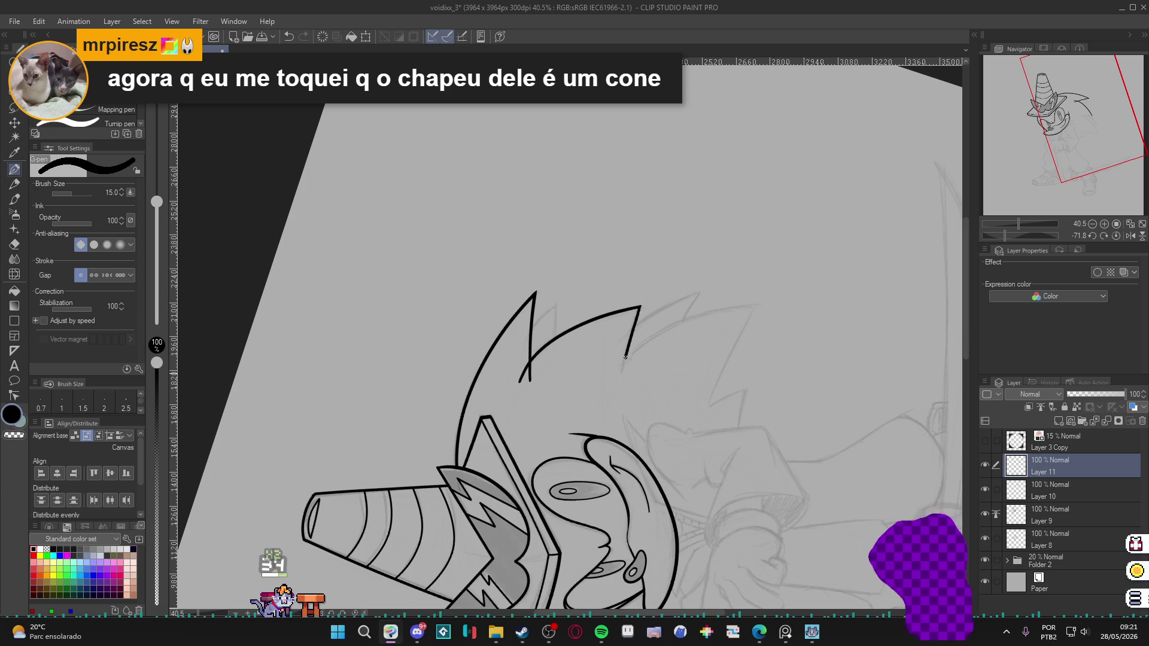
# Ink a hair spike curving up and right, then select Layer 10 and save.
pyautogui.moveTo(634, 350)
pyautogui.mouseDown()
pyautogui.moveTo(719, 311)
pyautogui.moveTo(729, 358)
pyautogui.moveTo(710, 403)
pyautogui.moveTo(735, 391)
pyautogui.moveTo(741, 450)
pyautogui.mouseUp()
pyautogui.press('e')
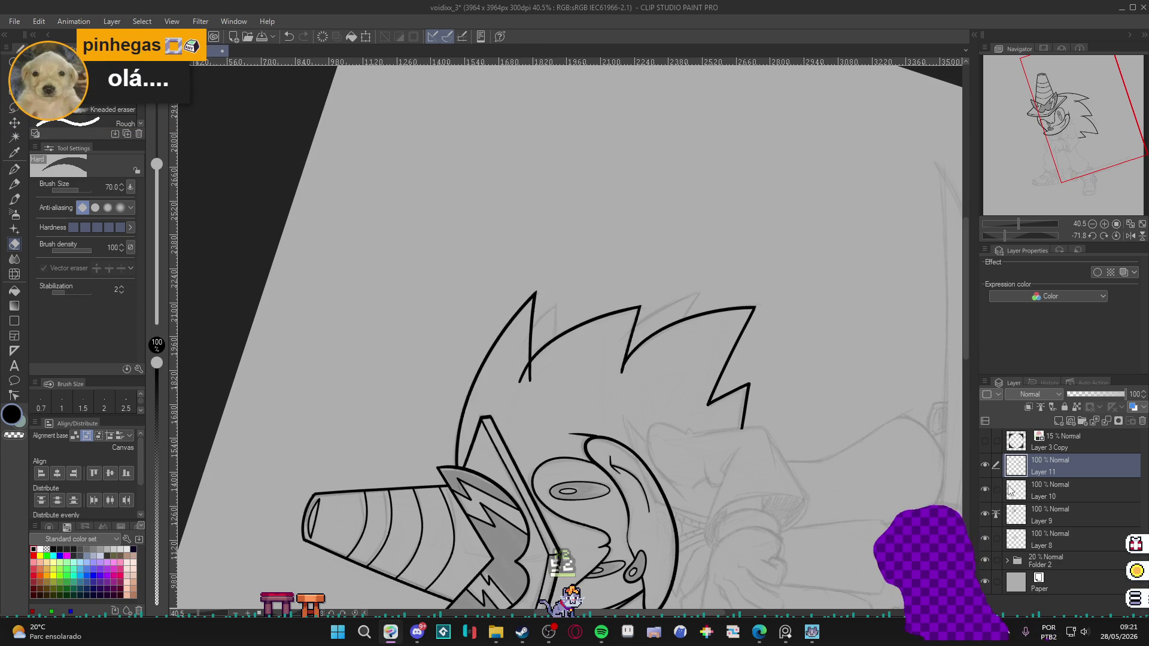
pyautogui.click(1053, 490)
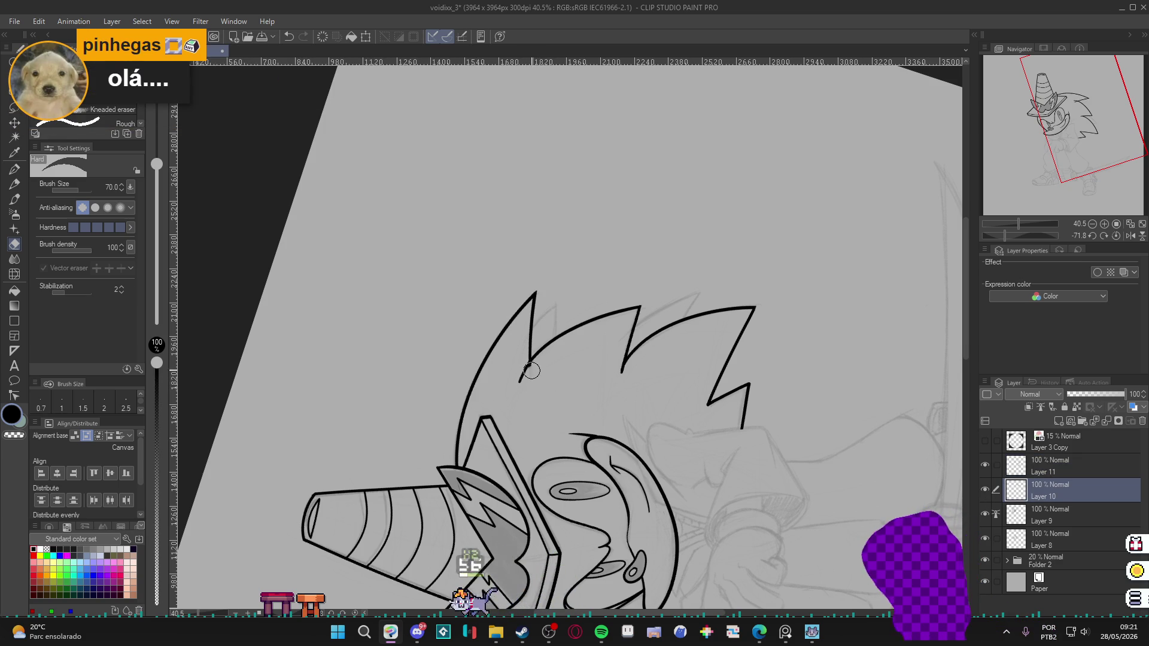
pyautogui.press('p')
pyautogui.scroll(-1, 700, 457)
pyautogui.hotkey('ctrl', 's')
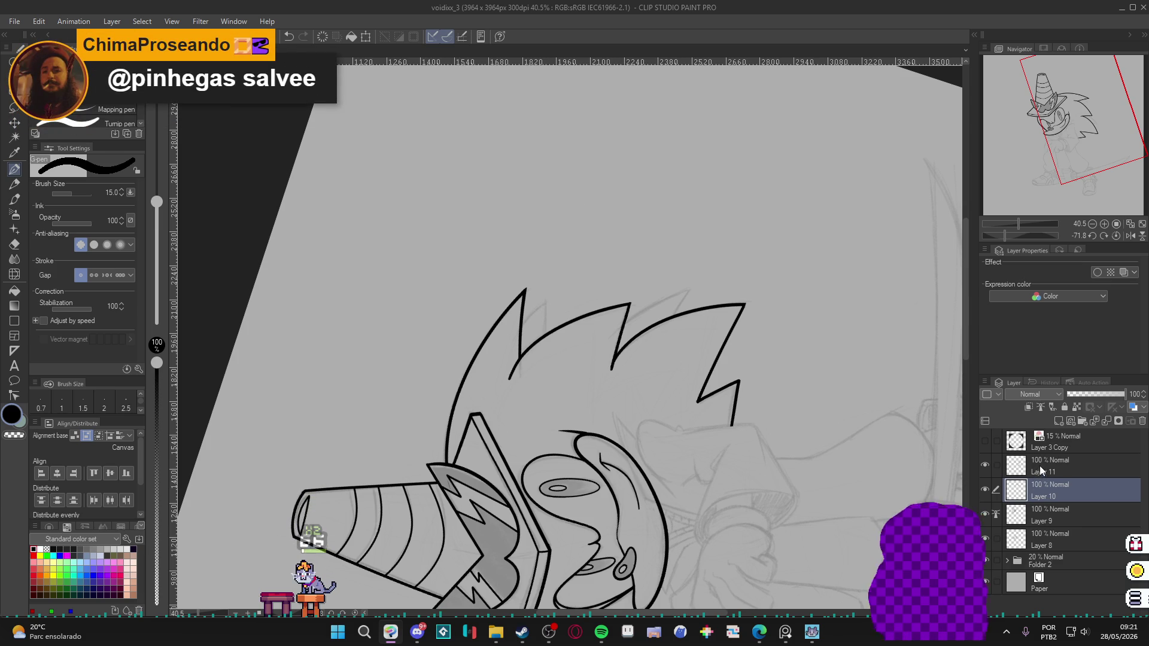
# Merge the spike lines into Layer 10, compare the cone and hair layers, and save.
pyautogui.hotkey('ctrl', 'z')
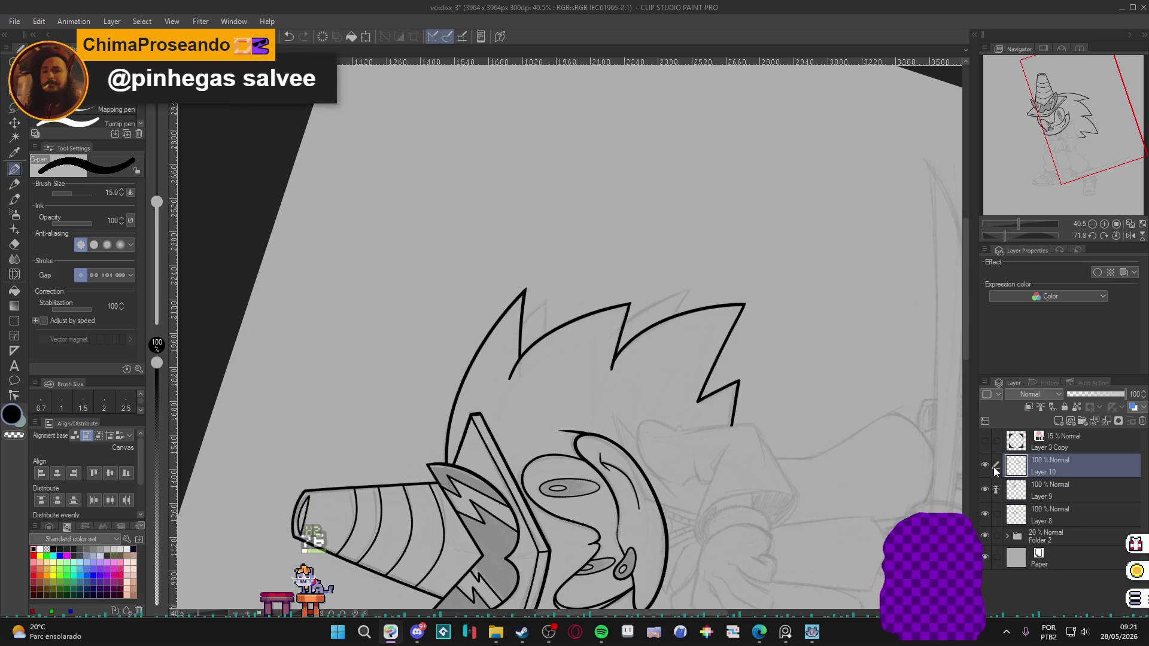
pyautogui.click(985, 489)
pyautogui.click(985, 489)
pyautogui.click(985, 465)
pyautogui.click(985, 465)
pyautogui.moveTo(574, 407); pyautogui.dragTo(600, 443)
pyautogui.hotkey('ctrl', 's')
# On a new layer, ink inner spike lines parallel to the quills and erase a stray piece.
pyautogui.hotkey('ctrl', 'shift', 'n')
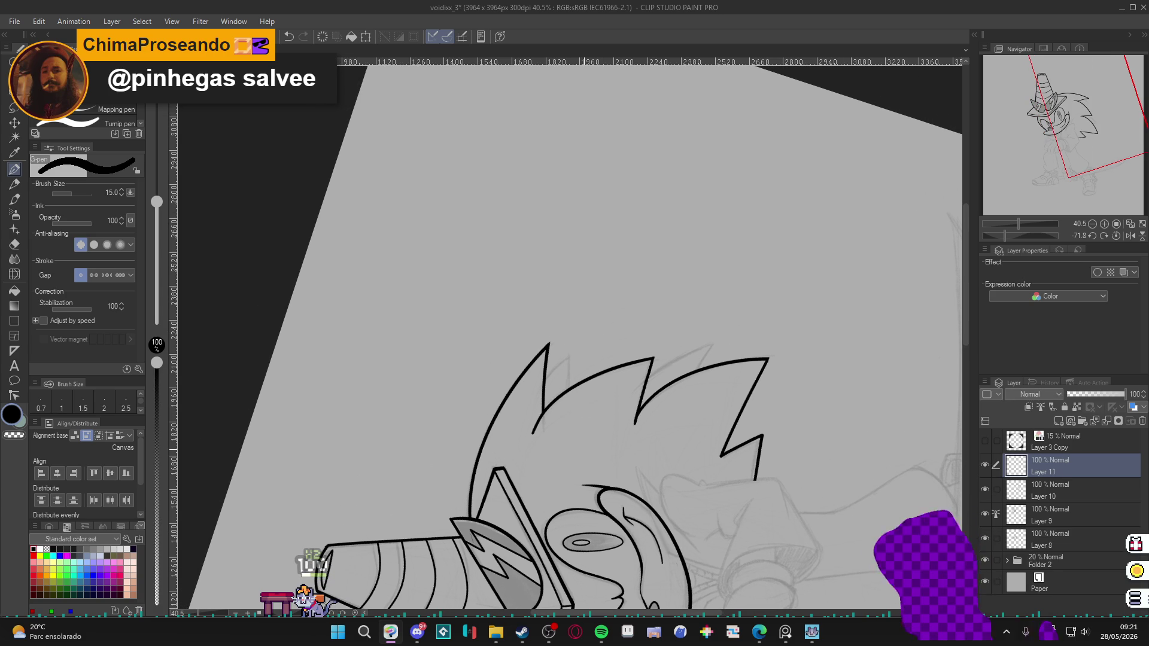
pyautogui.moveTo(530, 397)
pyautogui.mouseDown()
pyautogui.moveTo(549, 374)
pyautogui.moveTo(530, 397)
pyautogui.moveTo(563, 407)
pyautogui.mouseUp()
pyautogui.press('e')
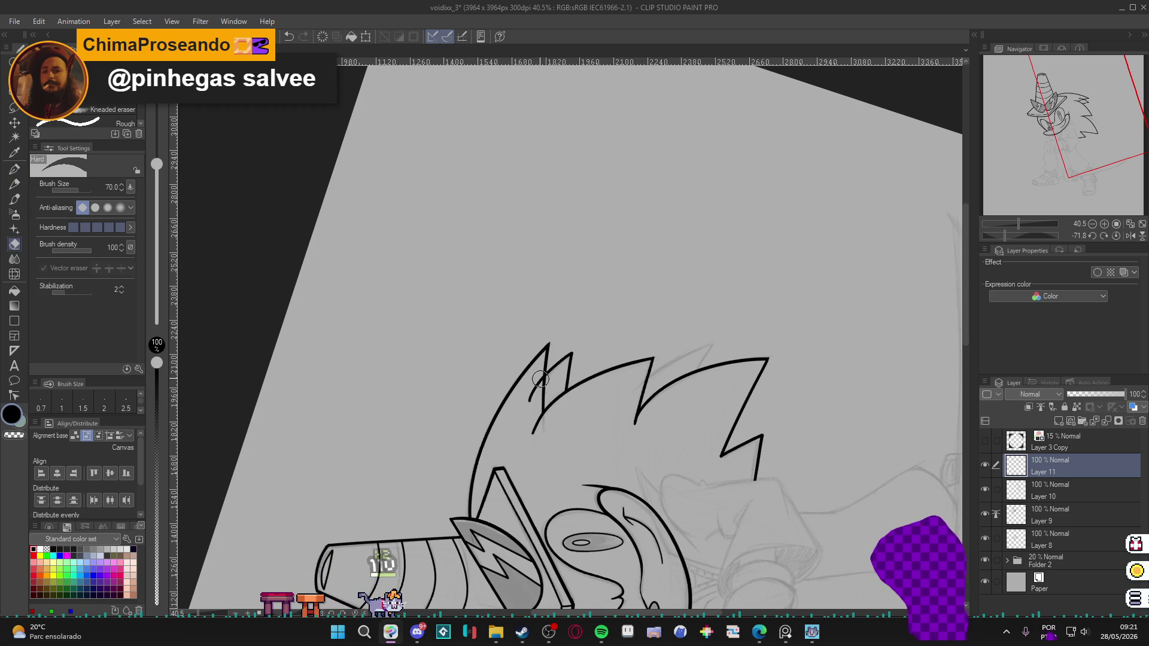
pyautogui.press('p')
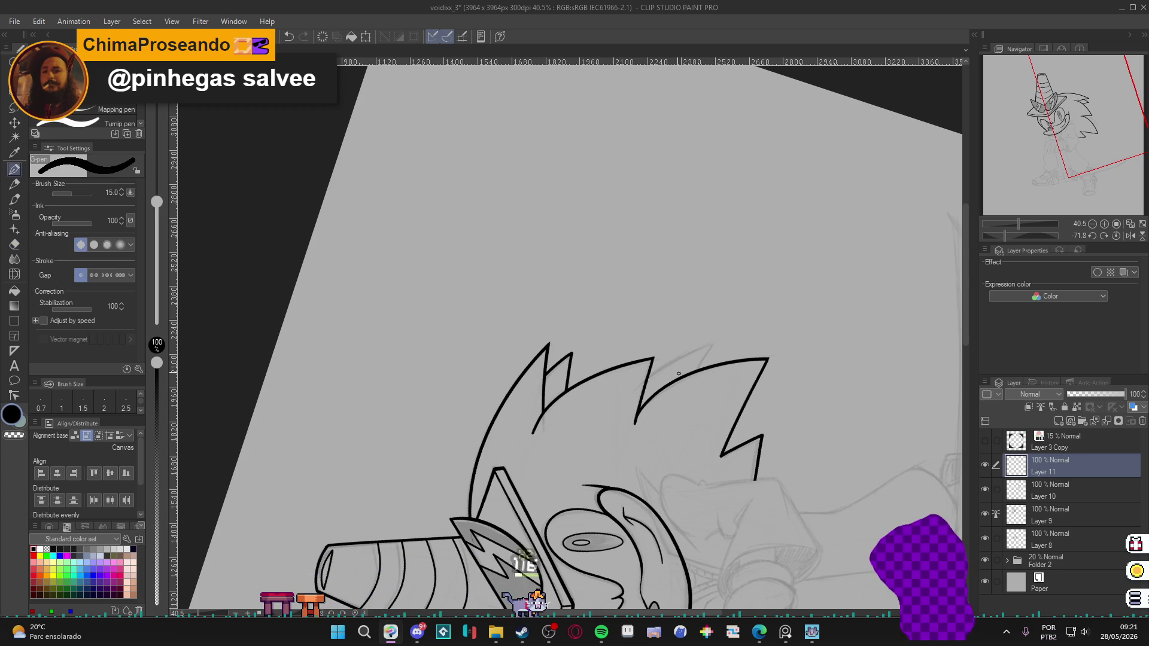
pyautogui.moveTo(627, 409); pyautogui.dragTo(709, 346)
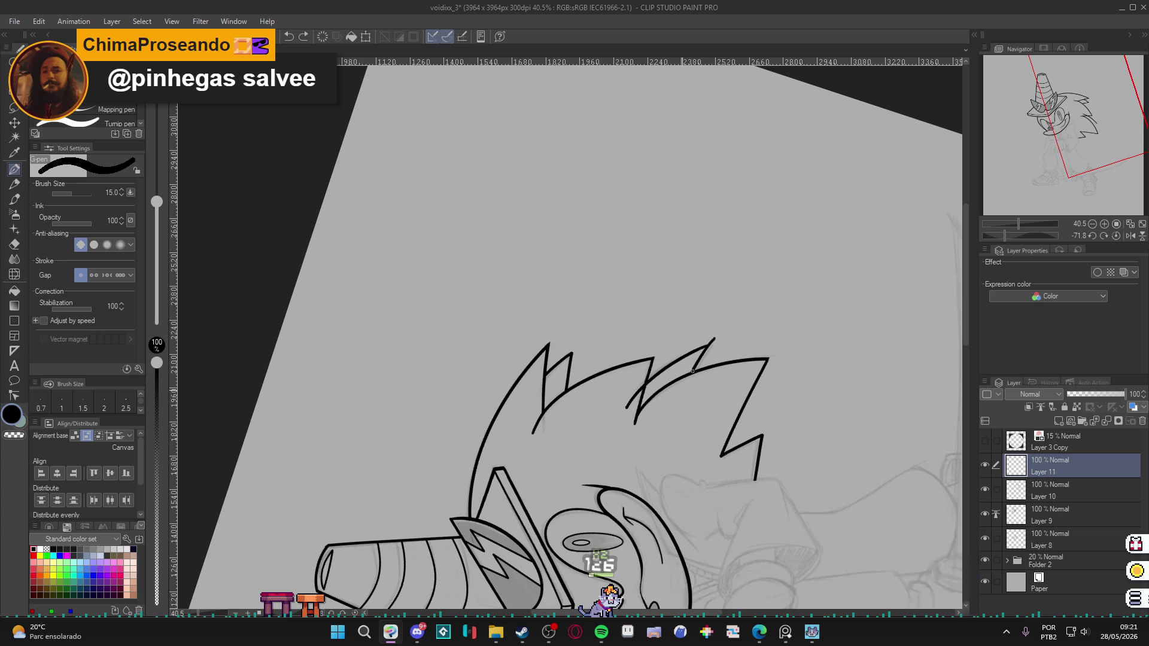
pyautogui.press('e')
pyautogui.moveTo(691, 377); pyautogui.dragTo(629, 422)
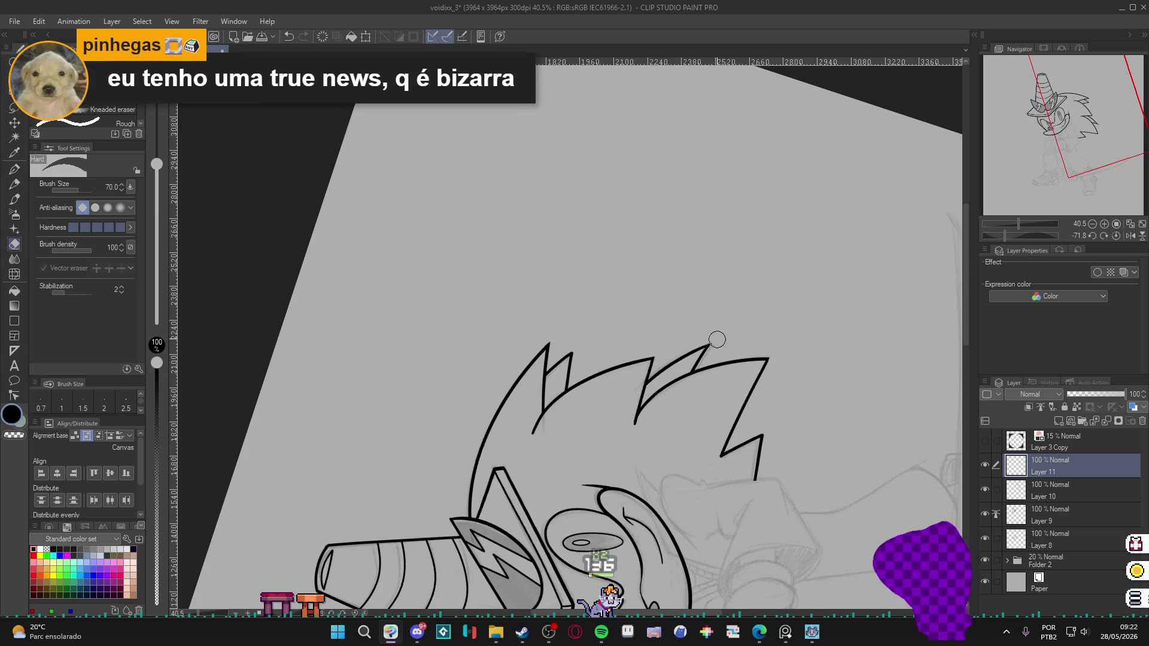
pyautogui.press('p')
# Reset the canvas rotation and zoom back out to the full drawing.
pyautogui.moveTo(730, 467); pyautogui.dragTo(707, 461)
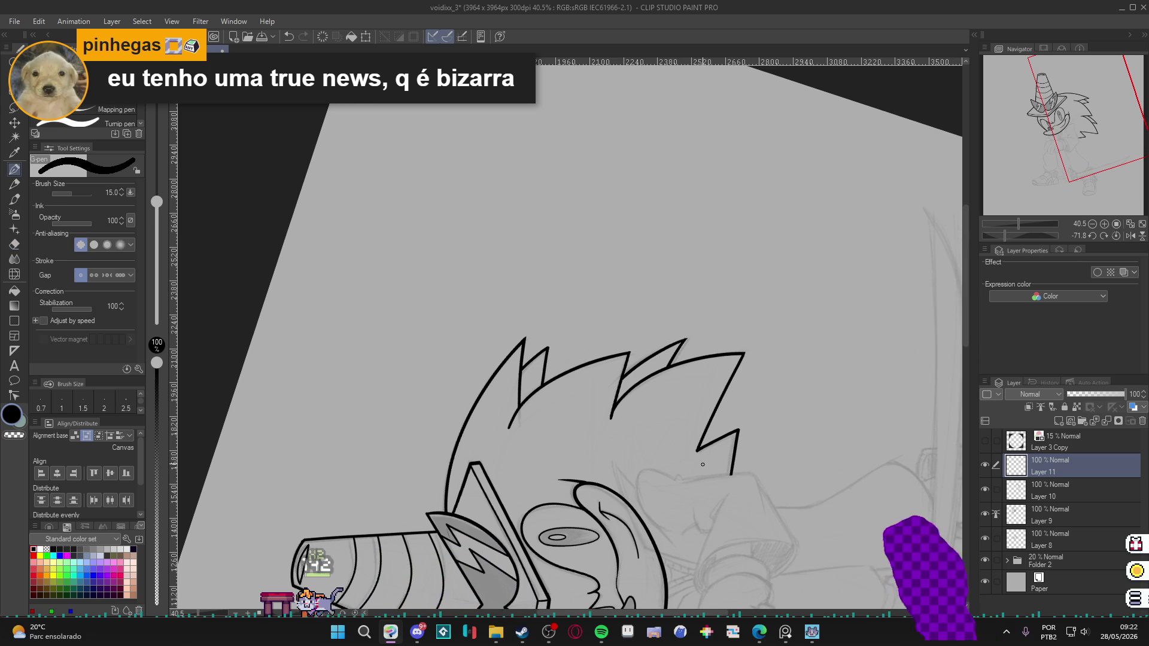
pyautogui.hotkey('ctrl', '0')
pyautogui.press('r')
pyautogui.press('p')
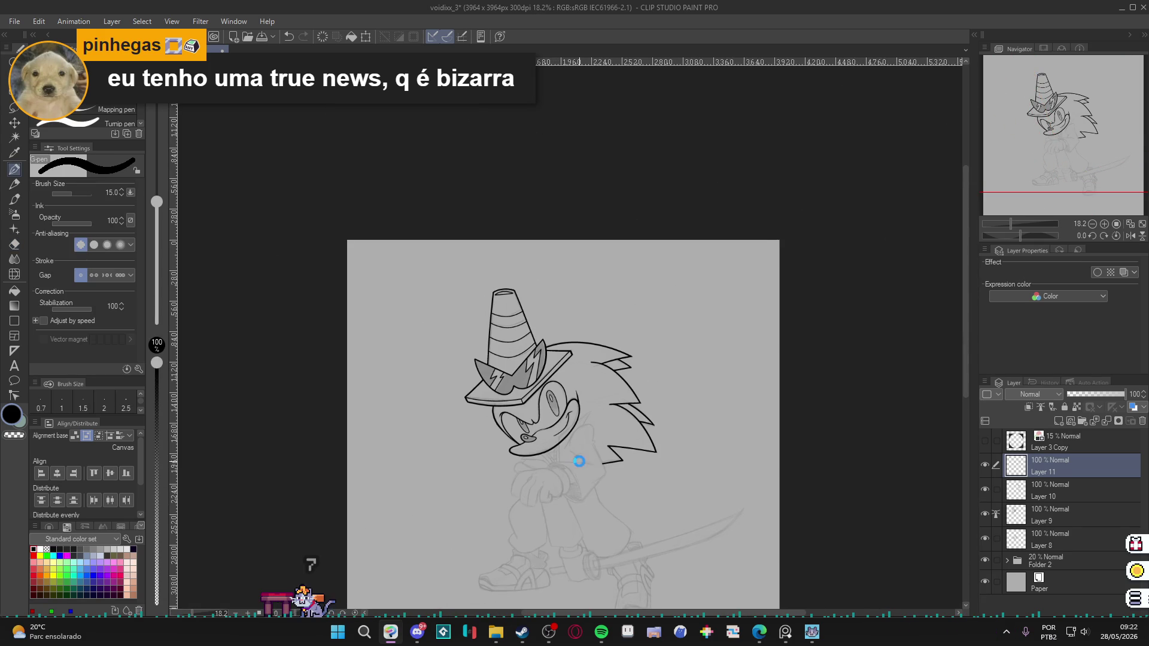
pyautogui.scroll(5, 579, 461)
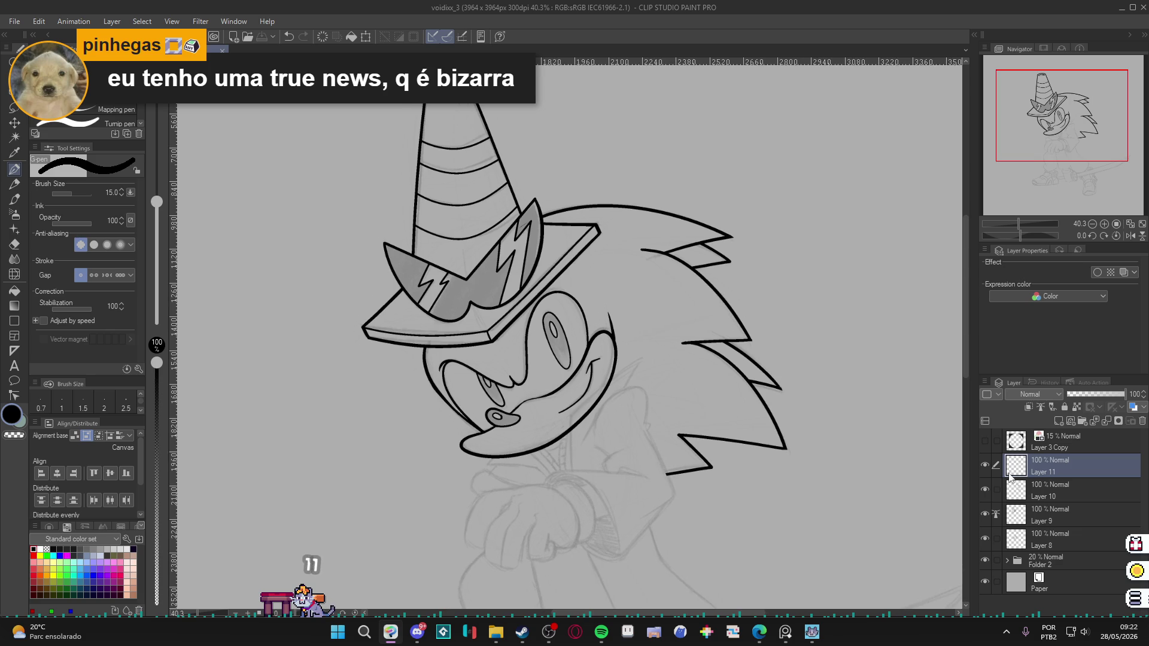
pyautogui.click(984, 466)
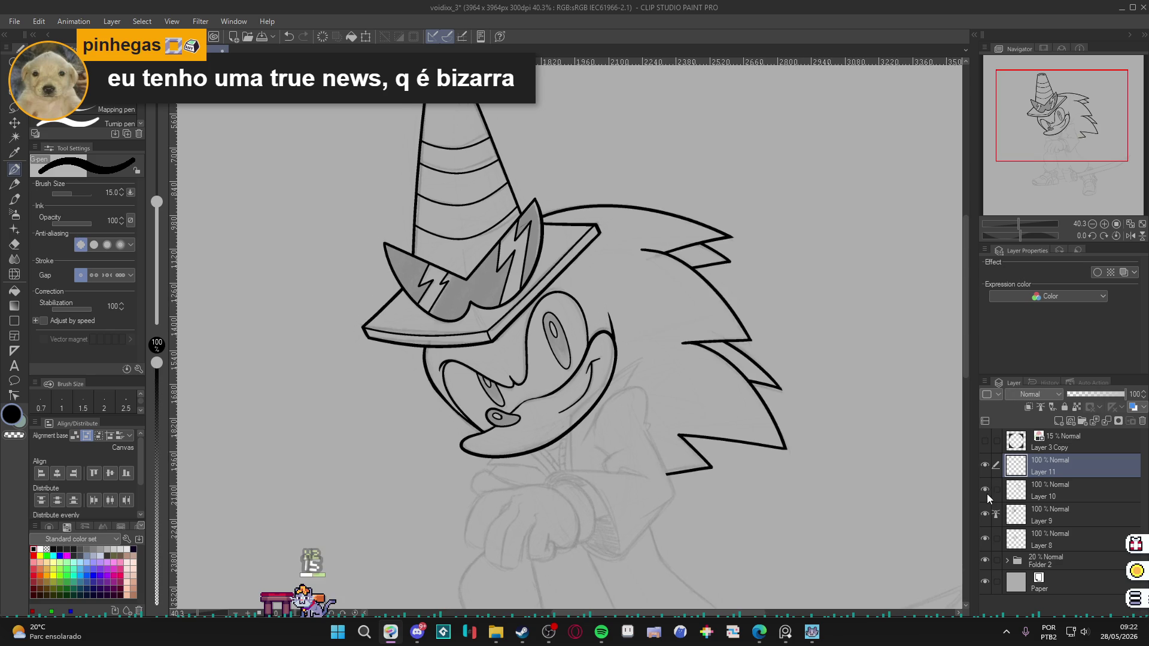
pyautogui.hotkey('ctrl', 'z')
pyautogui.scroll(-2, 652, 426)
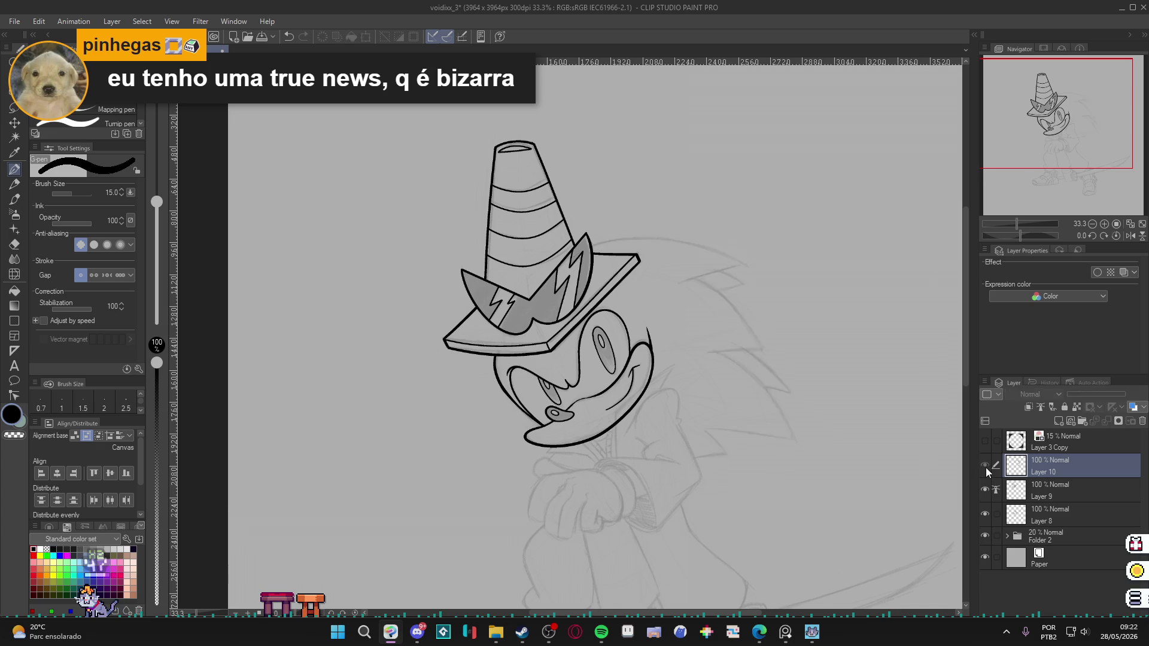
pyautogui.scroll(2, 702, 421)
pyautogui.scroll(1, 701, 420)
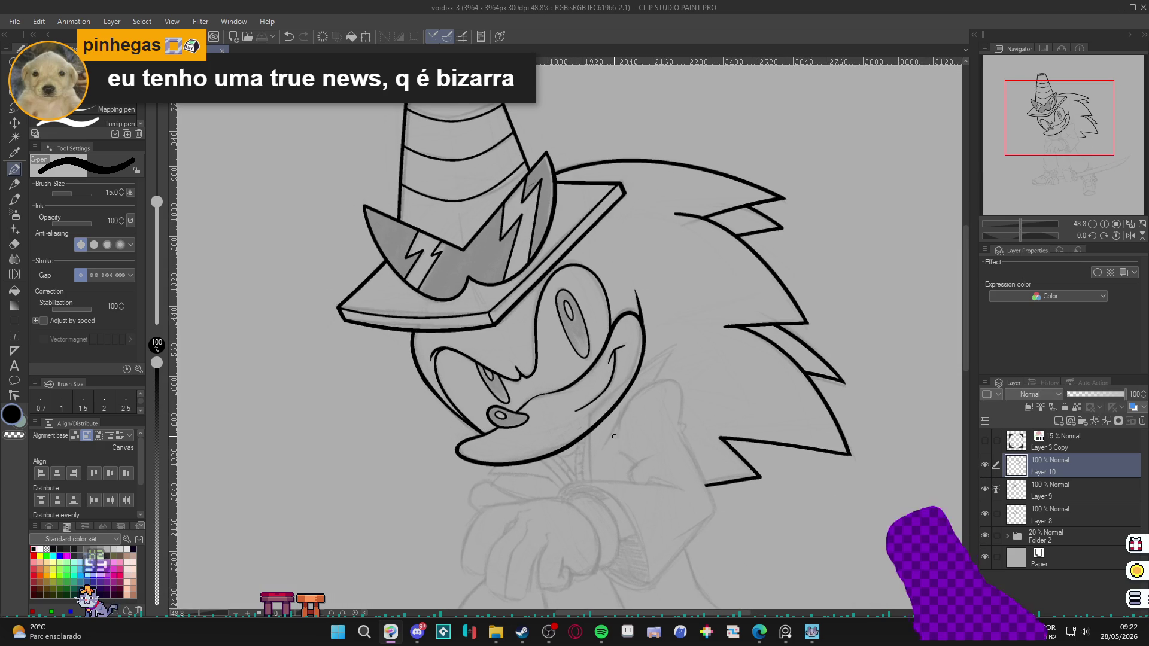
pyautogui.hotkey('ctrl', 'shift', 'n')
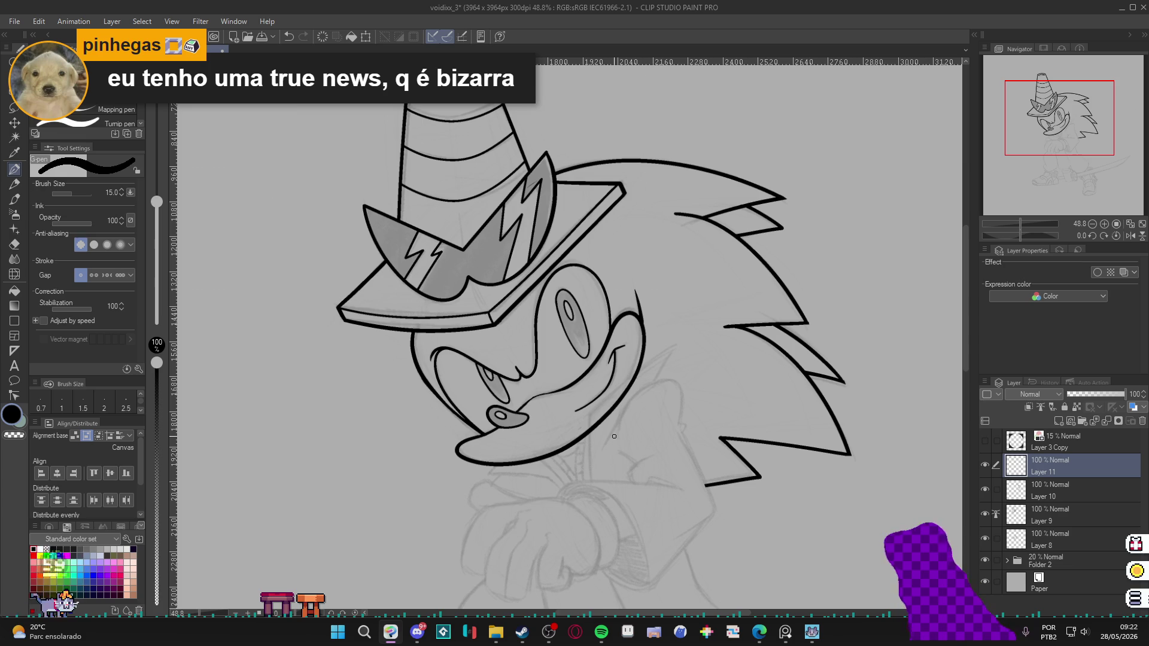
# Ink the neck line below the jaw, join it to the hair, trim its lower end, and save.
pyautogui.moveTo(651, 399); pyautogui.dragTo(661, 376)
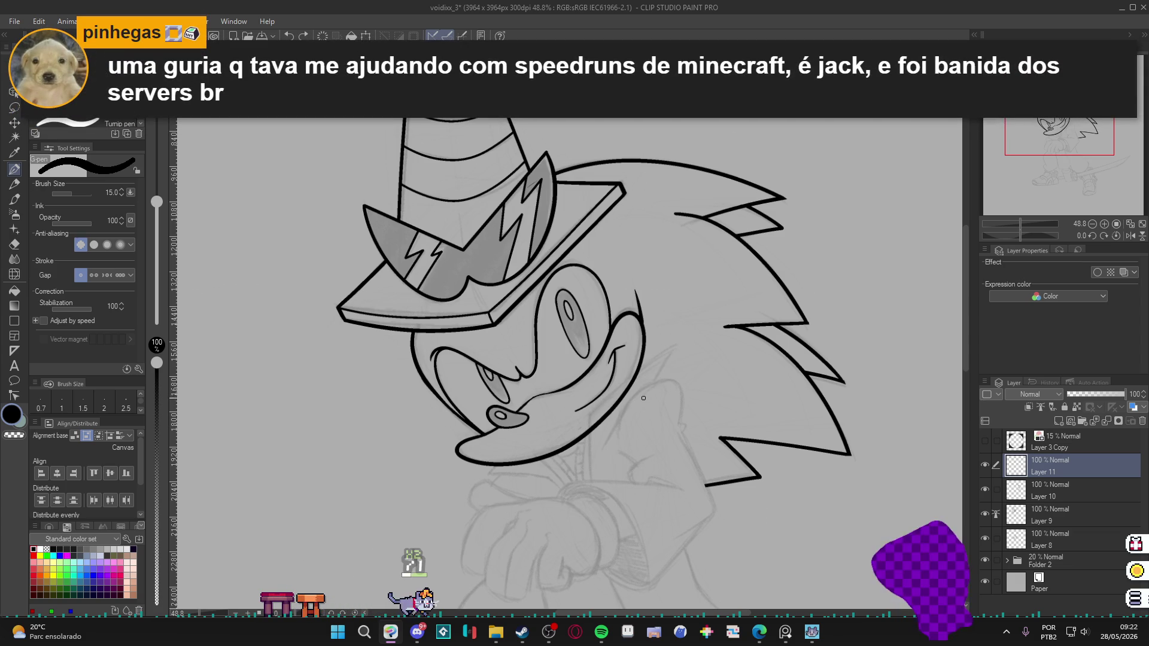
pyautogui.moveTo(641, 399); pyautogui.dragTo(687, 321)
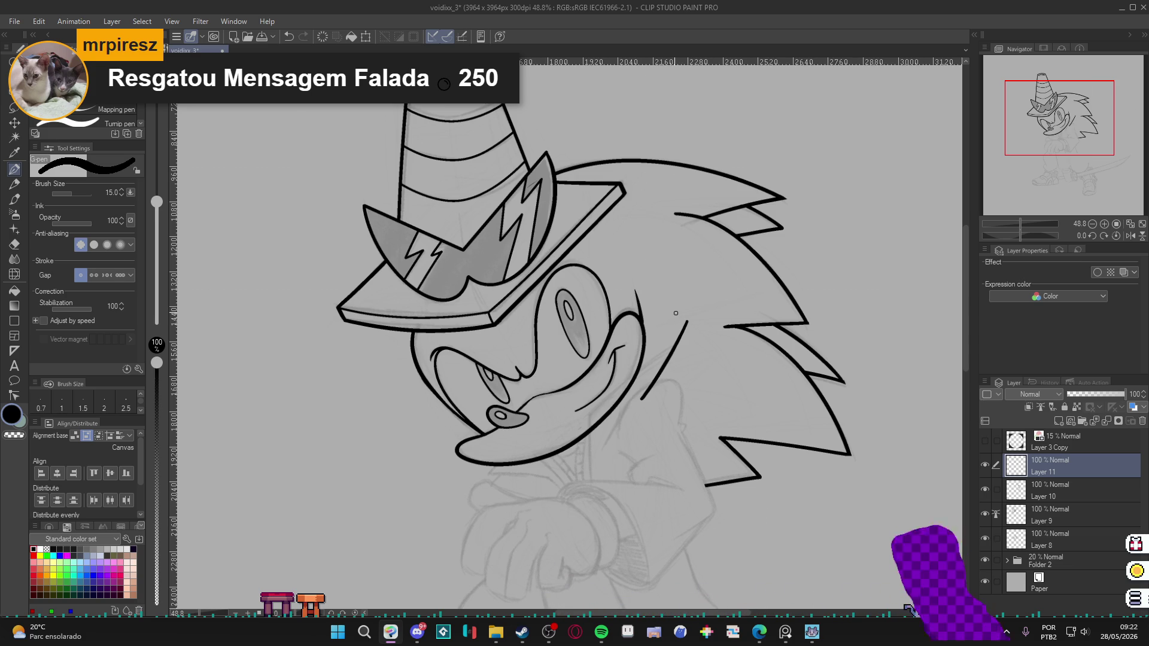
pyautogui.press('e')
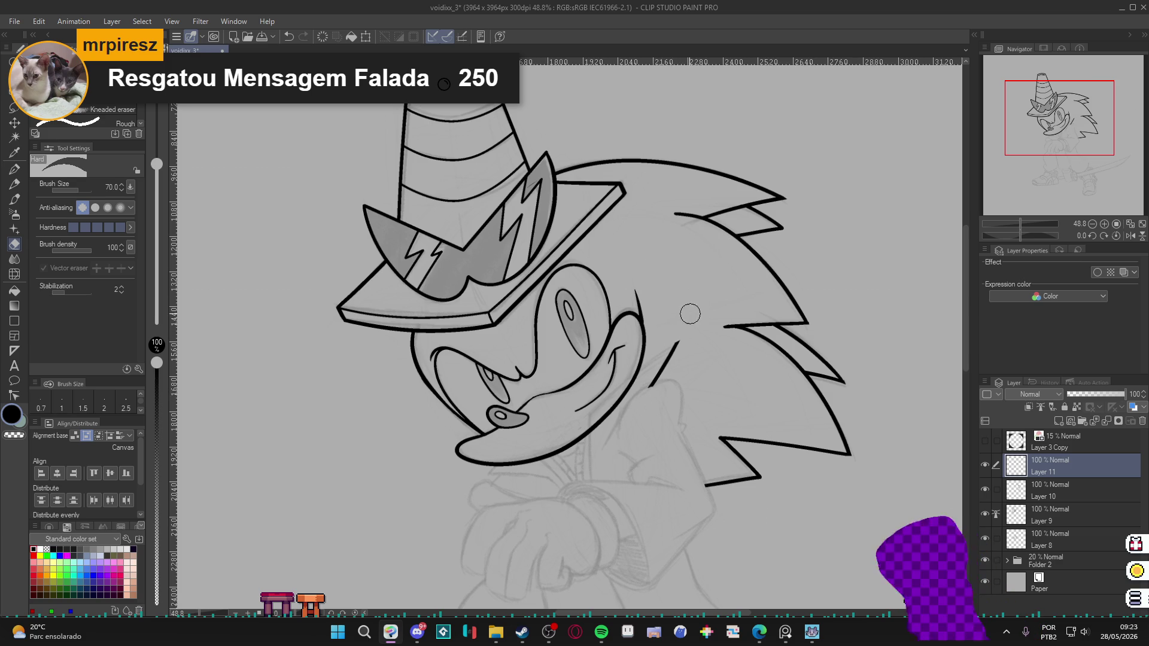
pyautogui.press('p')
pyautogui.moveTo(688, 337); pyautogui.dragTo(657, 355)
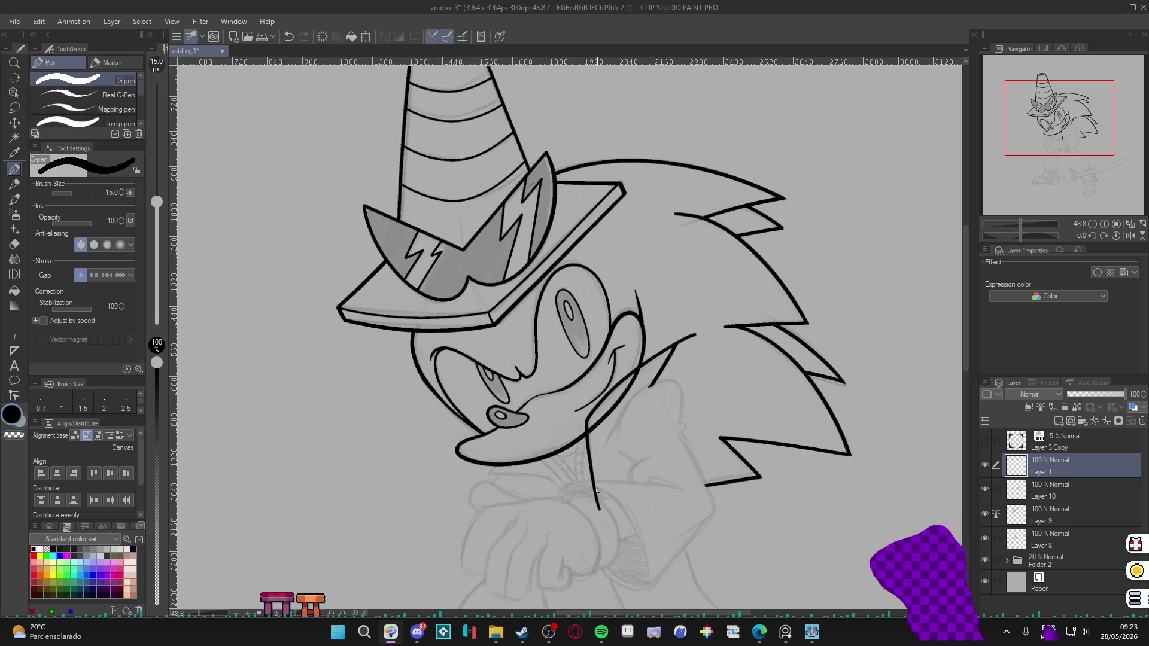
pyautogui.press('e')
pyautogui.moveTo(591, 485); pyautogui.dragTo(598, 507)
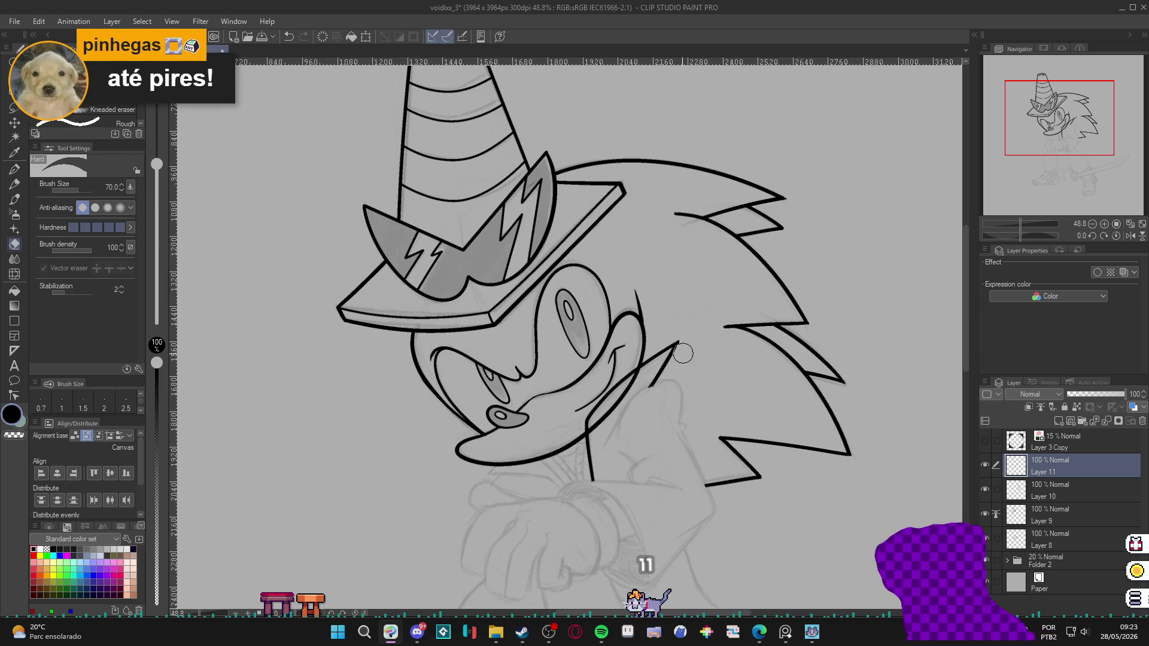
pyautogui.press('p')
pyautogui.scroll(-2, 702, 341)
pyautogui.hotkey('ctrl', 's')
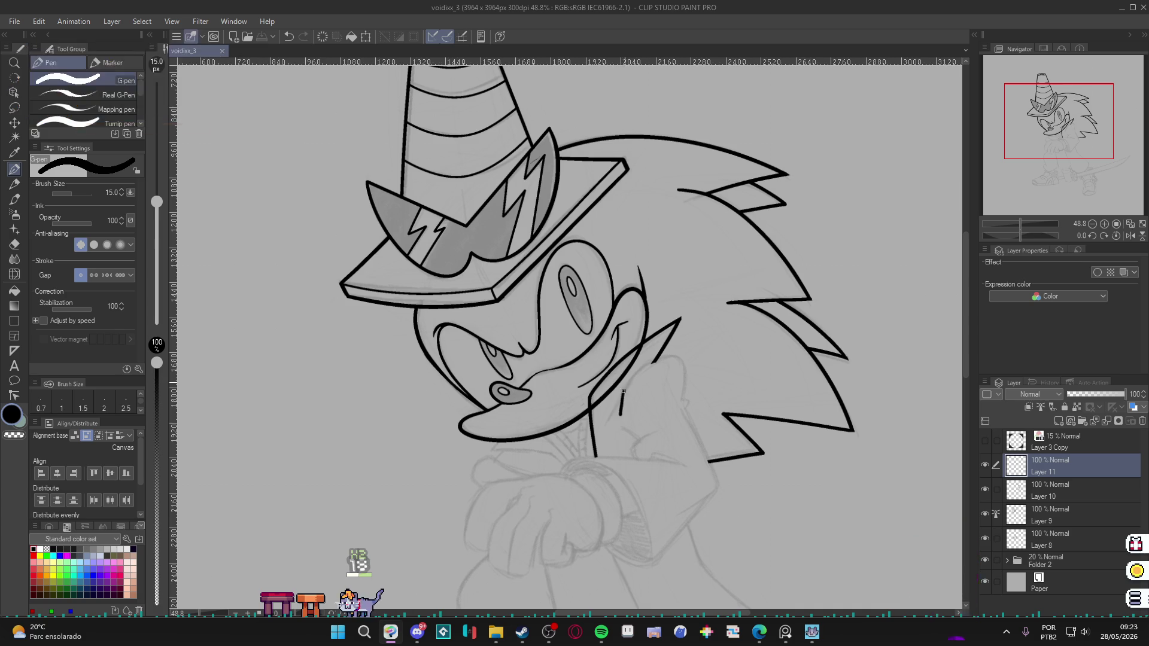
# Ink the raised arm's curved sleeve line down toward the wrist, dropping the wrist curve, and save.
pyautogui.moveTo(625, 395)
pyautogui.mouseDown()
pyautogui.moveTo(644, 368)
pyautogui.moveTo(681, 359)
pyautogui.mouseUp()
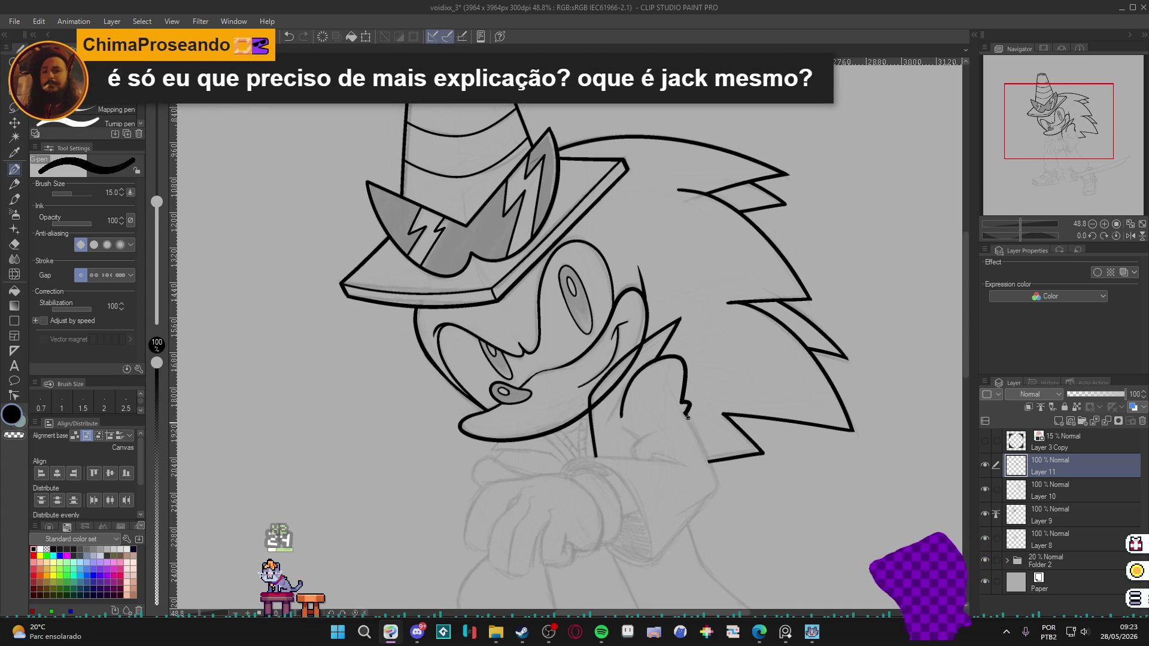
pyautogui.moveTo(714, 491)
pyautogui.mouseDown()
pyautogui.moveTo(680, 516)
pyautogui.moveTo(691, 522)
pyautogui.mouseUp()
pyautogui.moveTo(652, 563); pyautogui.dragTo(602, 531)
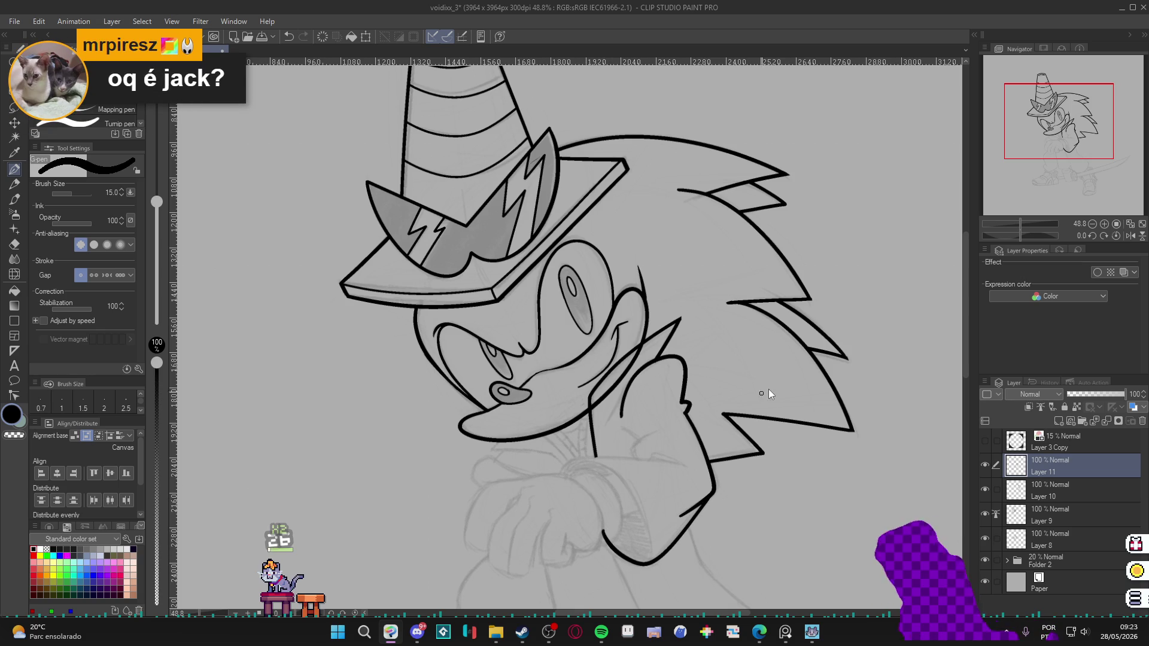
pyautogui.hotkey('ctrl', 'z')
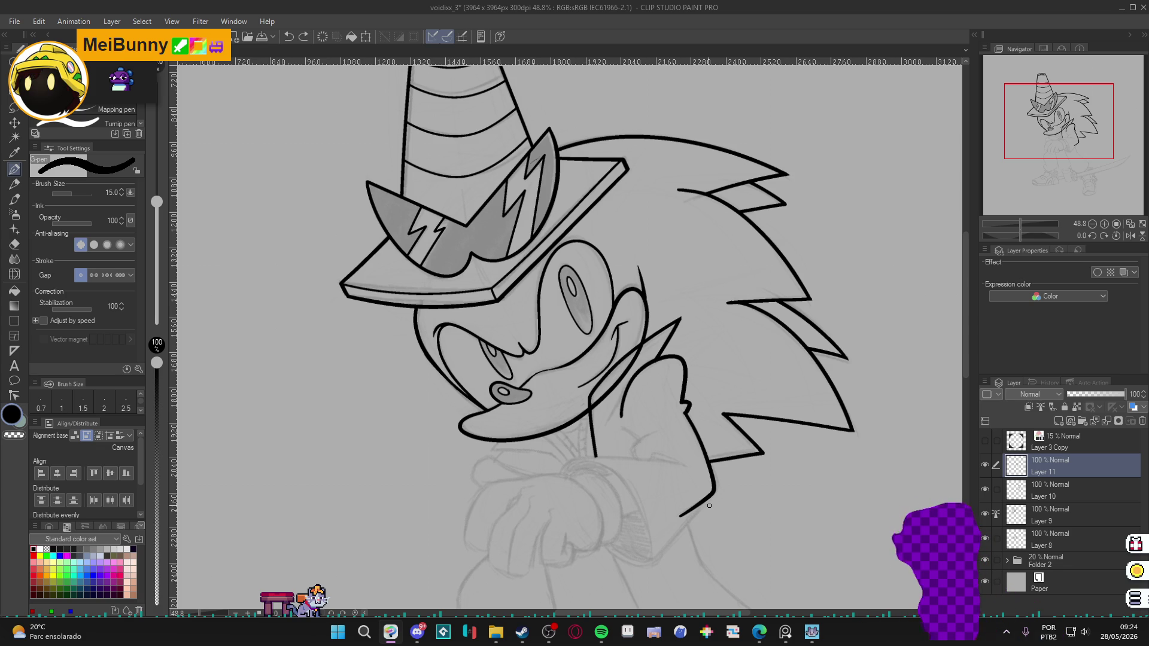
pyautogui.scroll(-2, 718, 509)
pyautogui.hotkey('ctrl', 's')
# Tilt the canvas and ink the upper edge of the arm, discarding a first glove outline attempt.
pyautogui.press('r')
pyautogui.moveTo(765, 525)
pyautogui.mouseDown()
pyautogui.moveTo(778, 437)
pyautogui.moveTo(752, 341)
pyautogui.mouseUp()
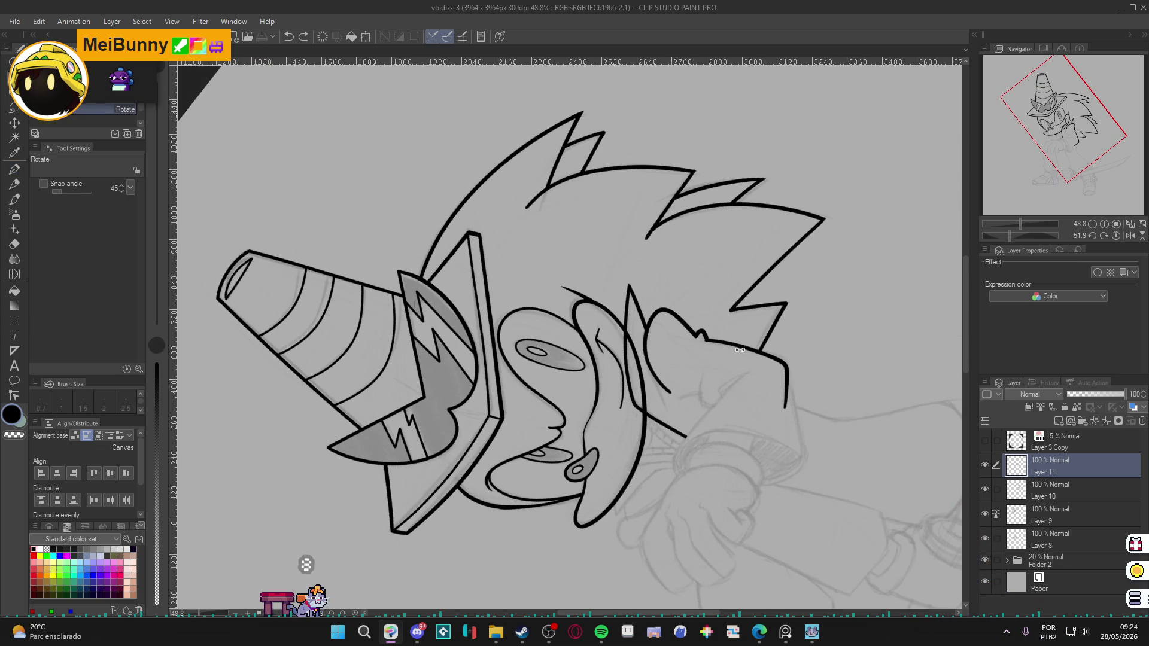
pyautogui.press('p')
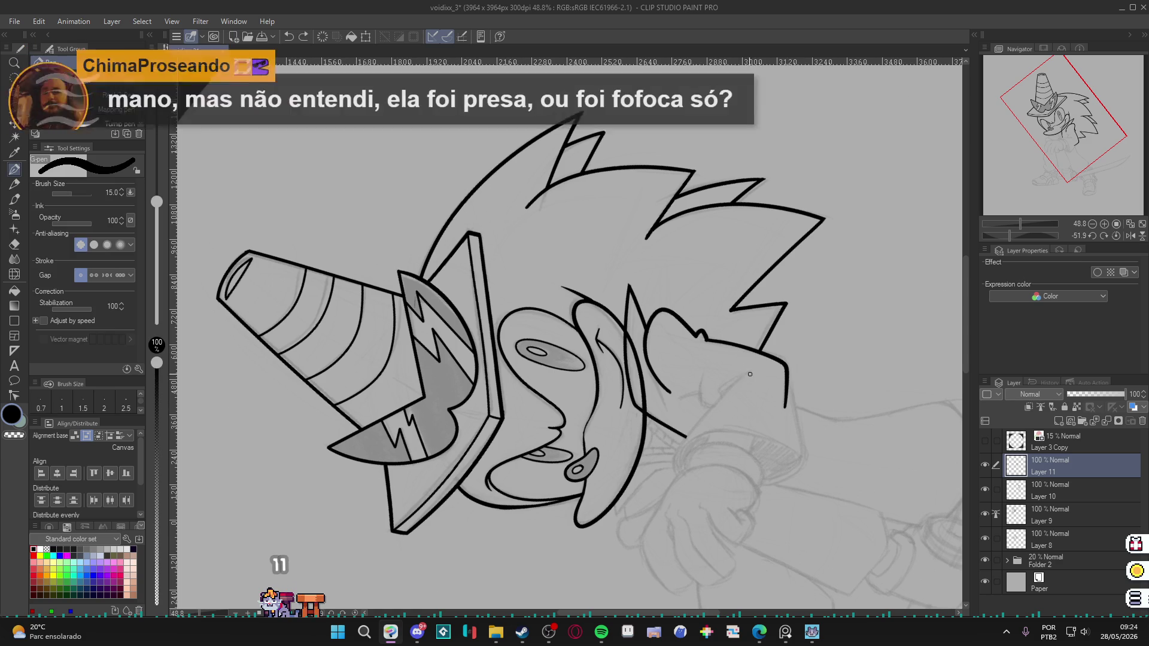
pyautogui.moveTo(750, 370); pyautogui.dragTo(675, 458)
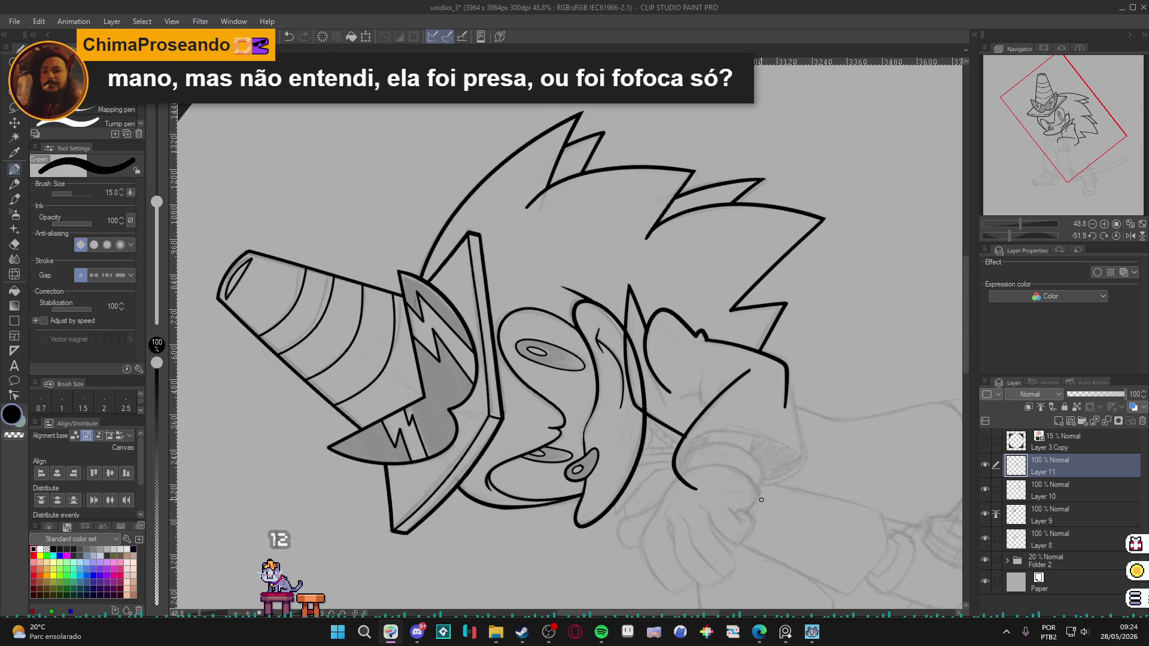
pyautogui.moveTo(754, 499); pyautogui.dragTo(595, 341)
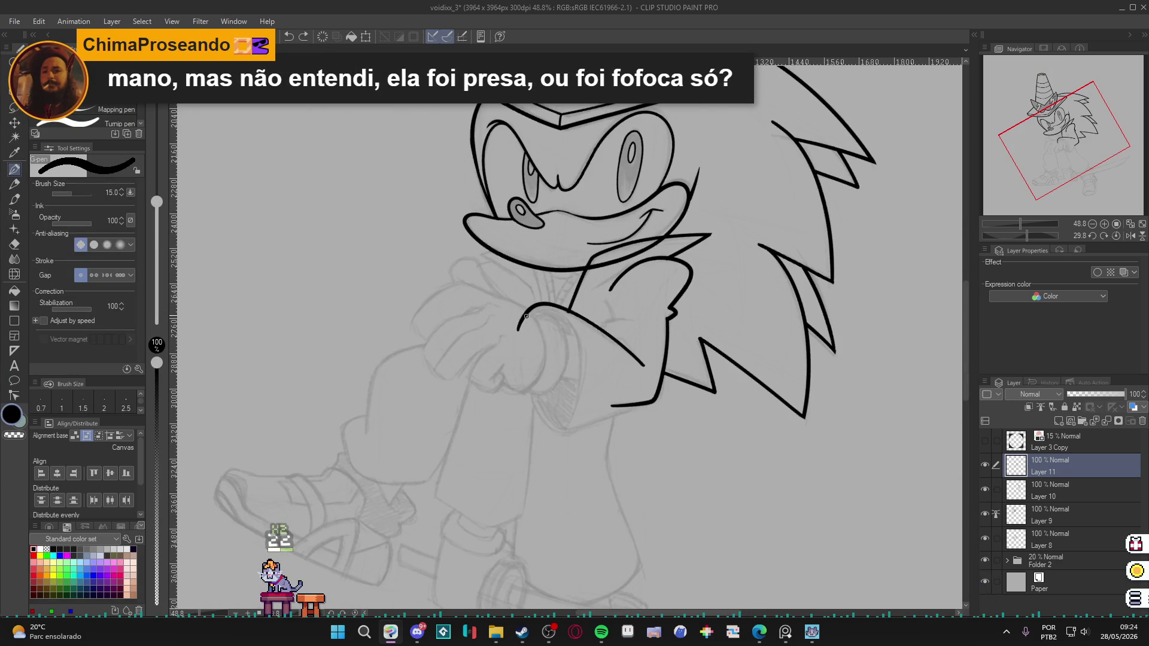
pyautogui.moveTo(531, 308)
pyautogui.mouseDown()
pyautogui.moveTo(522, 389)
pyautogui.moveTo(548, 428)
pyautogui.moveTo(590, 428)
pyautogui.mouseUp()
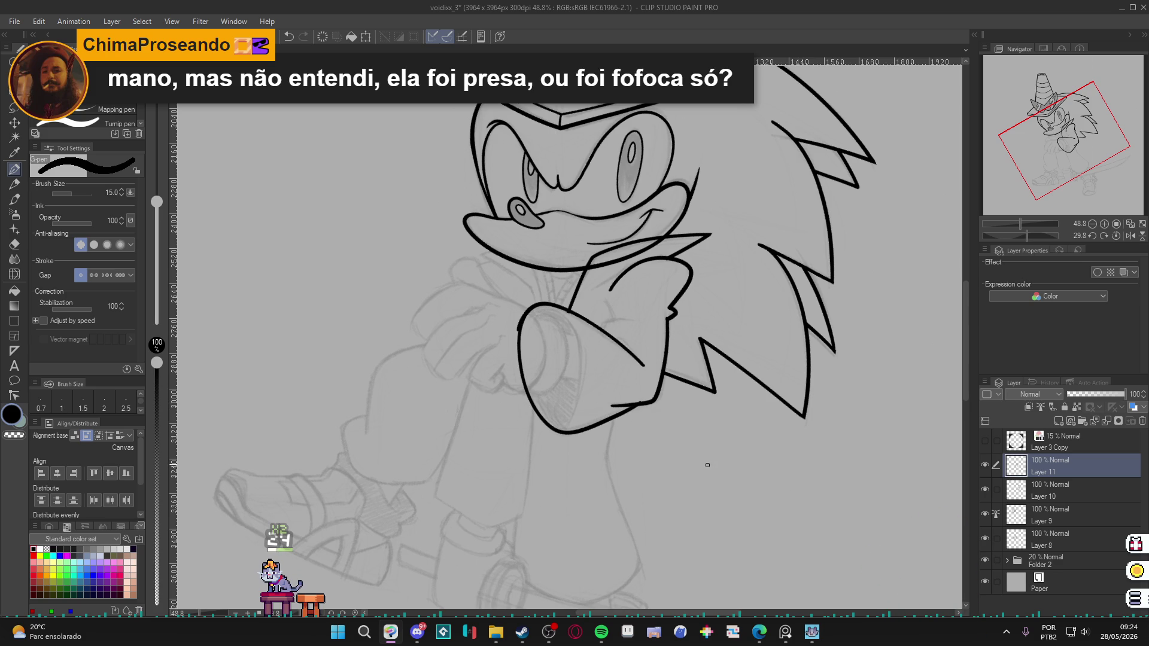
pyautogui.hotkey('ctrl', 'z')
pyautogui.moveTo(730, 458)
pyautogui.mouseDown()
pyautogui.moveTo(748, 336)
pyautogui.moveTo(718, 180)
pyautogui.moveTo(727, 70)
pyautogui.moveTo(636, 262)
pyautogui.mouseUp()
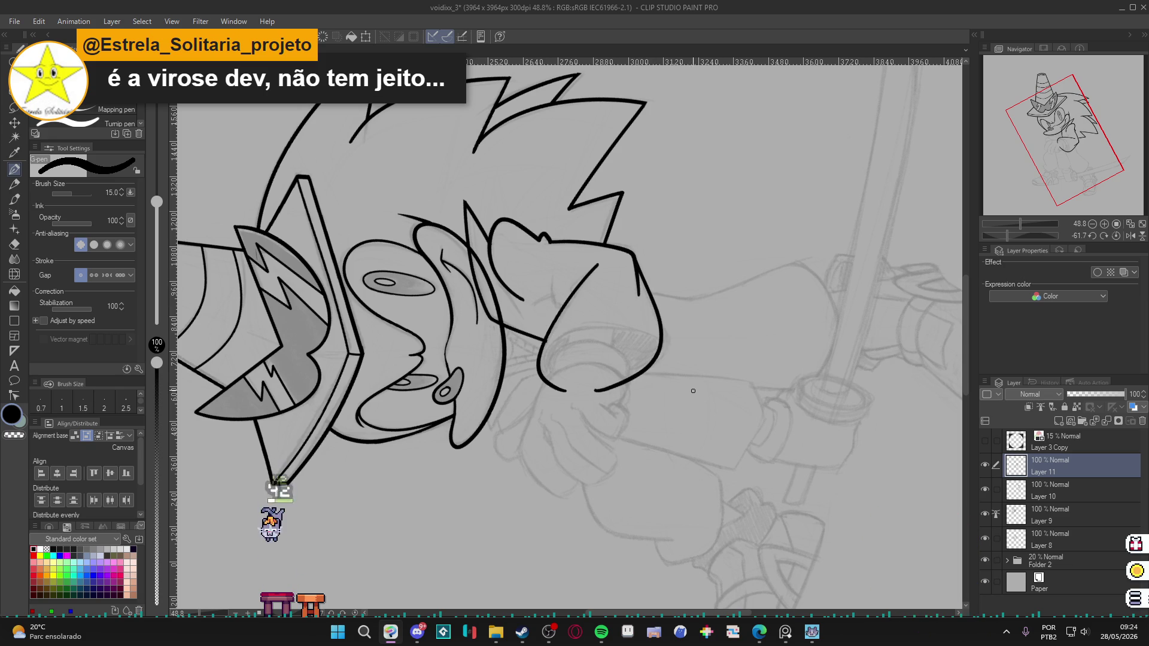
# Ink the curved finger line on the glove, save, and check Layer 11's lines.
pyautogui.moveTo(687, 385)
pyautogui.mouseDown()
pyautogui.moveTo(666, 497)
pyautogui.moveTo(649, 525)
pyautogui.mouseUp()
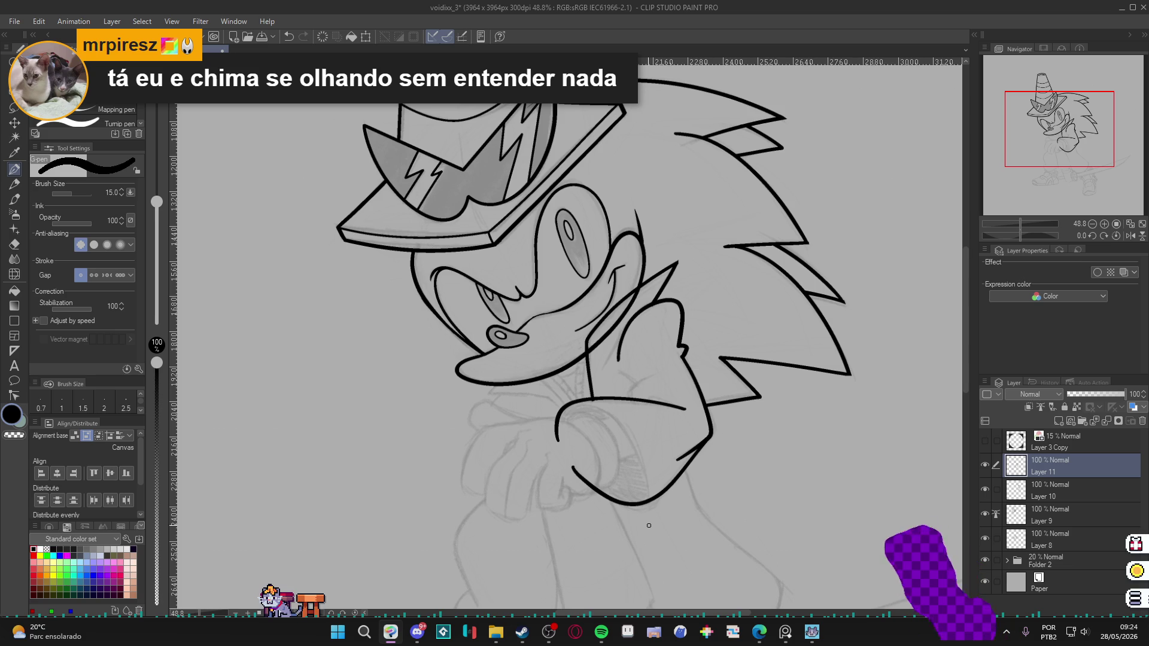
pyautogui.moveTo(634, 397)
pyautogui.mouseDown()
pyautogui.moveTo(659, 371)
pyautogui.moveTo(642, 385)
pyautogui.mouseUp()
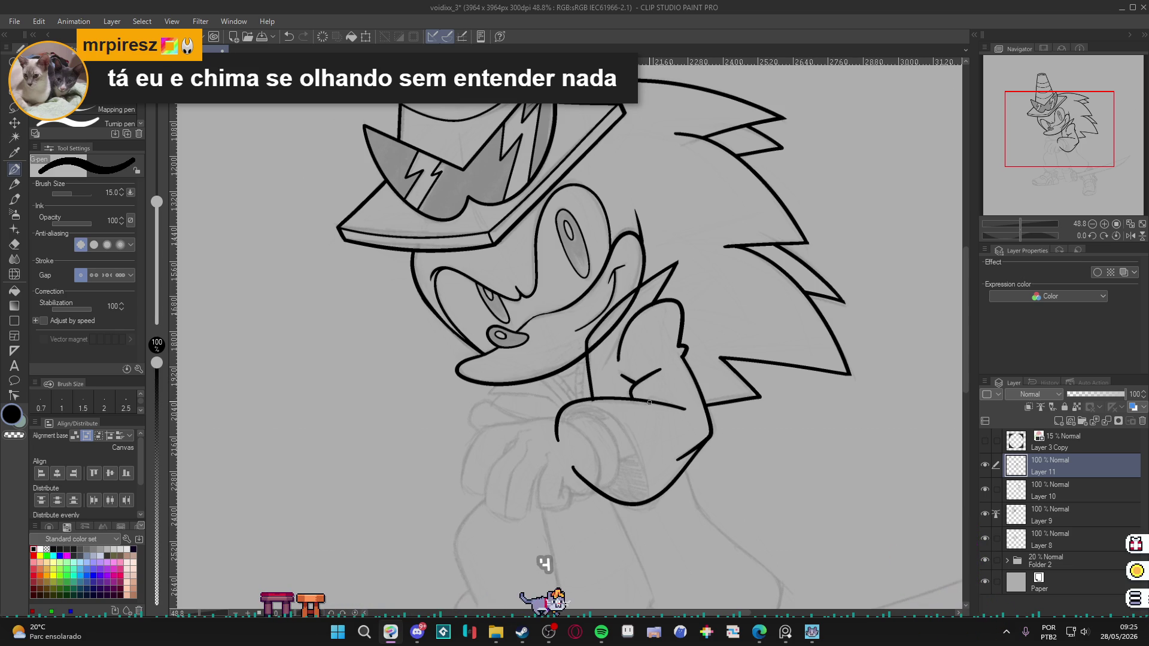
pyautogui.press('[')
pyautogui.press('[')
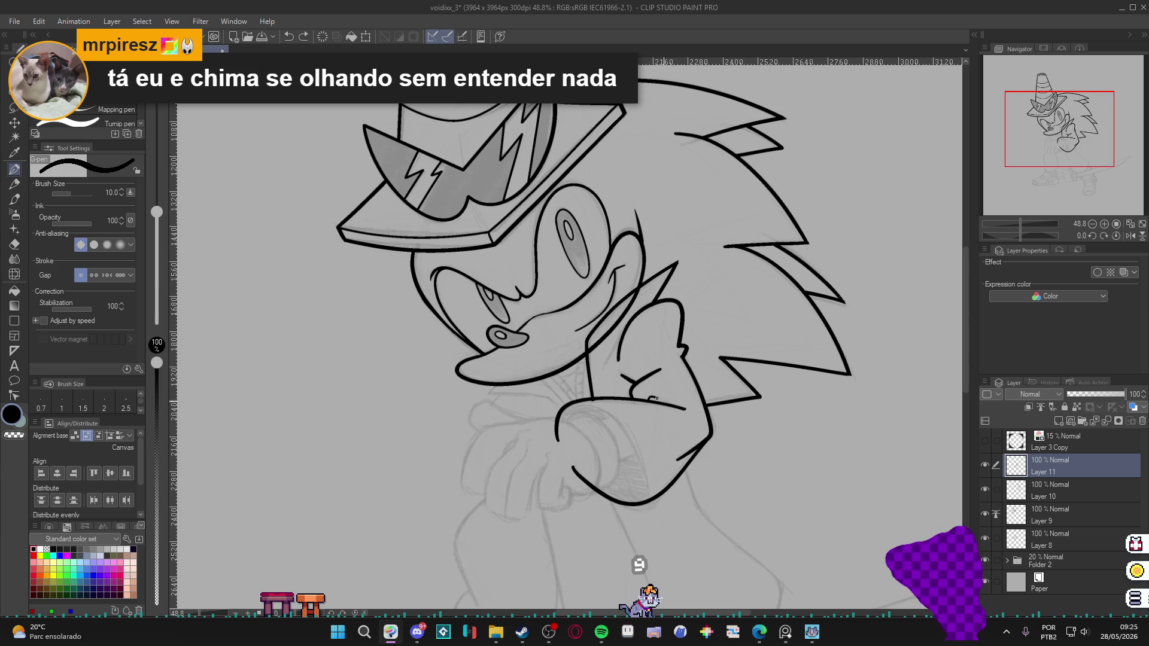
pyautogui.press(']')
pyautogui.press(']')
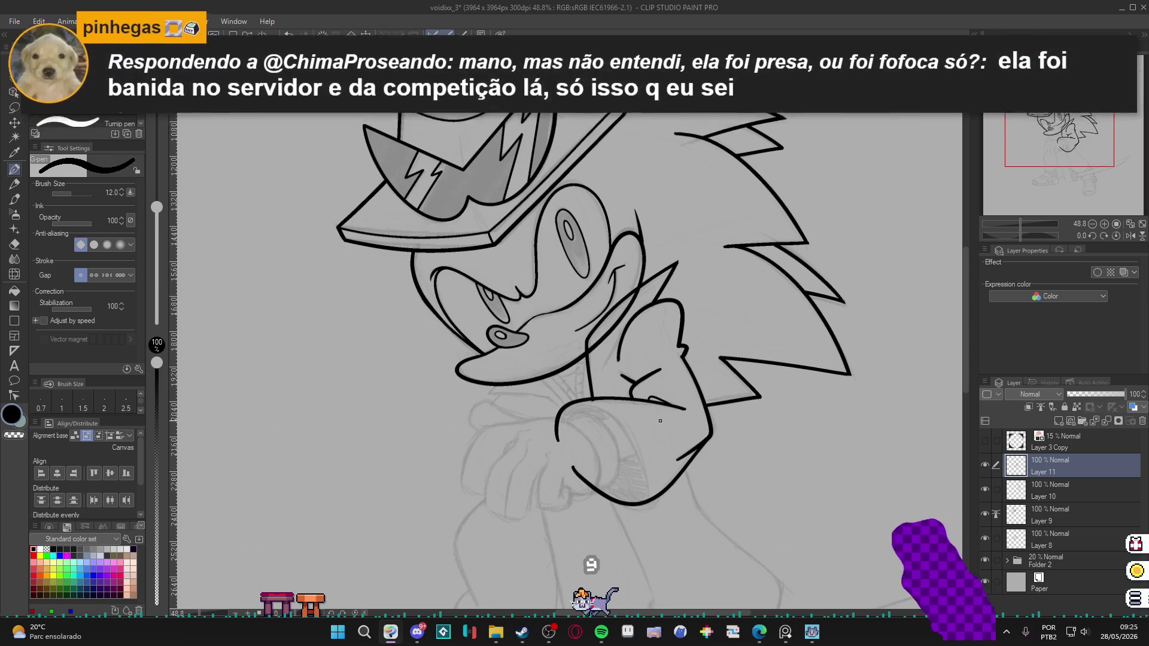
pyautogui.hotkey('ctrl', 's')
pyautogui.moveTo(653, 431); pyautogui.dragTo(660, 407)
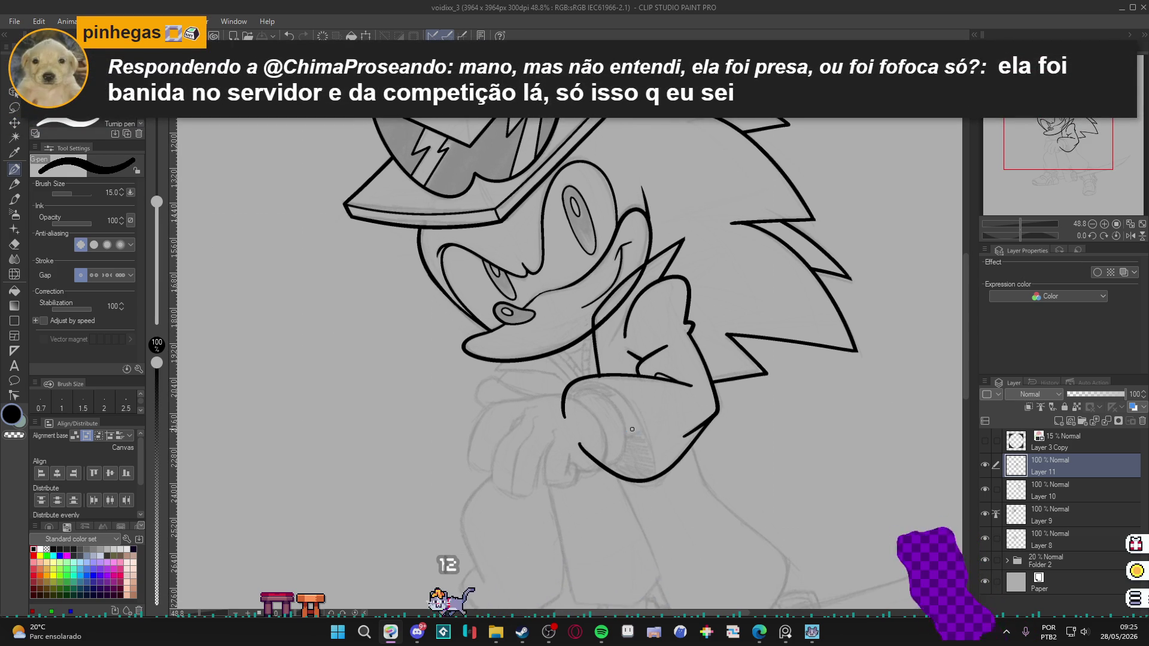
pyautogui.click(989, 463)
pyautogui.click(988, 462)
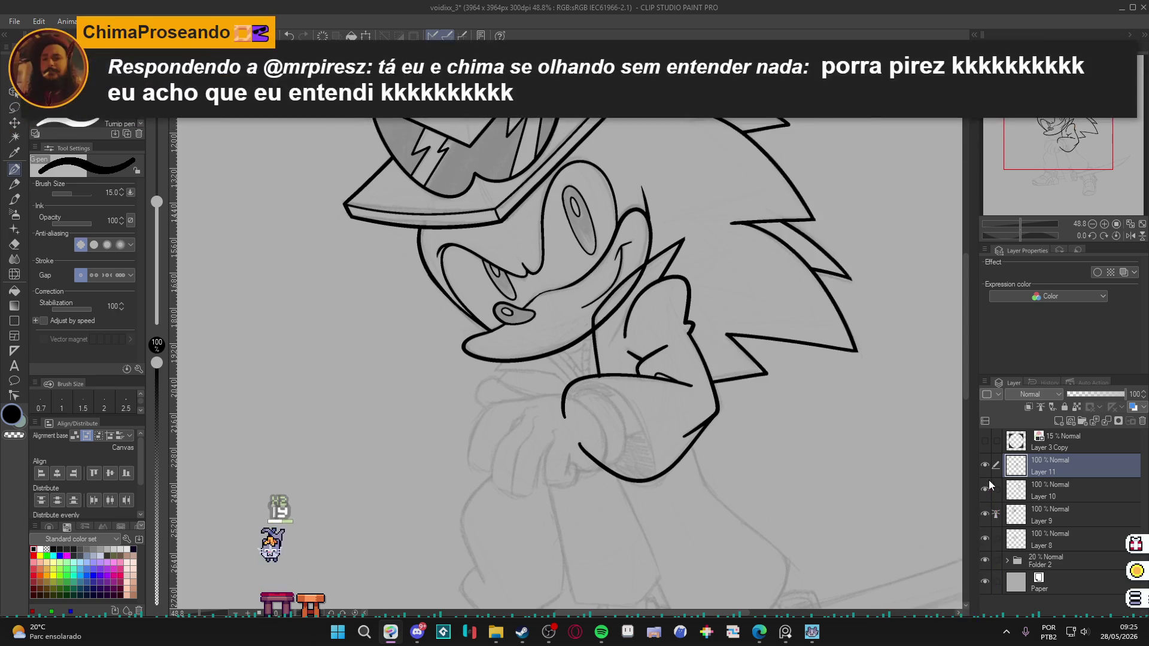
# Turn the canvas back near upright and frame the head and glove.
pyautogui.moveTo(598, 299)
pyautogui.mouseDown()
pyautogui.moveTo(626, 348)
pyautogui.moveTo(670, 383)
pyautogui.mouseUp()
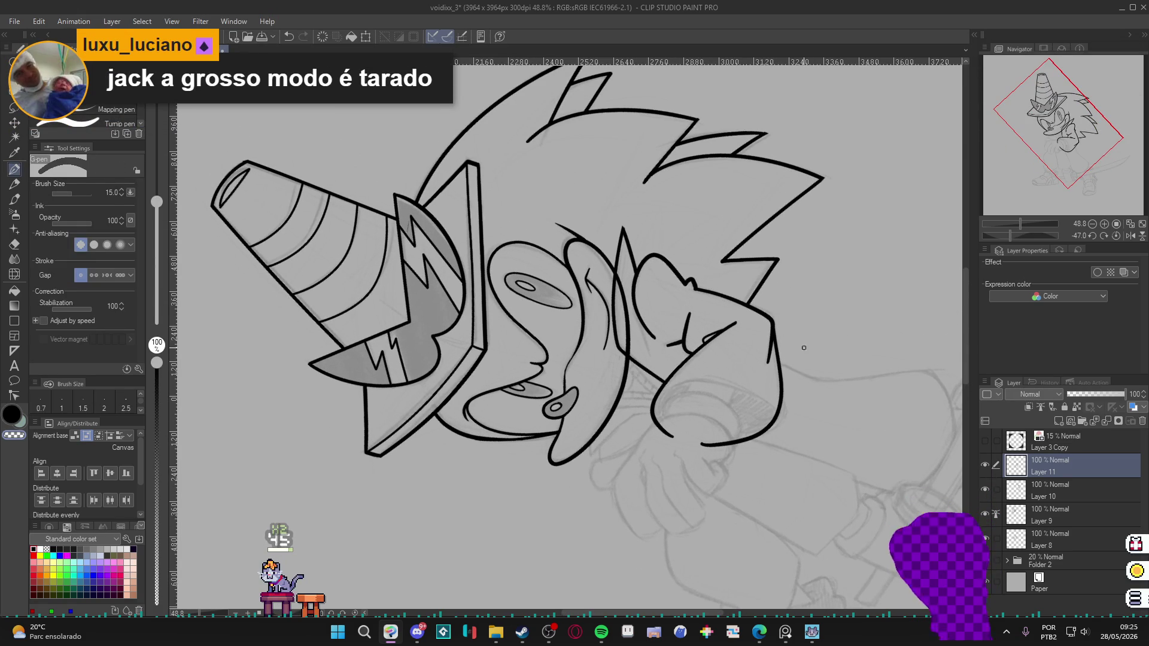
pyautogui.moveTo(790, 333); pyautogui.dragTo(661, 503)
pyautogui.press('p')
pyautogui.scroll(-3, 707, 419)
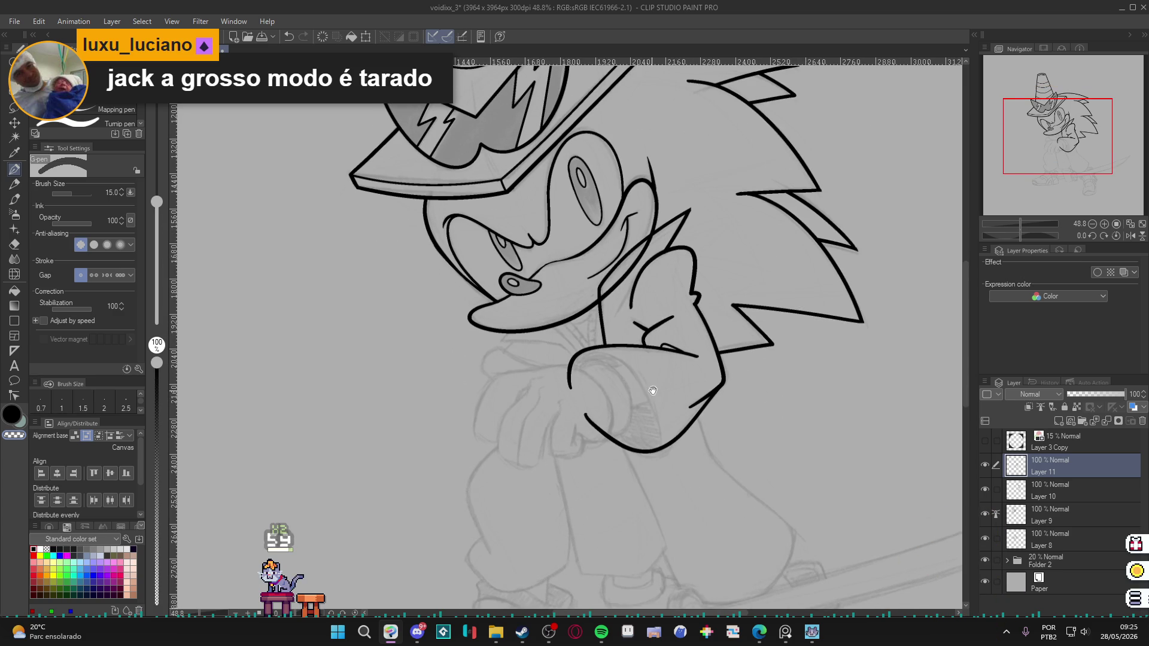
pyautogui.moveTo(651, 391); pyautogui.dragTo(742, 454)
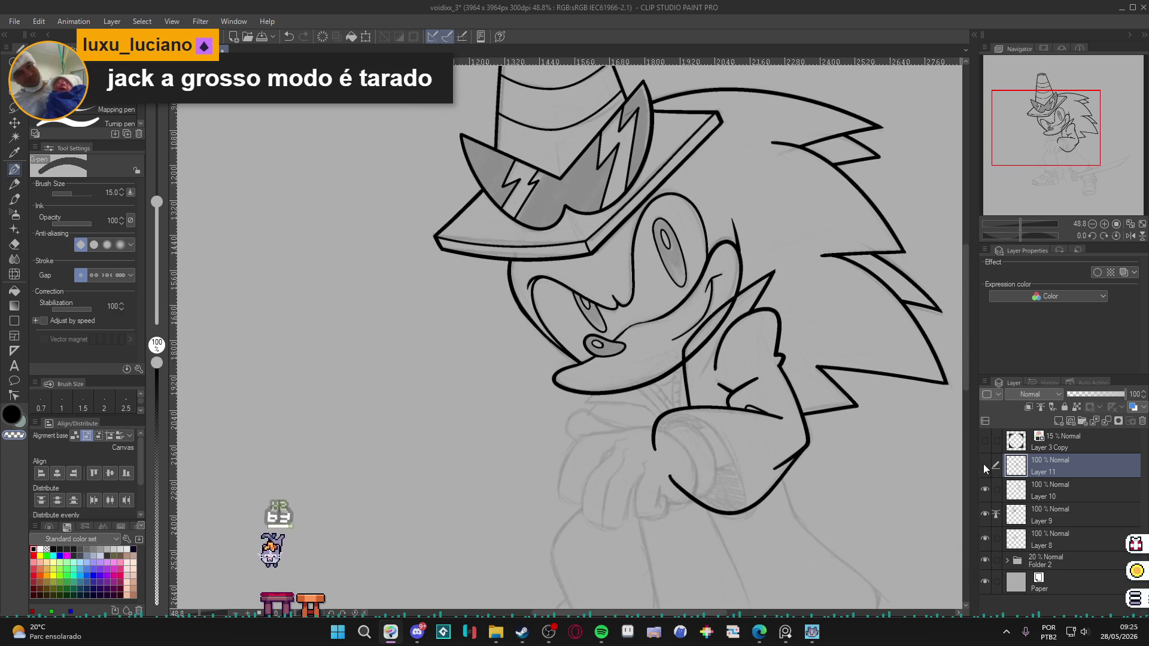
pyautogui.click(985, 465)
pyautogui.click(985, 490)
pyautogui.click(985, 490)
pyautogui.click(985, 514)
pyautogui.click(985, 515)
pyautogui.click(986, 541)
pyautogui.click(986, 541)
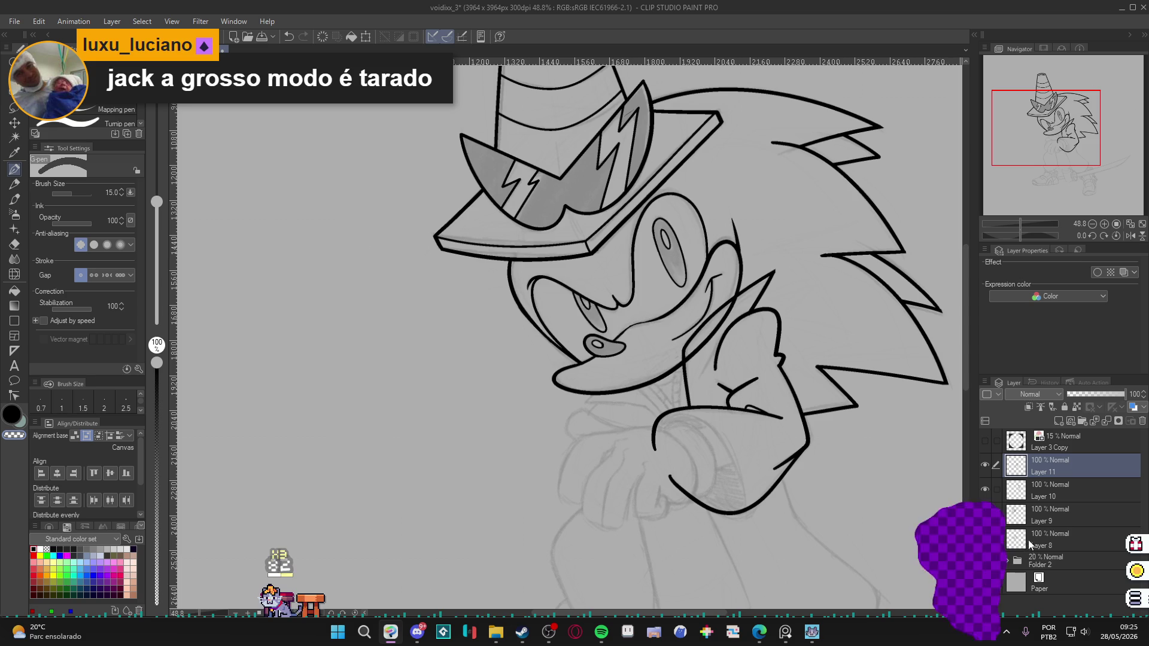
pyautogui.click(1028, 541)
pyautogui.click(986, 541)
pyautogui.click(987, 541)
pyautogui.moveTo(742, 301); pyautogui.dragTo(789, 352)
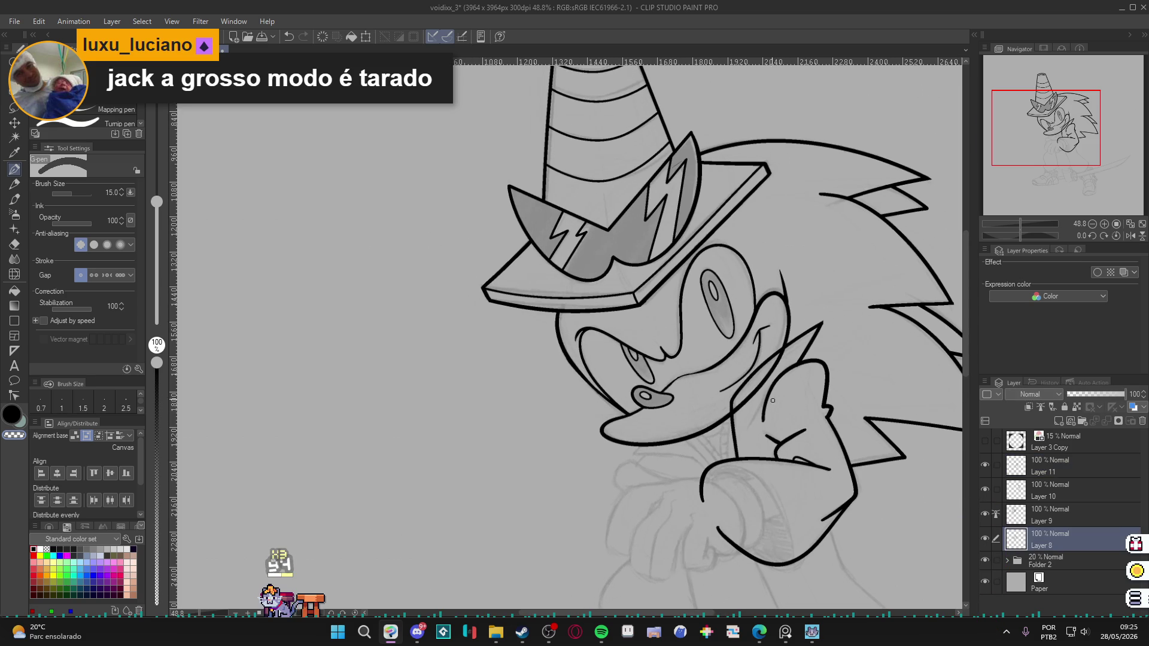
pyautogui.press('e')
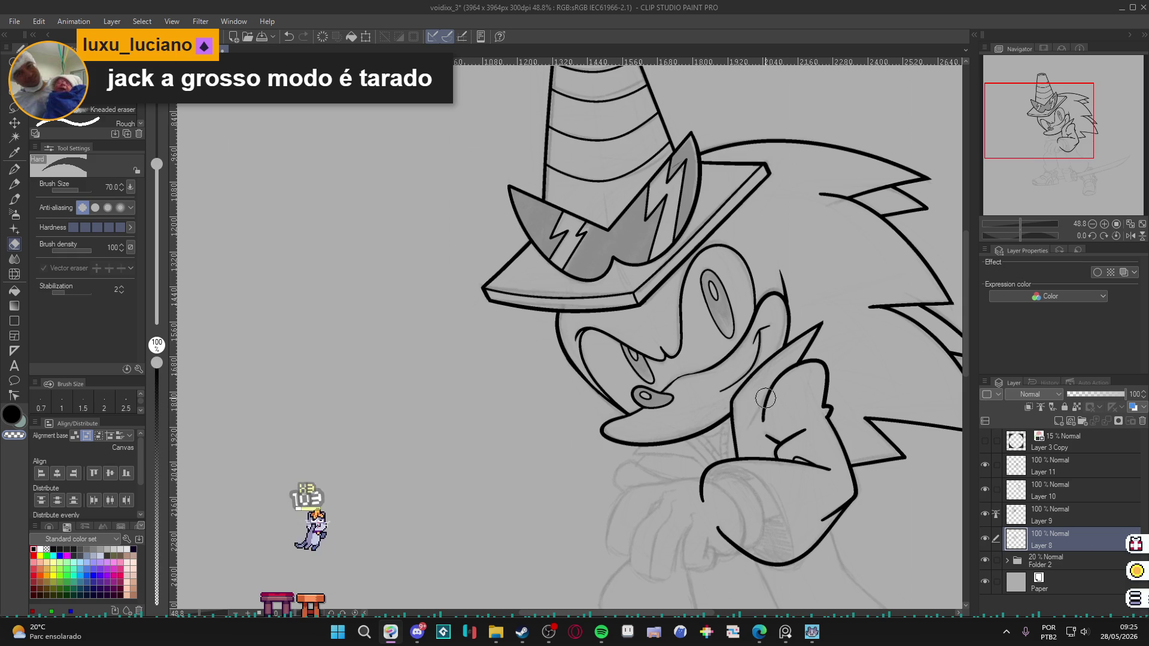
pyautogui.press('p')
pyautogui.moveTo(823, 404); pyautogui.dragTo(798, 351)
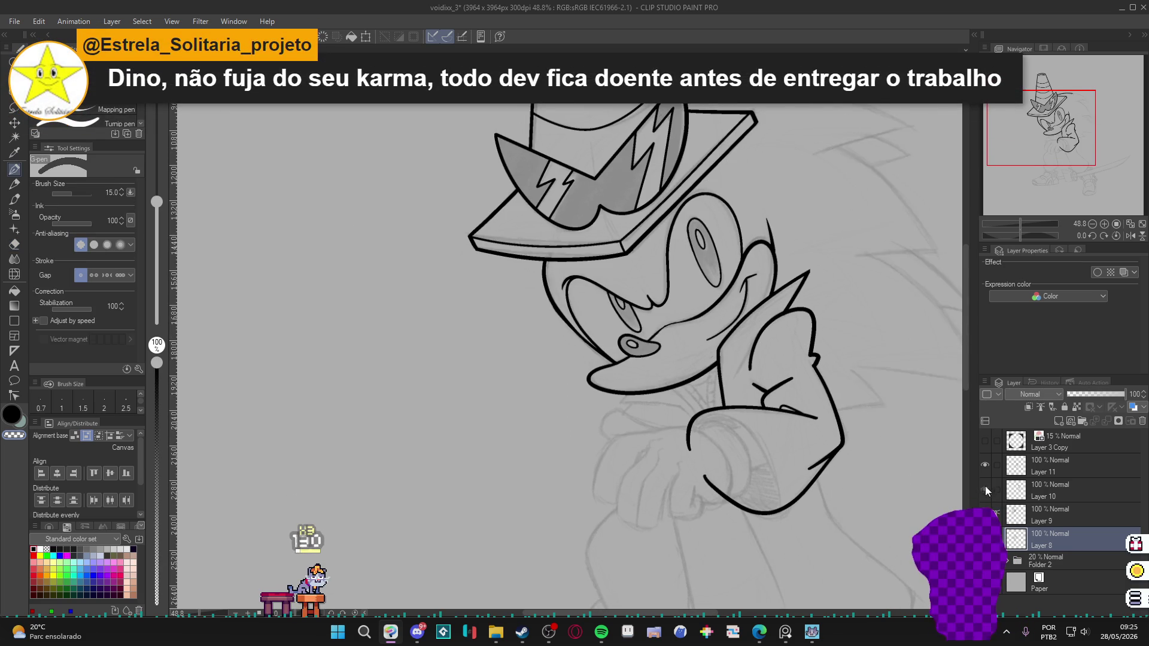
pyautogui.click(1033, 464)
pyautogui.moveTo(794, 415); pyautogui.dragTo(836, 459)
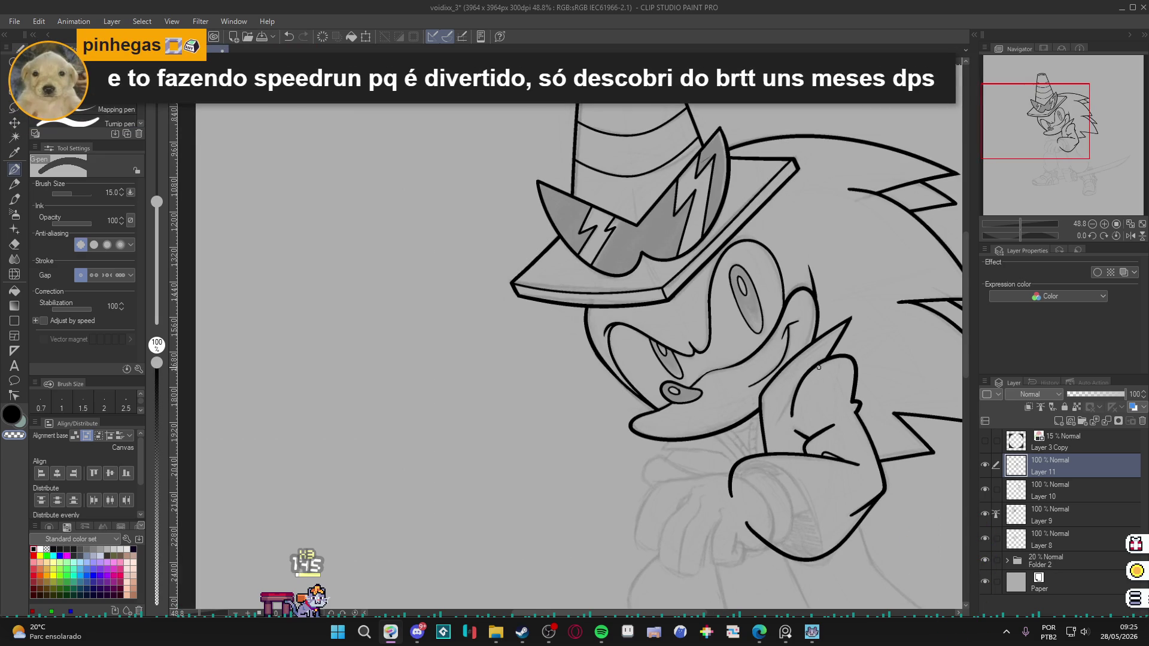
# Ink the hand outline upward, erase the stray lower fist line, and save.
pyautogui.moveTo(793, 415); pyautogui.dragTo(813, 370)
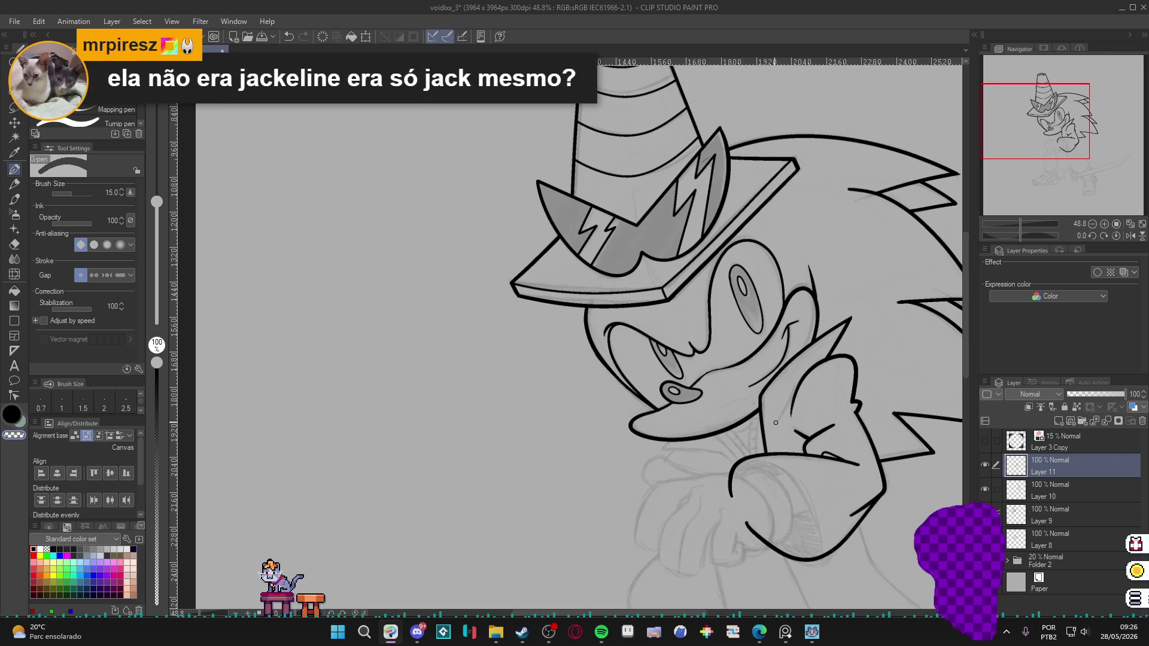
pyautogui.scroll(2, 747, 544)
pyautogui.press('e')
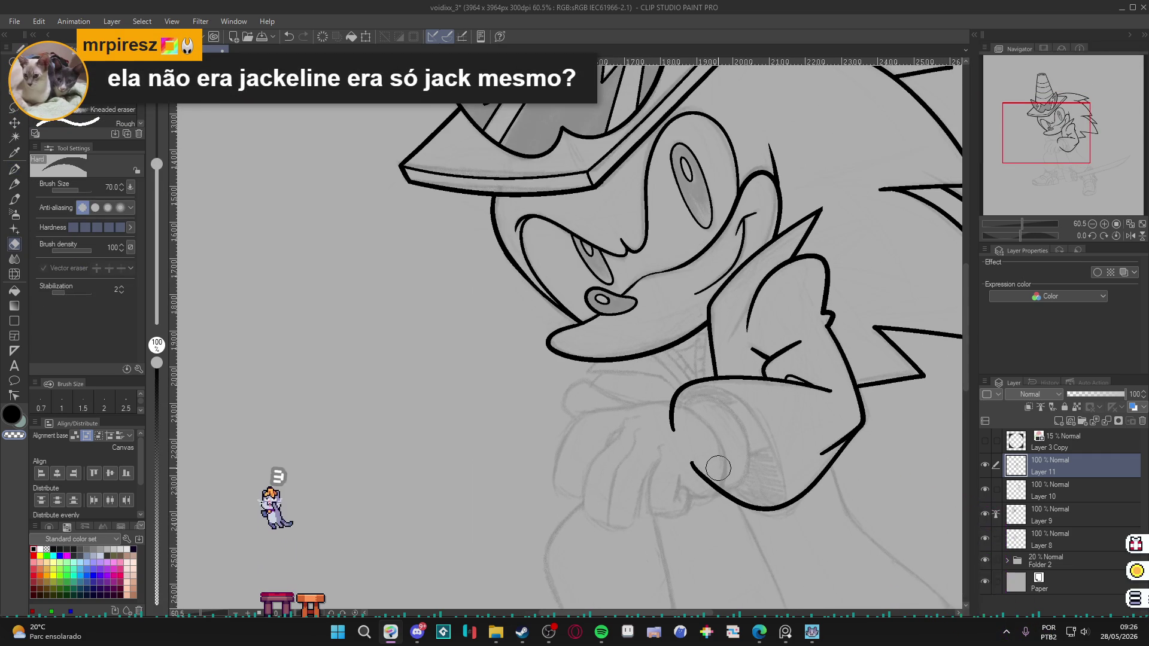
pyautogui.moveTo(691, 460); pyautogui.dragTo(718, 482)
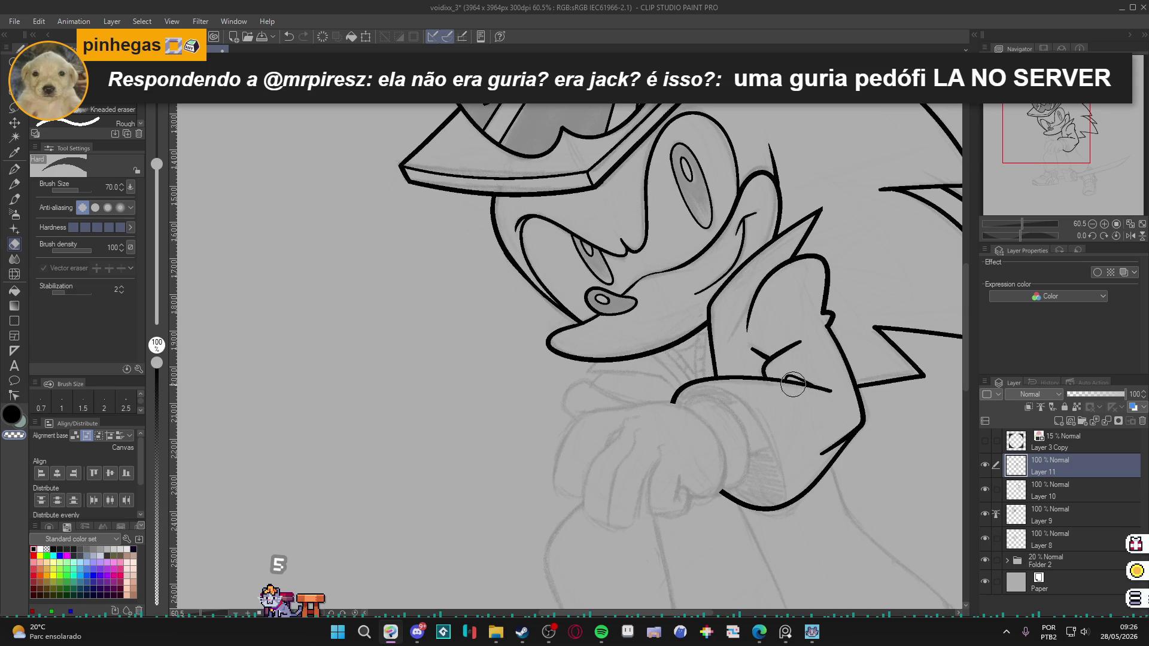
pyautogui.press('p')
pyautogui.hotkey('ctrl', 's')
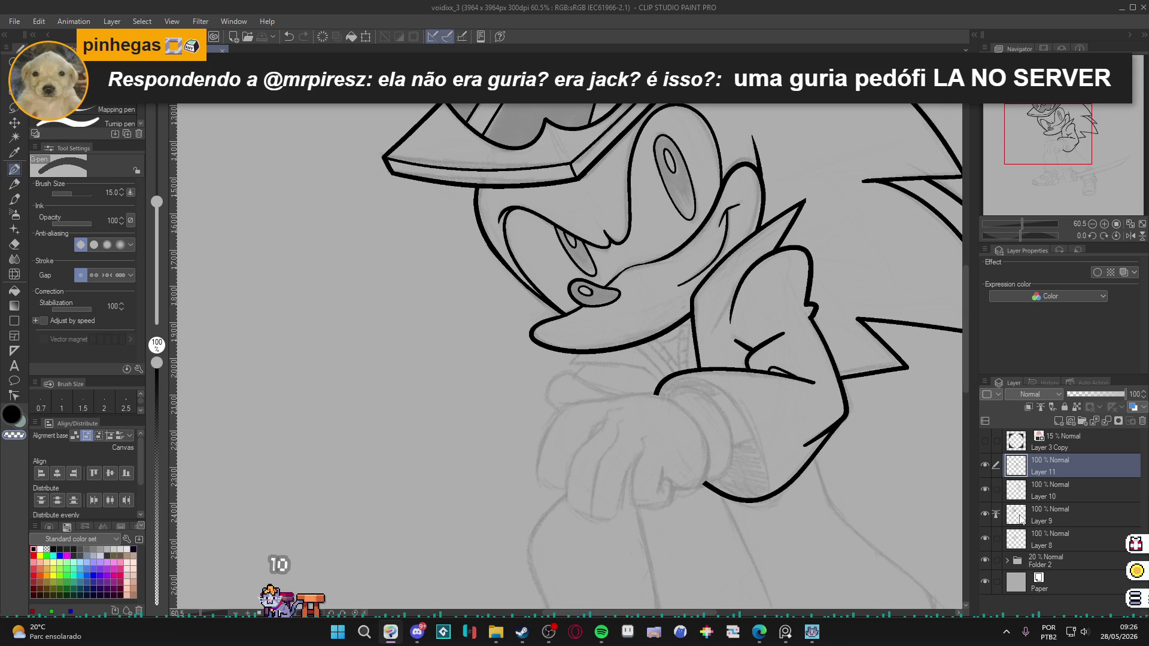
# Compare the arm ink layer against the sketch while framing the hat and wrist.
pyautogui.click(985, 465)
pyautogui.click(985, 465)
pyautogui.moveTo(821, 423); pyautogui.dragTo(814, 436)
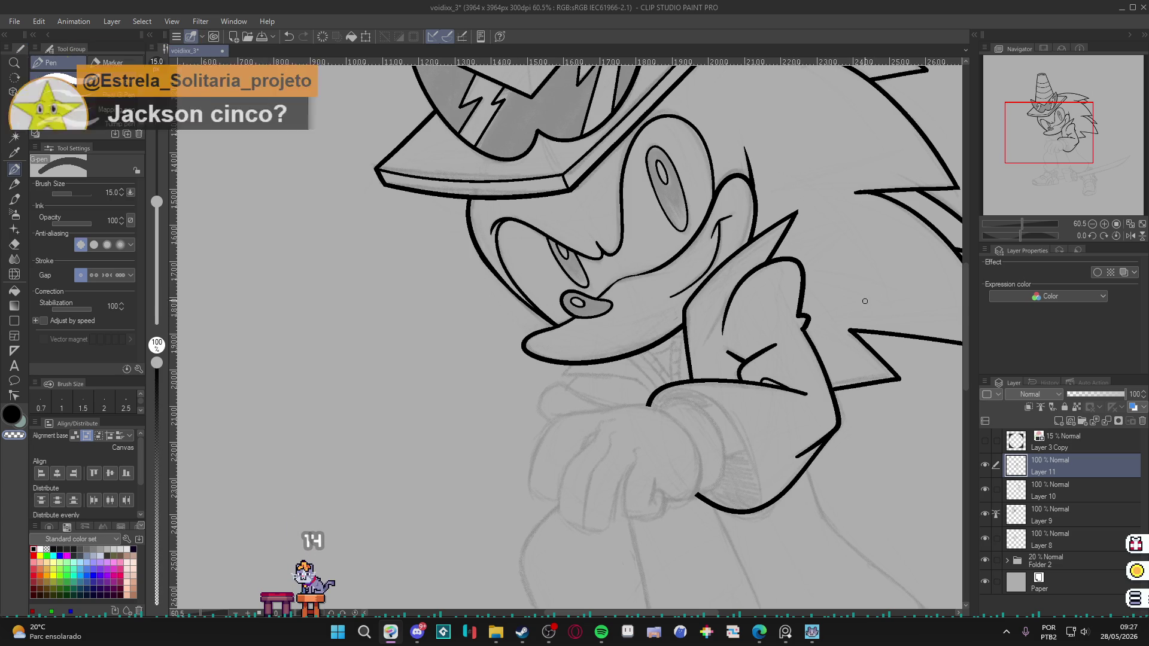
pyautogui.moveTo(799, 407); pyautogui.dragTo(847, 491)
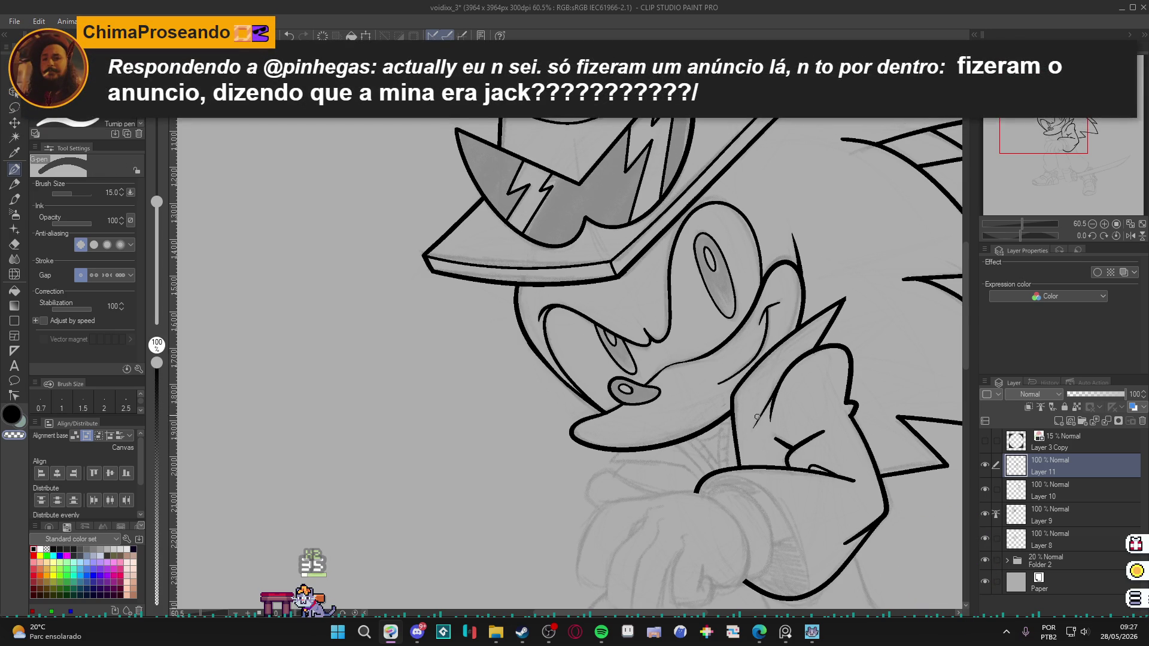
pyautogui.scroll(-3, 857, 294)
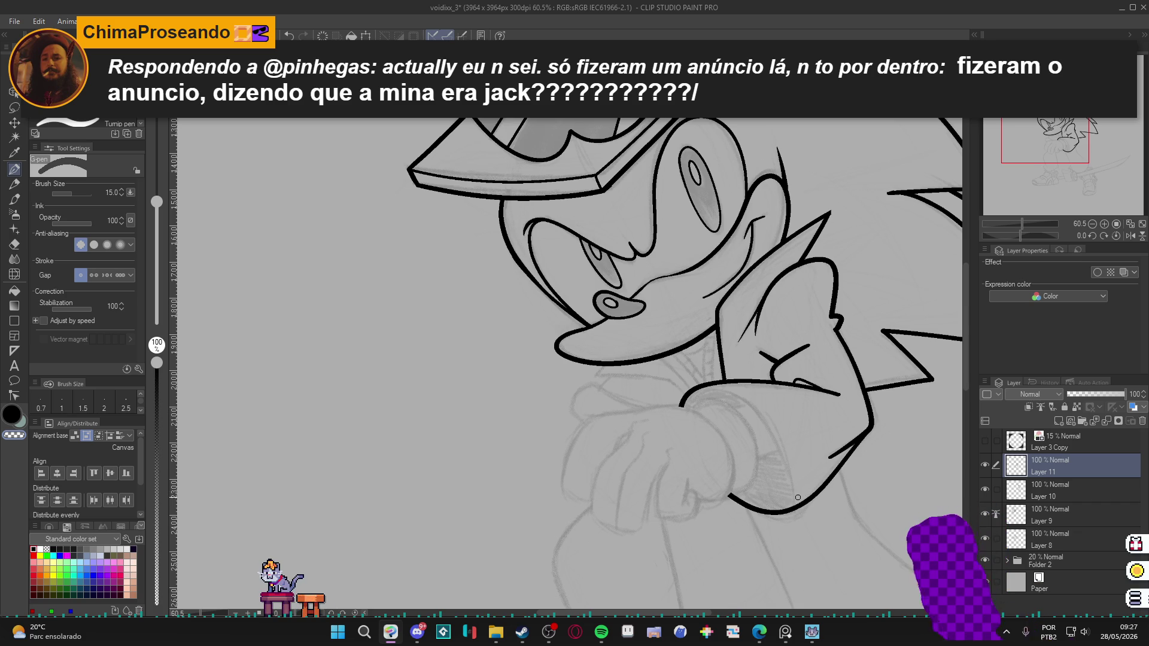
pyautogui.click(986, 465)
pyautogui.click(986, 464)
pyautogui.moveTo(898, 468); pyautogui.dragTo(886, 482)
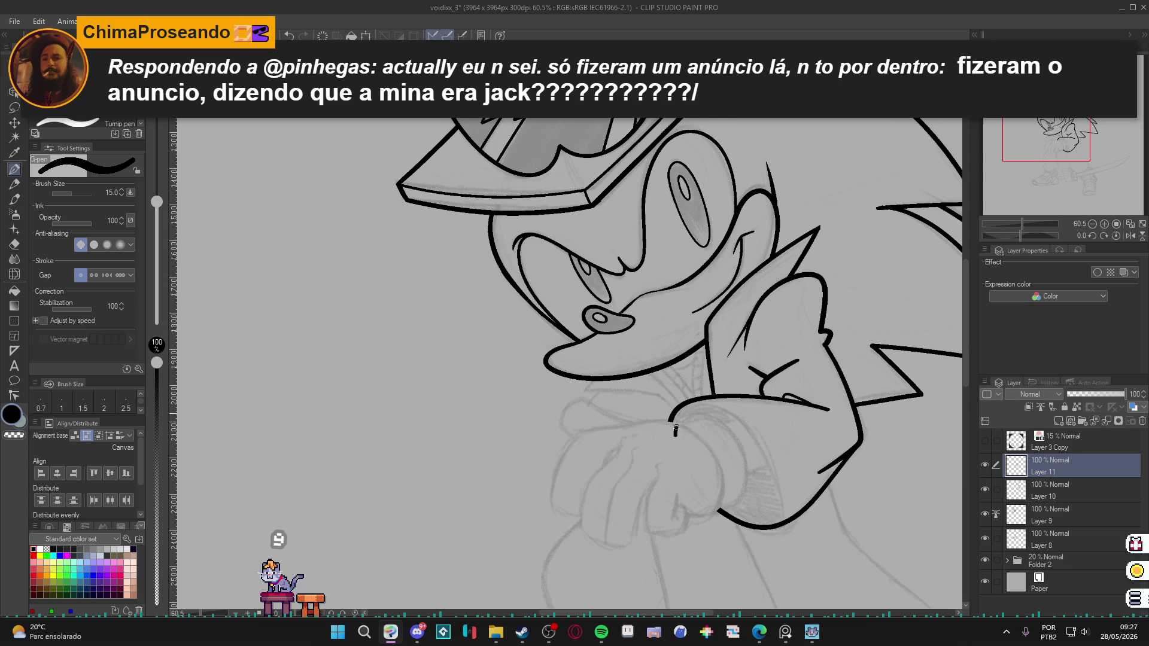
# At brush size 10, ink the wrist cuff arc and two sleeve creases, then return to 15 and save.
pyautogui.hotkey('ctrl', 'z')
pyautogui.press('[')
pyautogui.press('[')
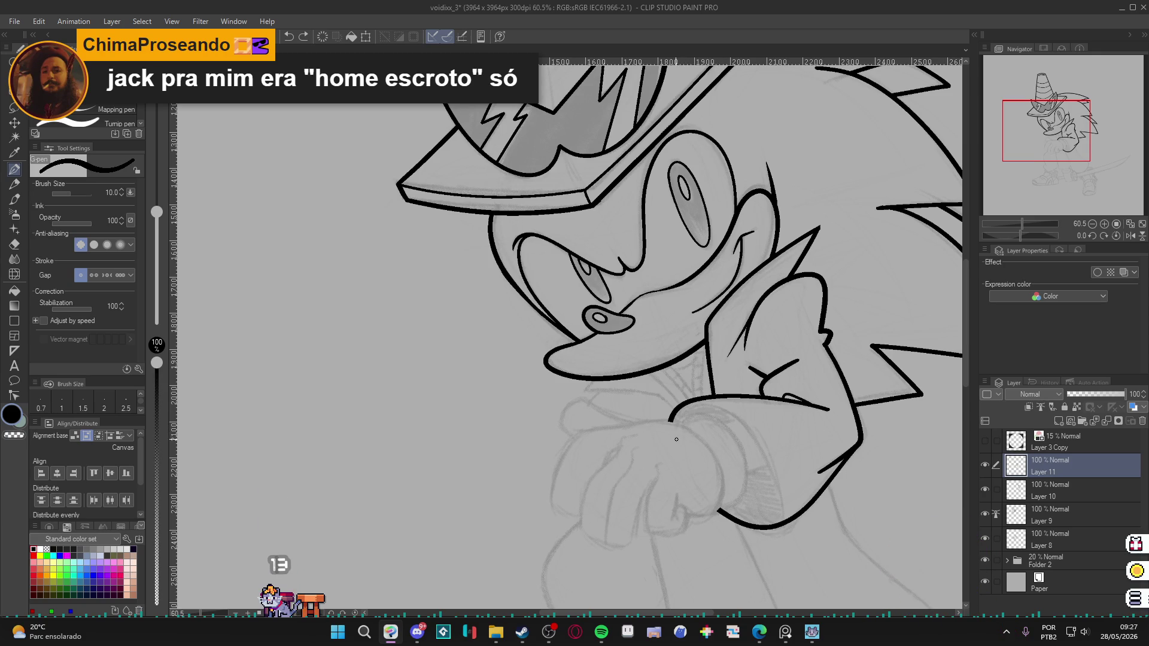
pyautogui.moveTo(692, 405)
pyautogui.mouseDown()
pyautogui.moveTo(727, 413)
pyautogui.moveTo(761, 443)
pyautogui.moveTo(778, 482)
pyautogui.moveTo(772, 525)
pyautogui.mouseUp()
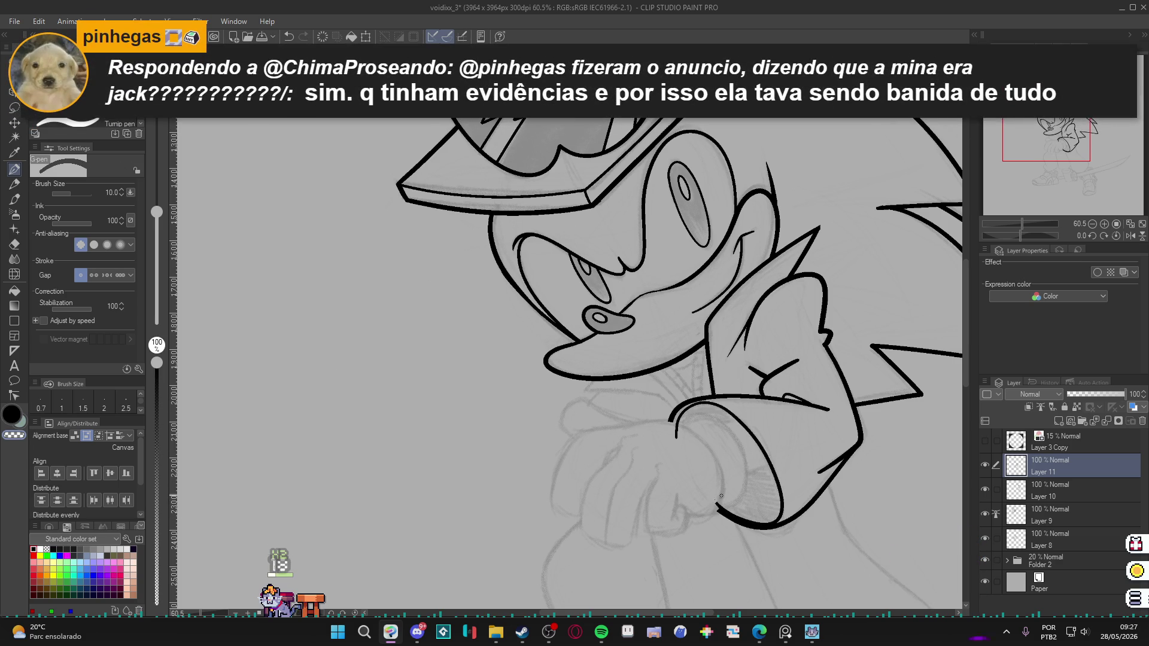
pyautogui.hotkey('ctrl', 'z')
pyautogui.moveTo(754, 313)
pyautogui.mouseDown()
pyautogui.moveTo(728, 357)
pyautogui.moveTo(745, 350)
pyautogui.mouseUp()
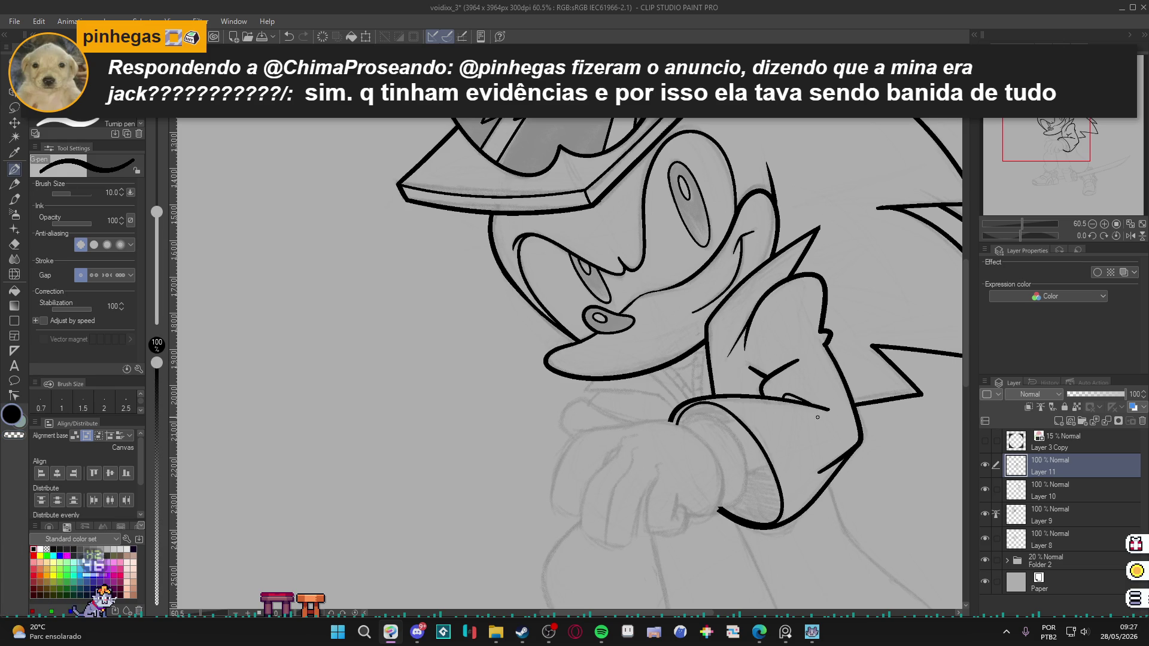
pyautogui.press(']')
pyautogui.press(']')
pyautogui.hotkey('ctrl', 's')
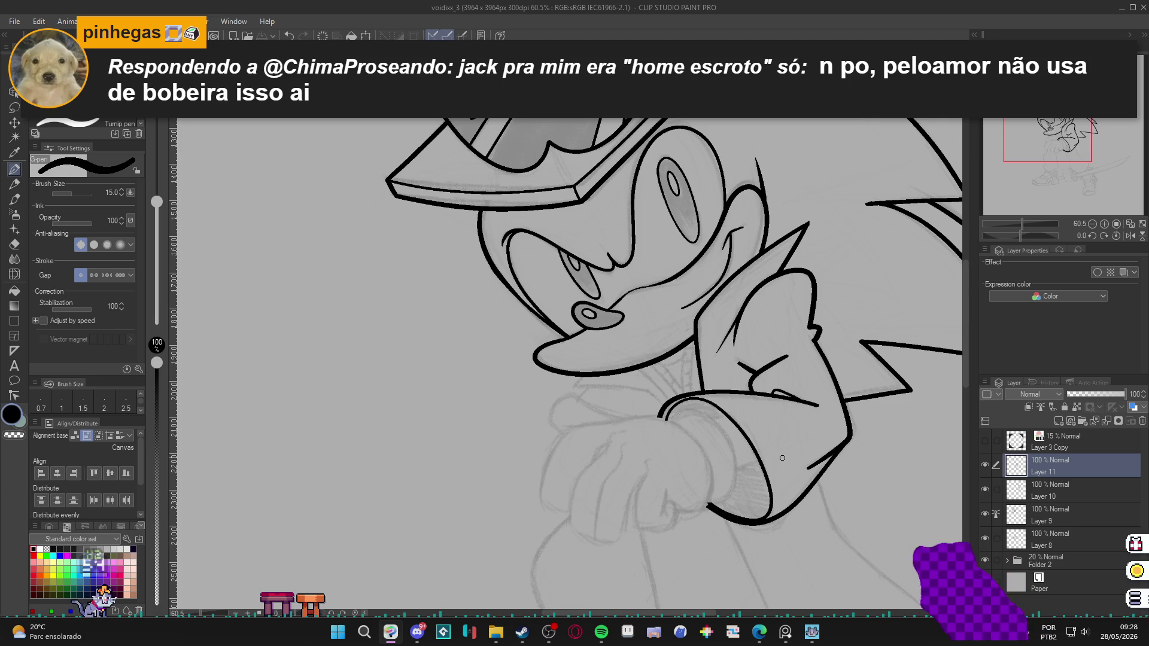
pyautogui.moveTo(783, 458)
pyautogui.mouseDown()
pyautogui.moveTo(890, 378)
pyautogui.moveTo(820, 341)
pyautogui.mouseUp()
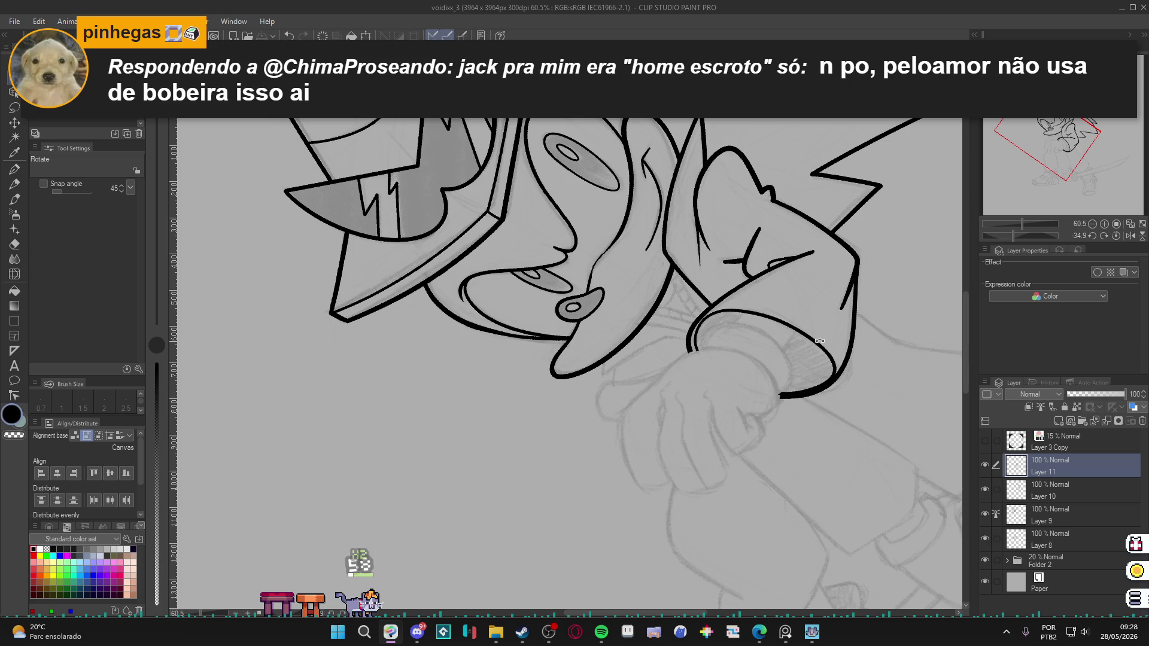
# Ink the fist's outline and short finger strokes below the cuff, then rotate the view near upright.
pyautogui.moveTo(821, 341); pyautogui.dragTo(835, 372)
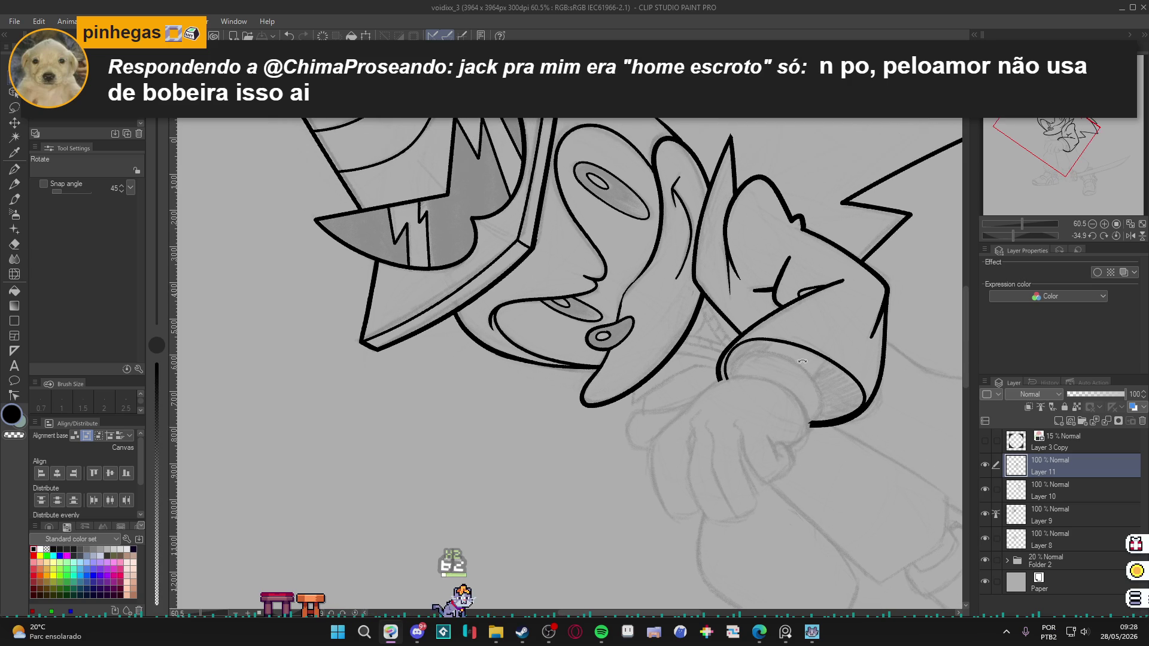
pyautogui.press('p')
pyautogui.hotkey('ctrl', 'z')
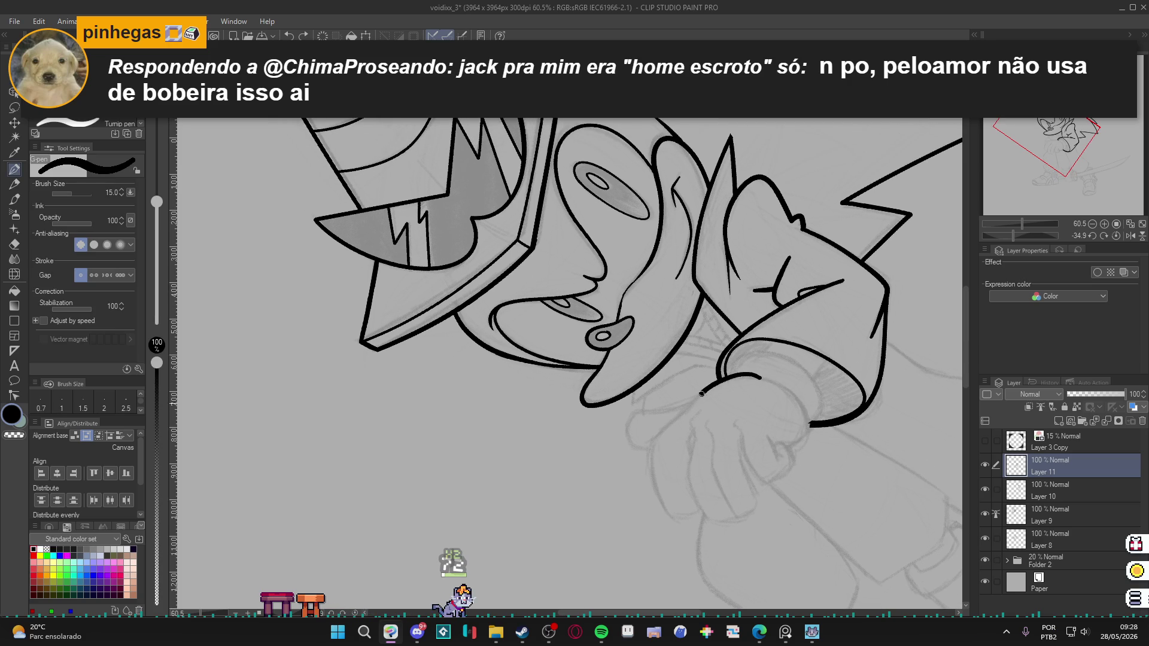
pyautogui.moveTo(680, 419)
pyautogui.mouseDown()
pyautogui.moveTo(654, 455)
pyautogui.moveTo(659, 502)
pyautogui.moveTo(676, 522)
pyautogui.moveTo(705, 507)
pyautogui.mouseUp()
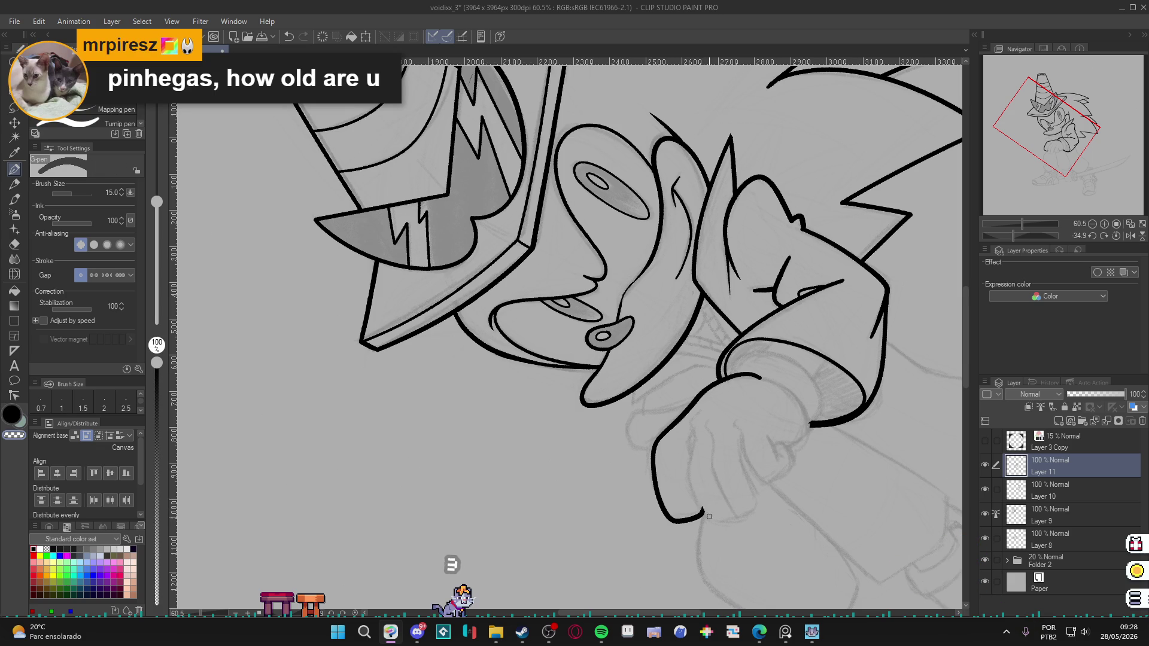
pyautogui.moveTo(699, 413)
pyautogui.mouseDown()
pyautogui.moveTo(689, 486)
pyautogui.moveTo(709, 521)
pyautogui.moveTo(737, 513)
pyautogui.mouseUp()
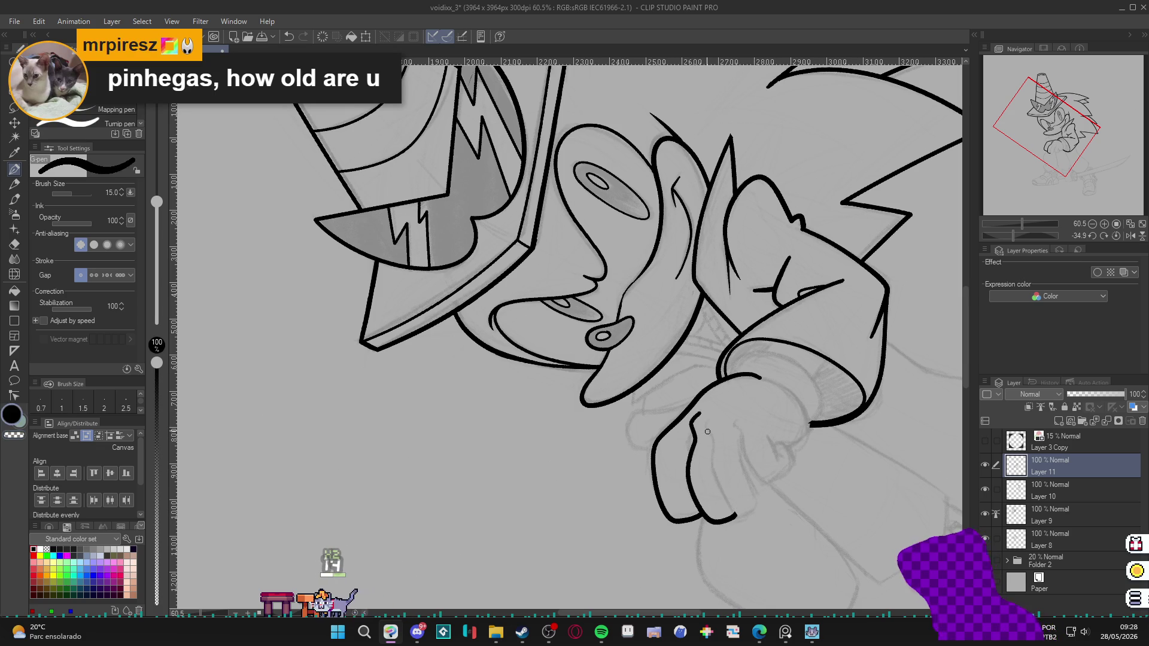
pyautogui.moveTo(706, 420)
pyautogui.mouseDown()
pyautogui.moveTo(734, 509)
pyautogui.moveTo(759, 497)
pyautogui.moveTo(743, 442)
pyautogui.moveTo(795, 463)
pyautogui.moveTo(772, 445)
pyautogui.mouseUp()
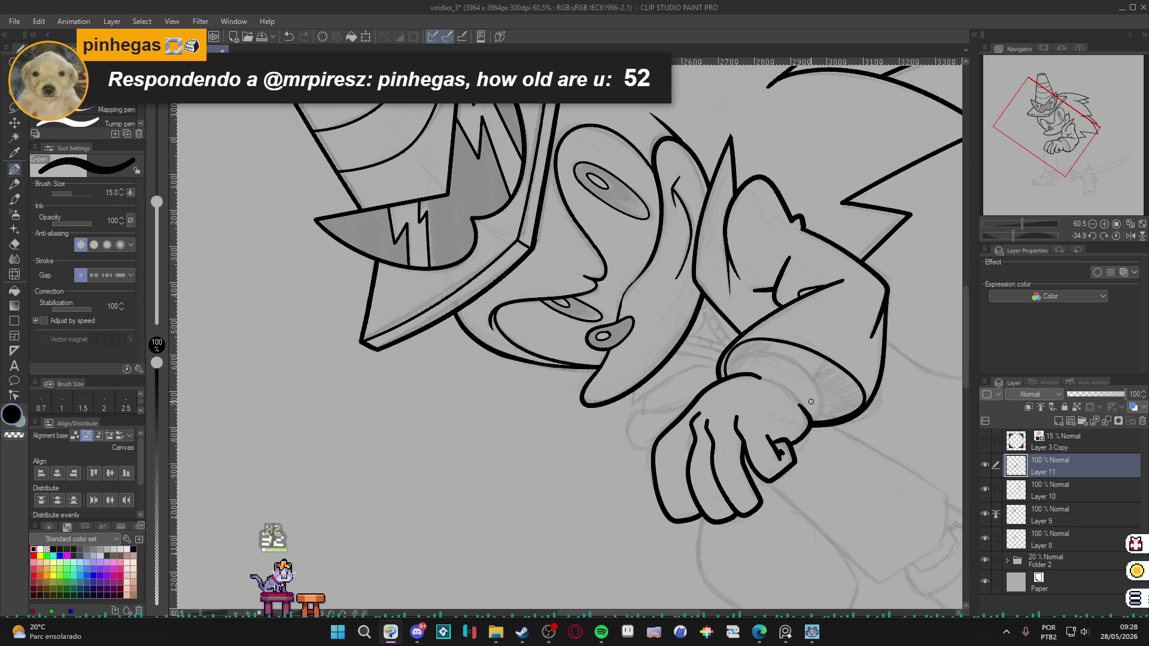
pyautogui.press('r')
pyautogui.moveTo(805, 403)
pyautogui.mouseDown()
pyautogui.moveTo(740, 522)
pyautogui.moveTo(765, 467)
pyautogui.moveTo(772, 378)
pyautogui.mouseUp()
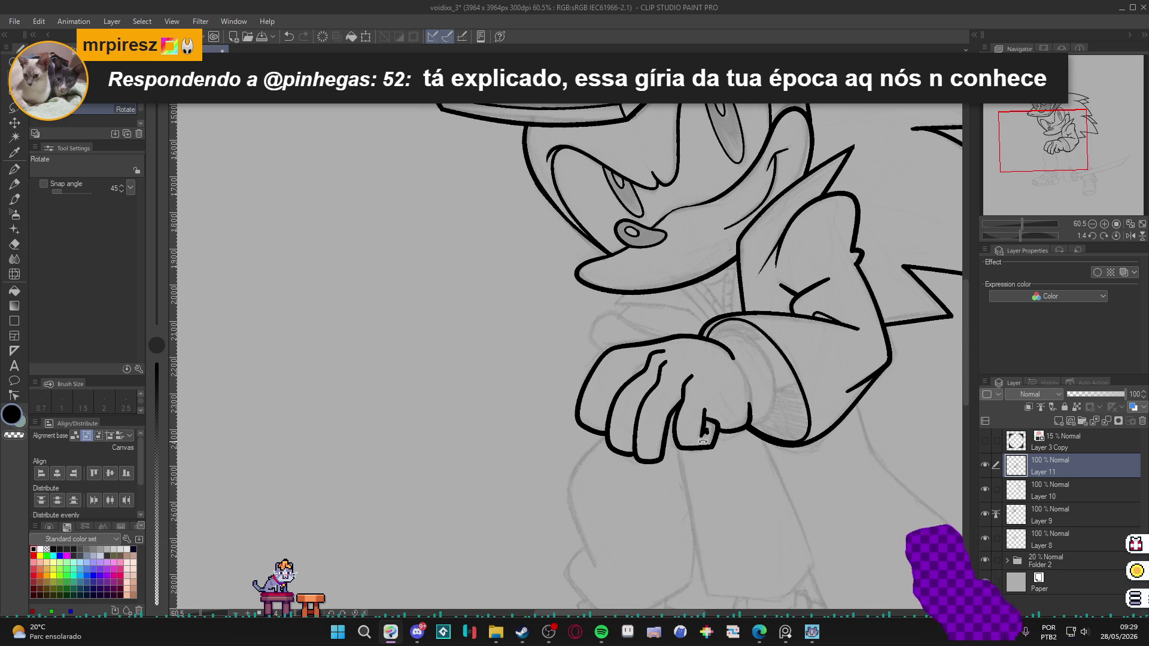
pyautogui.moveTo(712, 438); pyautogui.dragTo(688, 468)
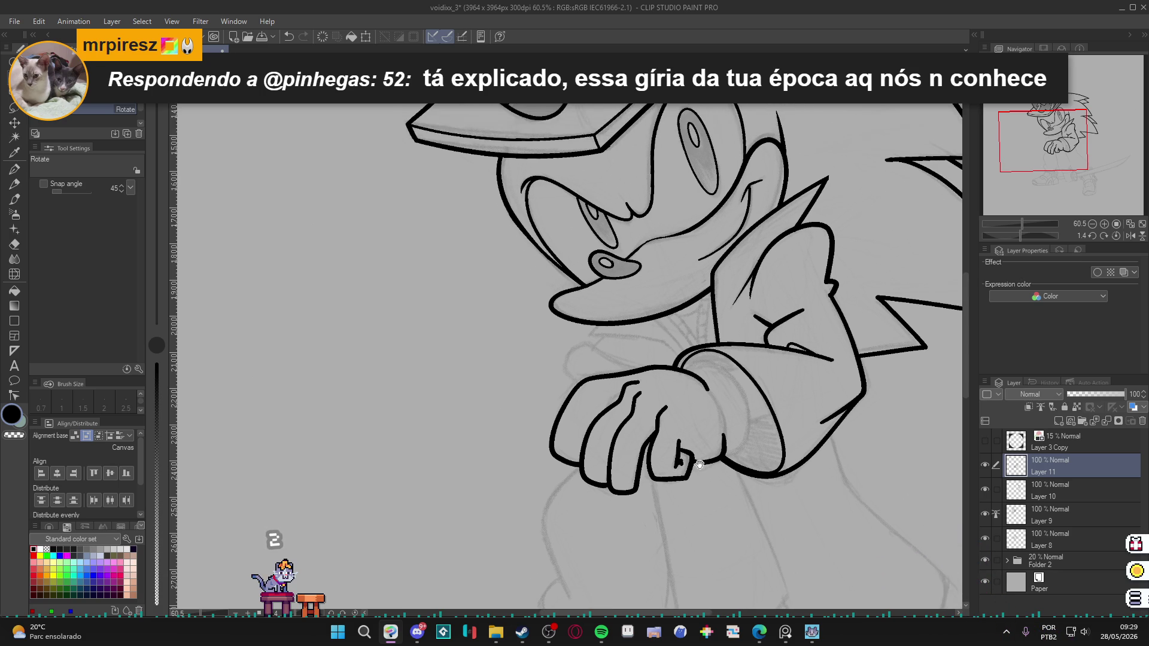
# Redraw the finger line on the fist and save the drawing.
pyautogui.press('p')
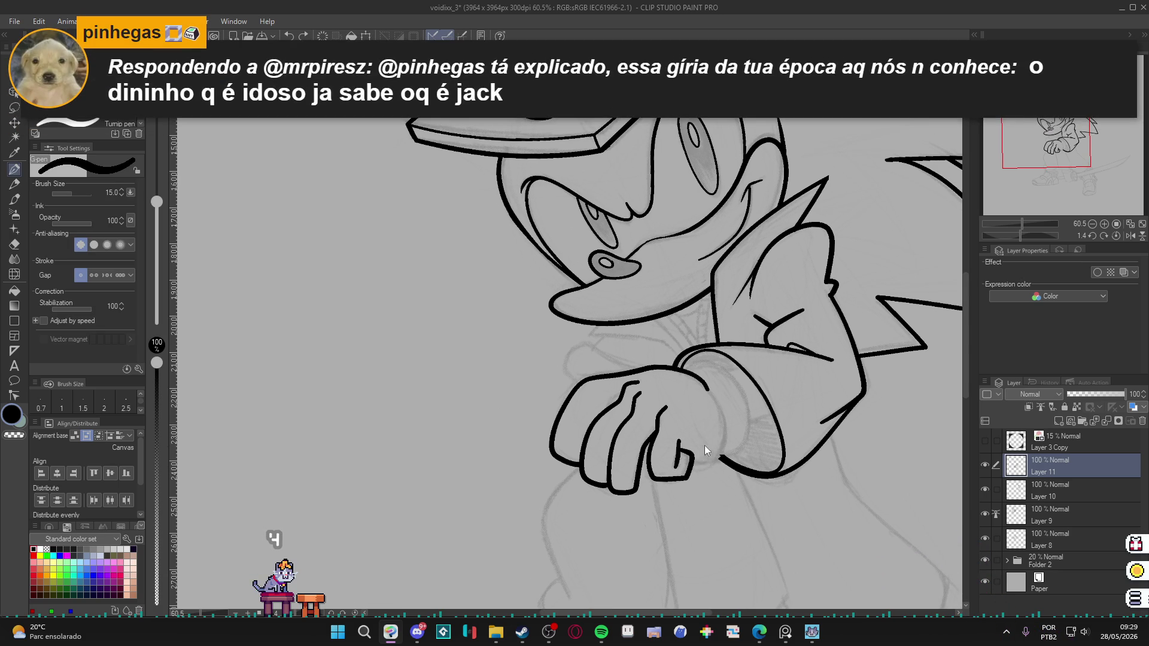
pyautogui.hotkey('ctrl', 'z')
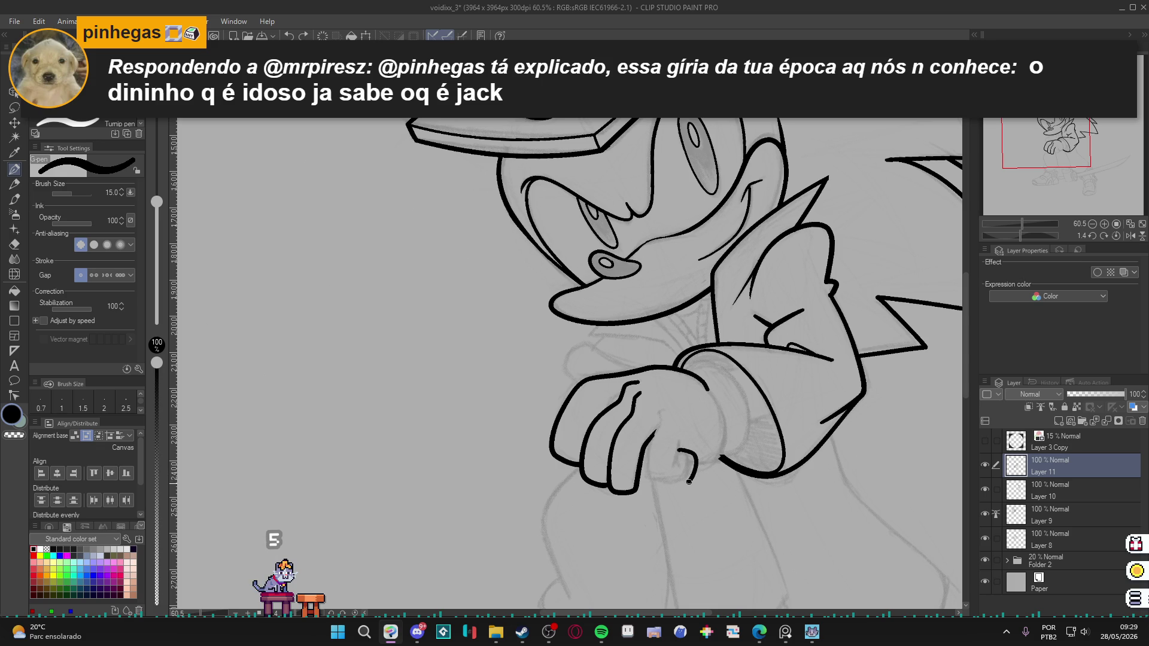
pyautogui.moveTo(652, 479); pyautogui.dragTo(659, 410)
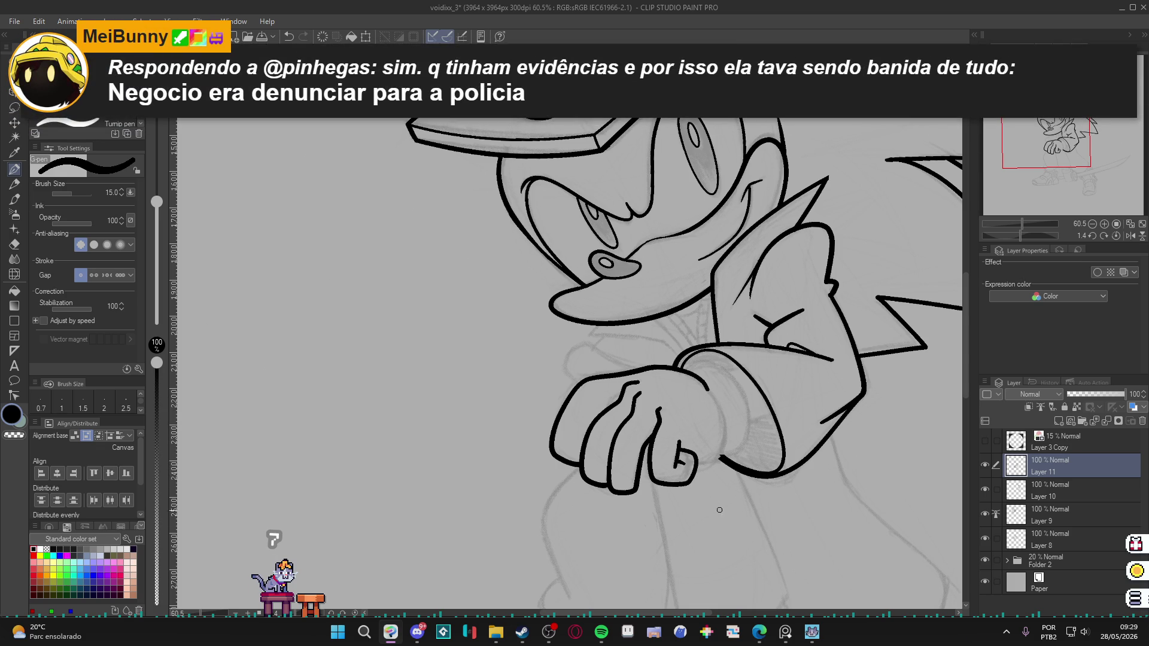
pyautogui.moveTo(853, 390)
pyautogui.mouseDown()
pyautogui.moveTo(688, 449)
pyautogui.moveTo(485, 496)
pyautogui.mouseUp()
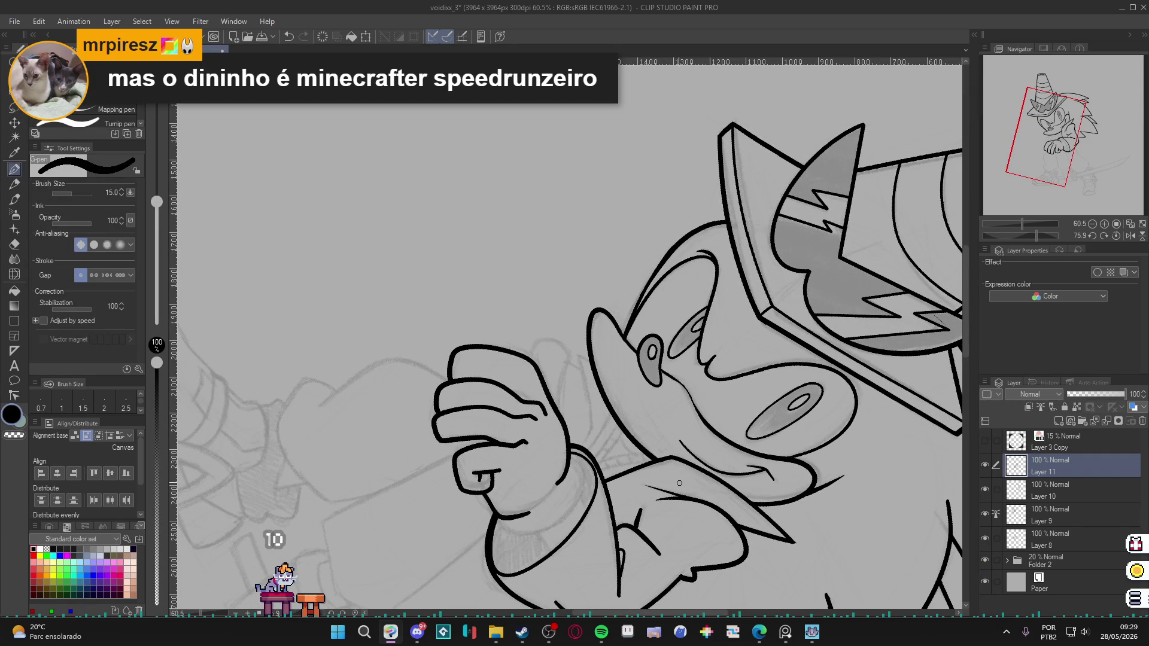
pyautogui.doubleClick(811, 211)
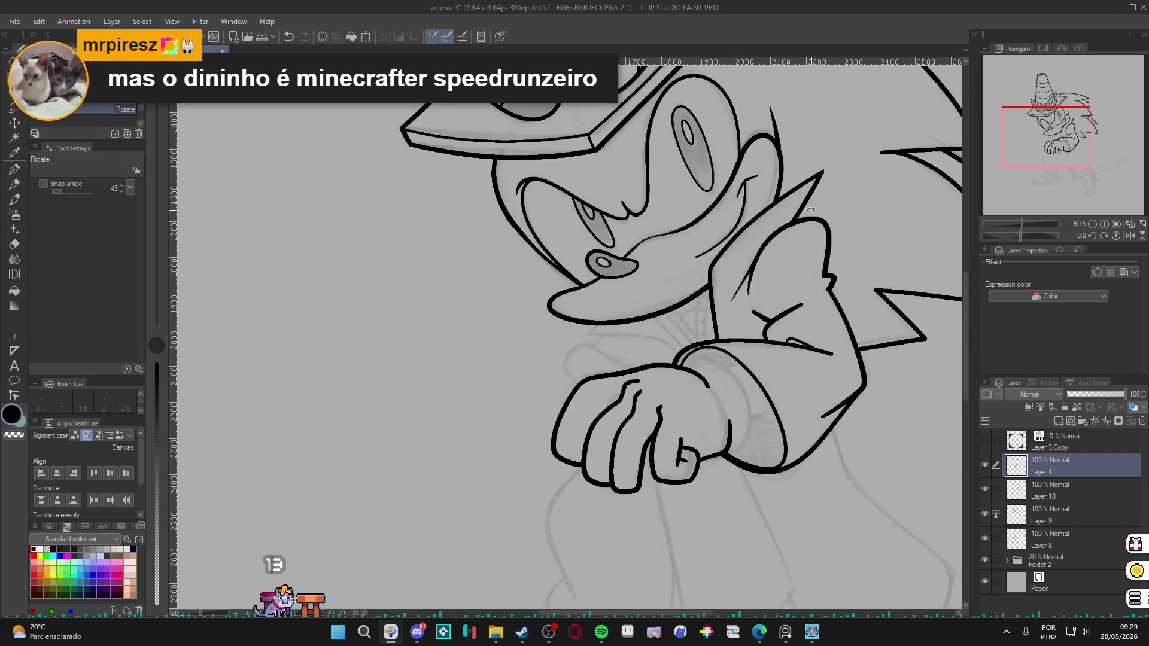
pyautogui.moveTo(794, 207); pyautogui.dragTo(801, 254)
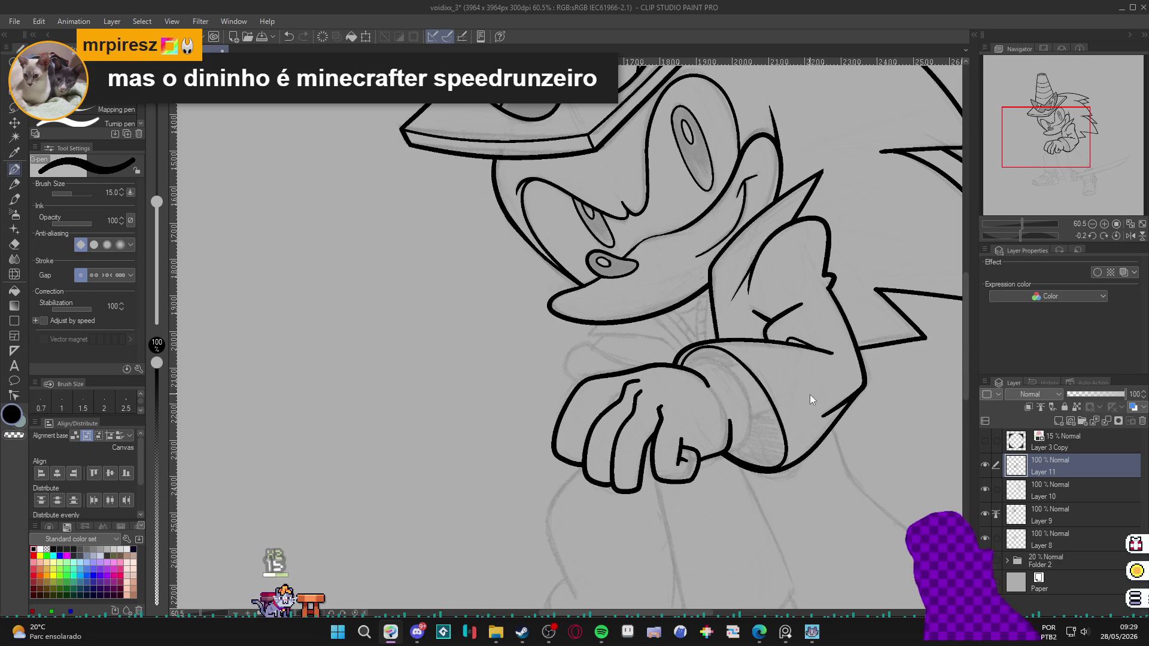
pyautogui.moveTo(810, 394); pyautogui.dragTo(766, 388)
pyautogui.hotkey('ctrl', 's')
# Ink the curve below the hand and the neck line curving down under it.
pyautogui.moveTo(789, 437); pyautogui.dragTo(537, 464)
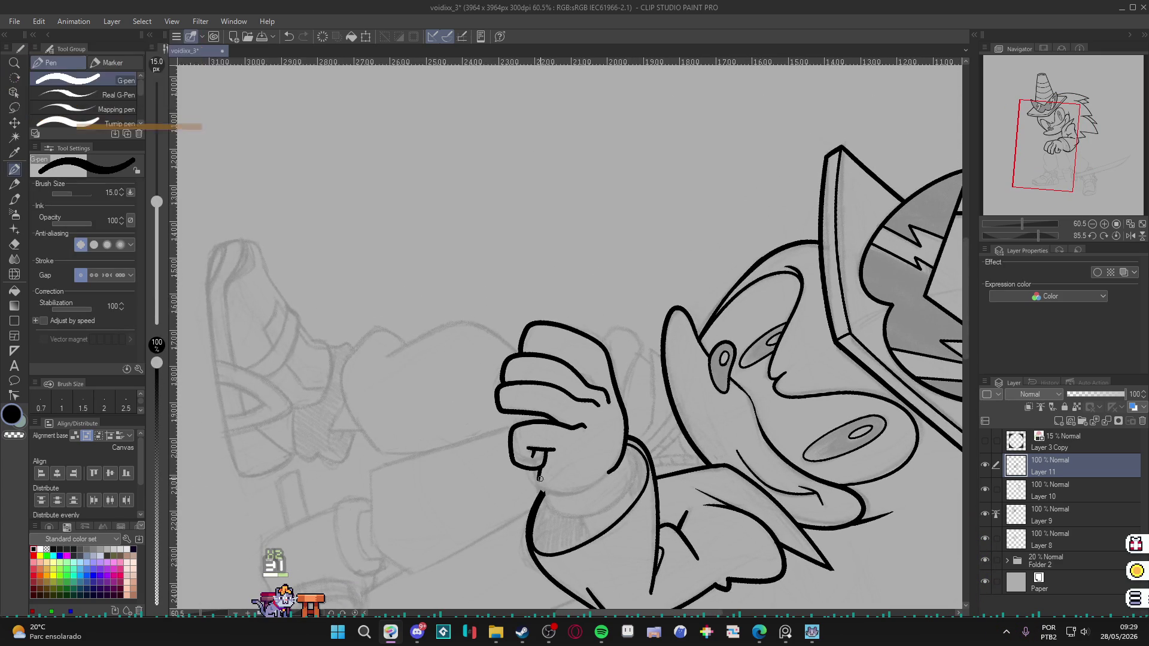
pyautogui.hotkey('ctrl', 'z')
pyautogui.moveTo(538, 479); pyautogui.dragTo(582, 490)
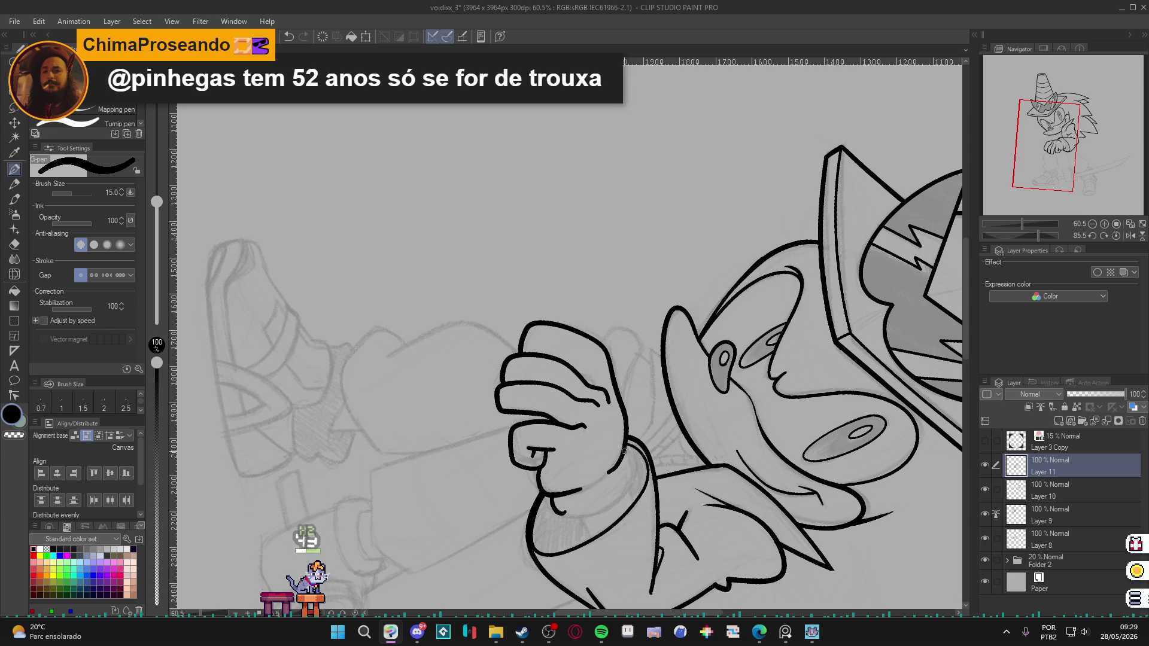
pyautogui.moveTo(634, 477); pyautogui.dragTo(568, 516)
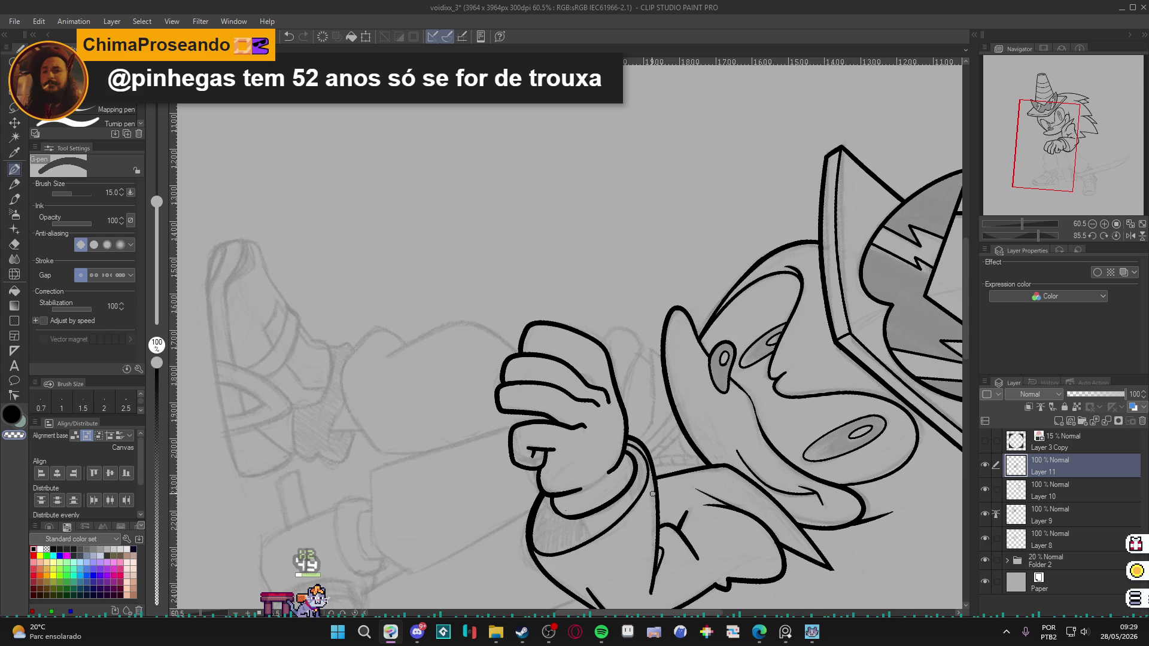
# Check the enclosed neck region with auto select, then deselect it.
pyautogui.press('r')
pyautogui.moveTo(678, 522)
pyautogui.mouseDown()
pyautogui.moveTo(700, 497)
pyautogui.moveTo(616, 527)
pyautogui.mouseUp()
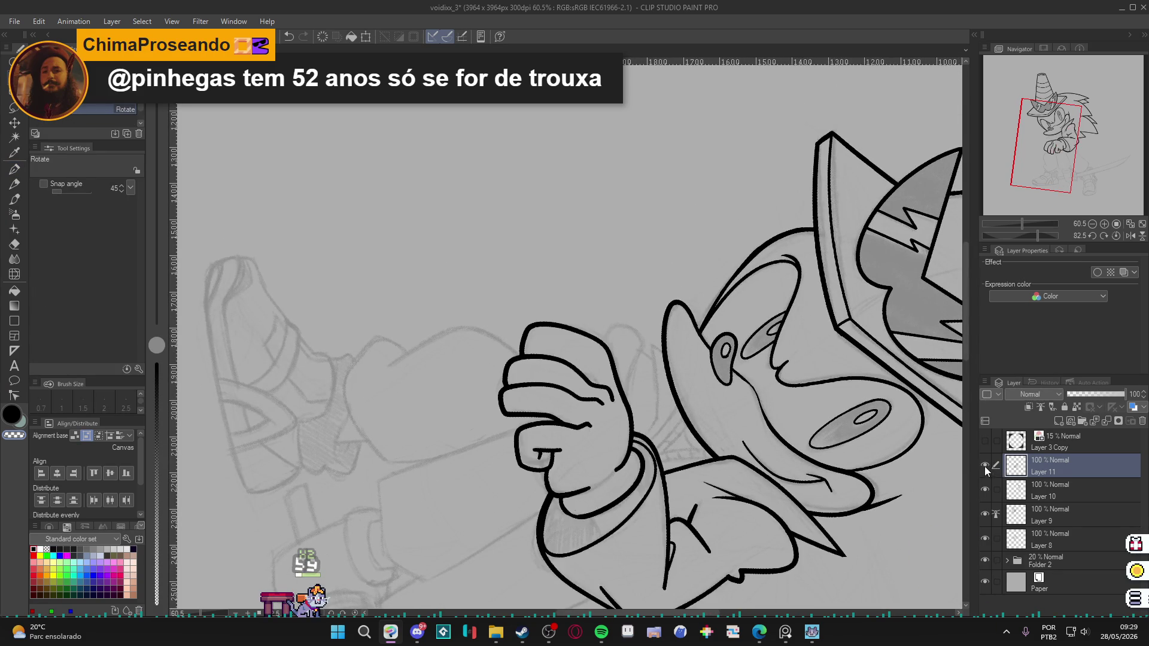
pyautogui.press('w')
pyautogui.click(617, 517)
pyautogui.hotkey('ctrl', 'd')
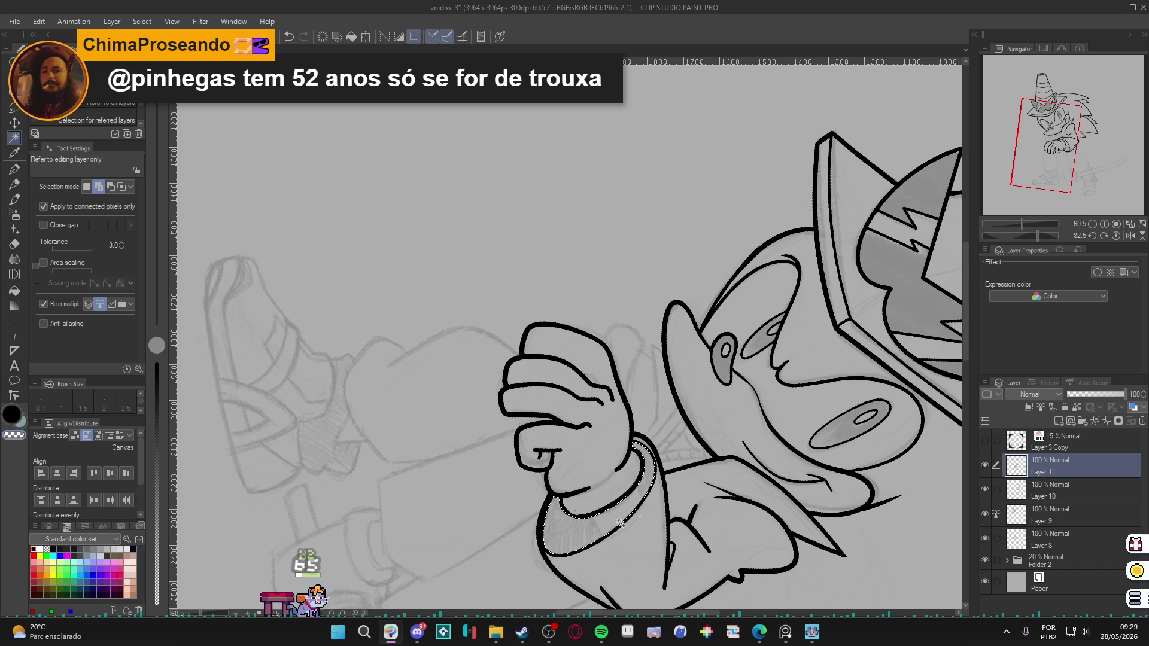
pyautogui.press('p')
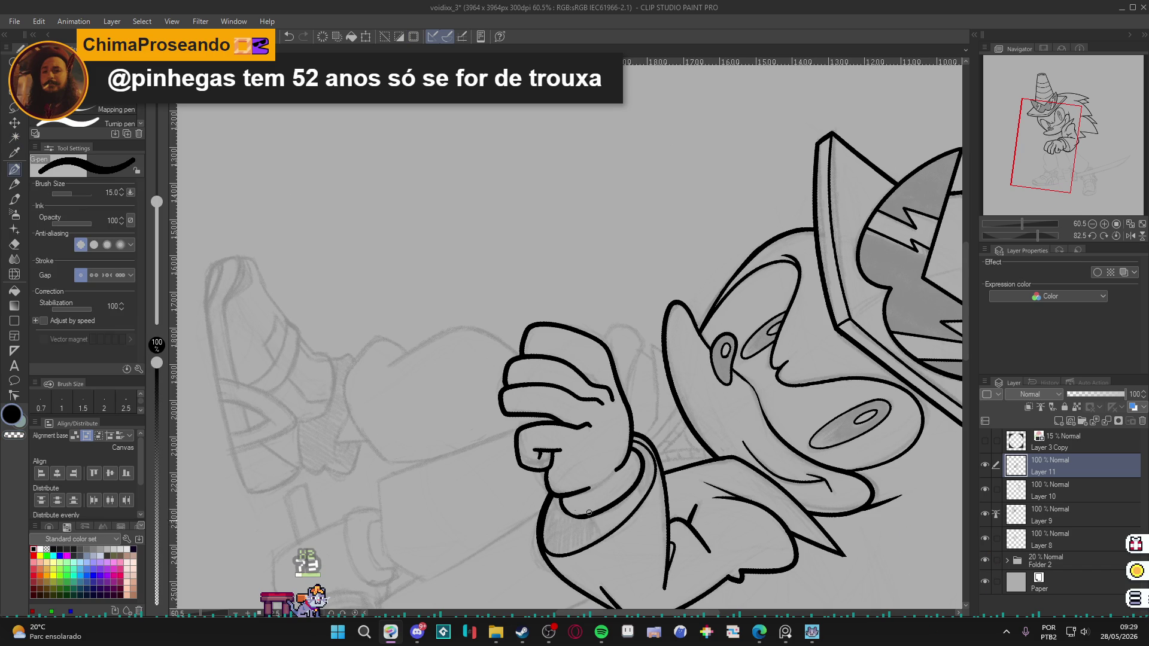
# Reset the canvas rotation to upright and add new Layer 12 above Layer 11.
pyautogui.press('r')
pyautogui.moveTo(637, 574)
pyautogui.mouseDown()
pyautogui.moveTo(725, 313)
pyautogui.moveTo(662, 418)
pyautogui.mouseUp()
pyautogui.press('p')
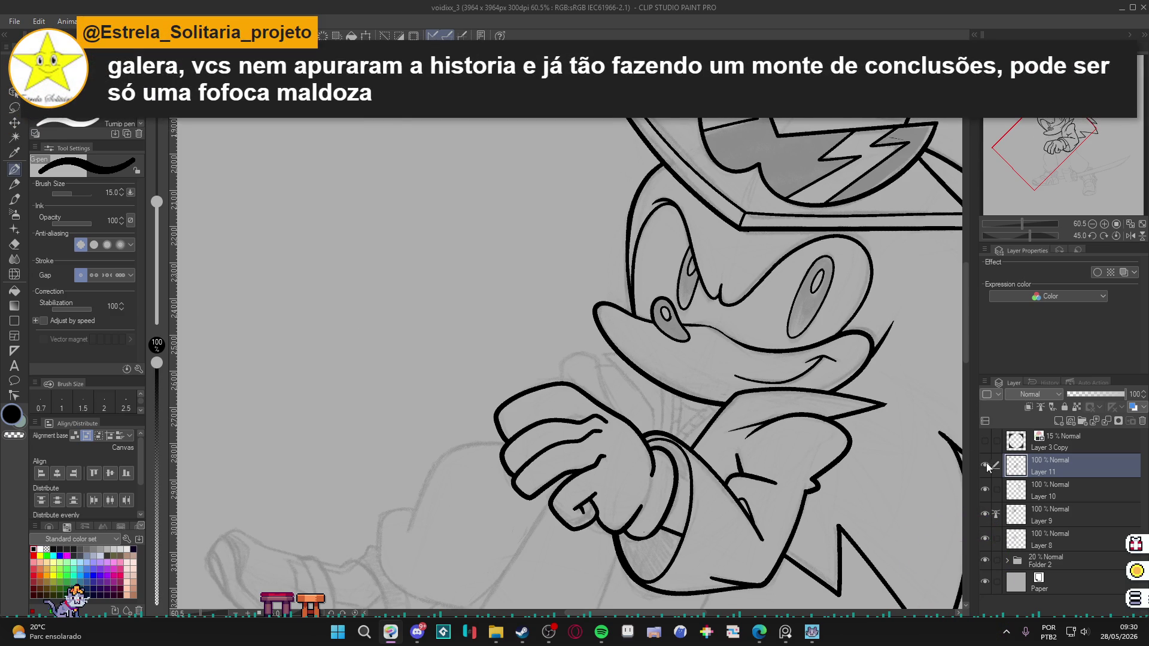
pyautogui.moveTo(880, 473)
pyautogui.mouseDown()
pyautogui.moveTo(819, 425)
pyautogui.moveTo(798, 444)
pyautogui.mouseUp()
pyautogui.hotkey('ctrl', '@')
pyautogui.press('p')
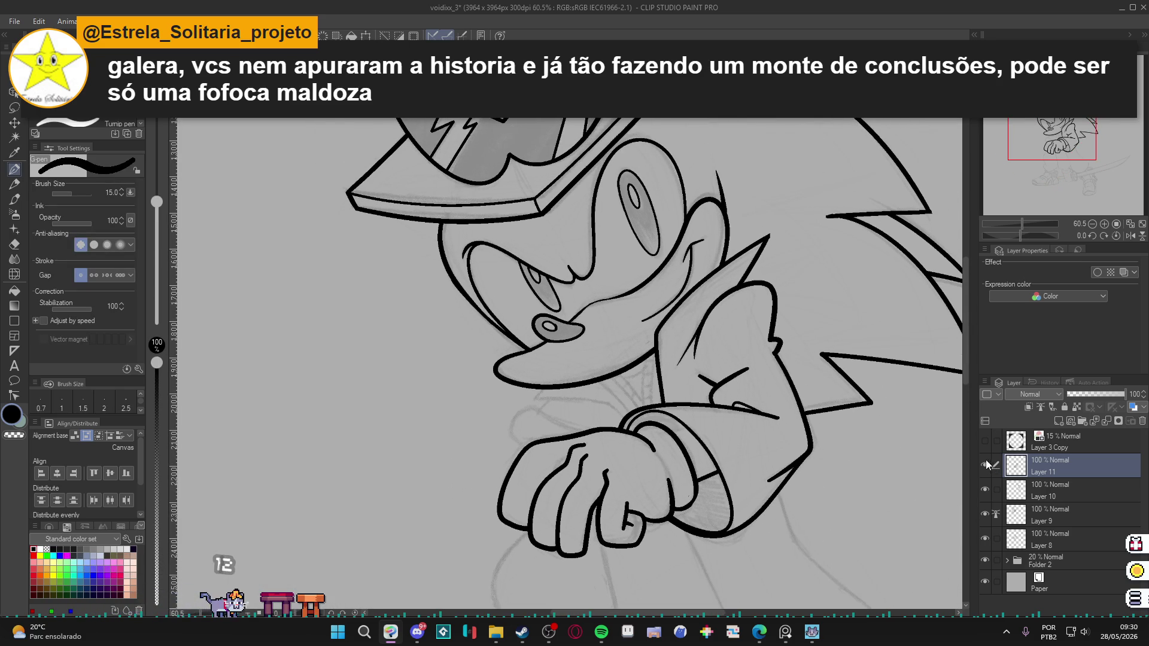
pyautogui.moveTo(767, 454); pyautogui.dragTo(781, 472)
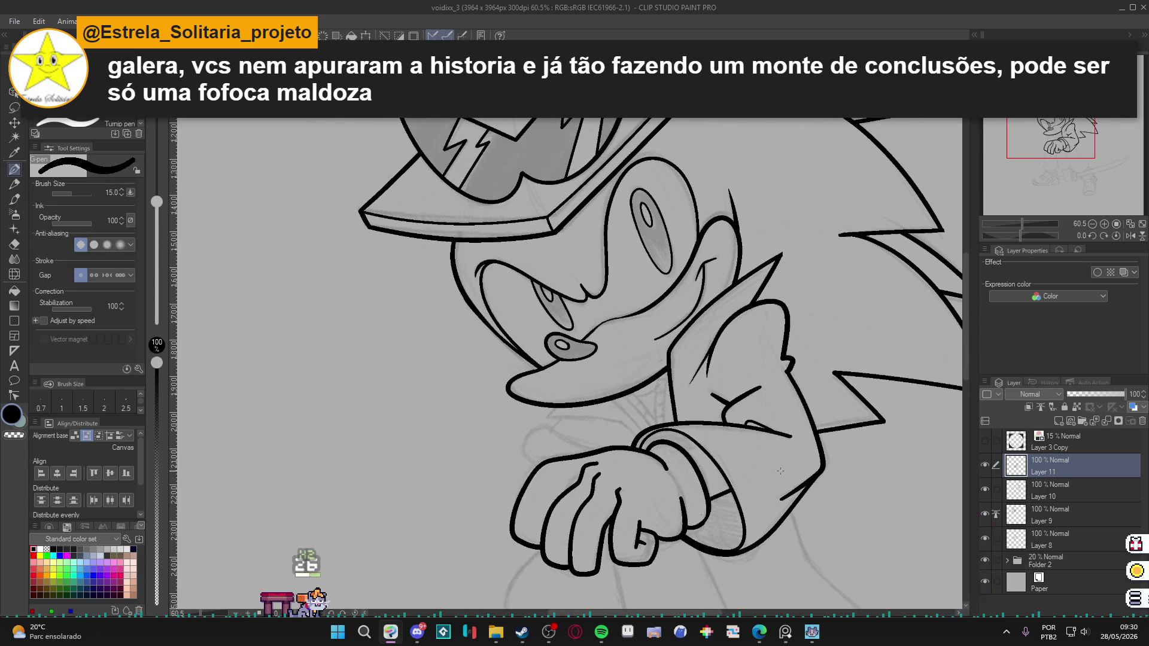
pyautogui.hotkey('ctrl', 'shift', 'n')
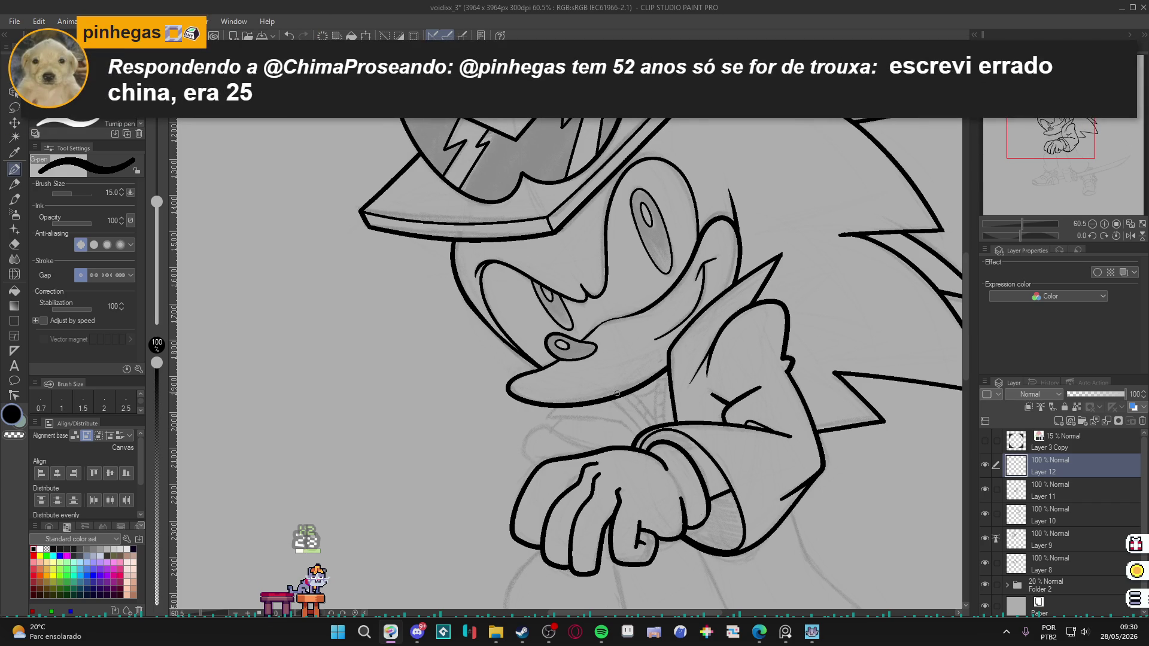
# Save, then darken the raised arm's outline and ink a short line near the chin.
pyautogui.scroll(1, 644, 391)
pyautogui.hotkey('ctrl', 's')
pyautogui.moveTo(659, 393); pyautogui.dragTo(659, 400)
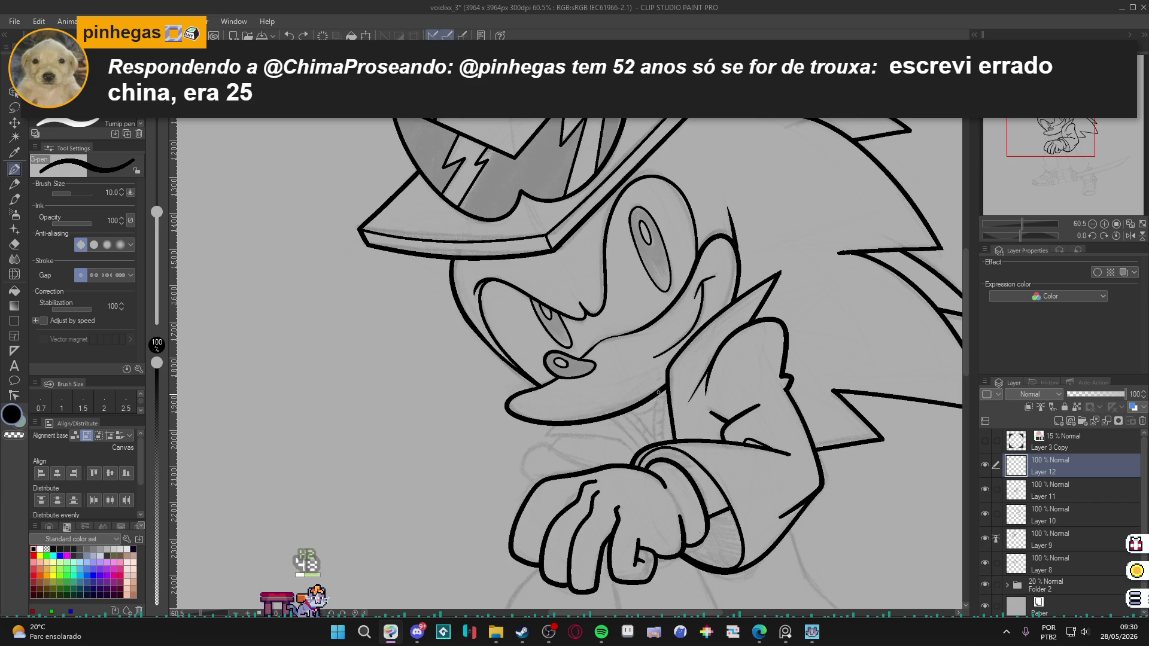
pyautogui.moveTo(668, 393); pyautogui.dragTo(661, 442)
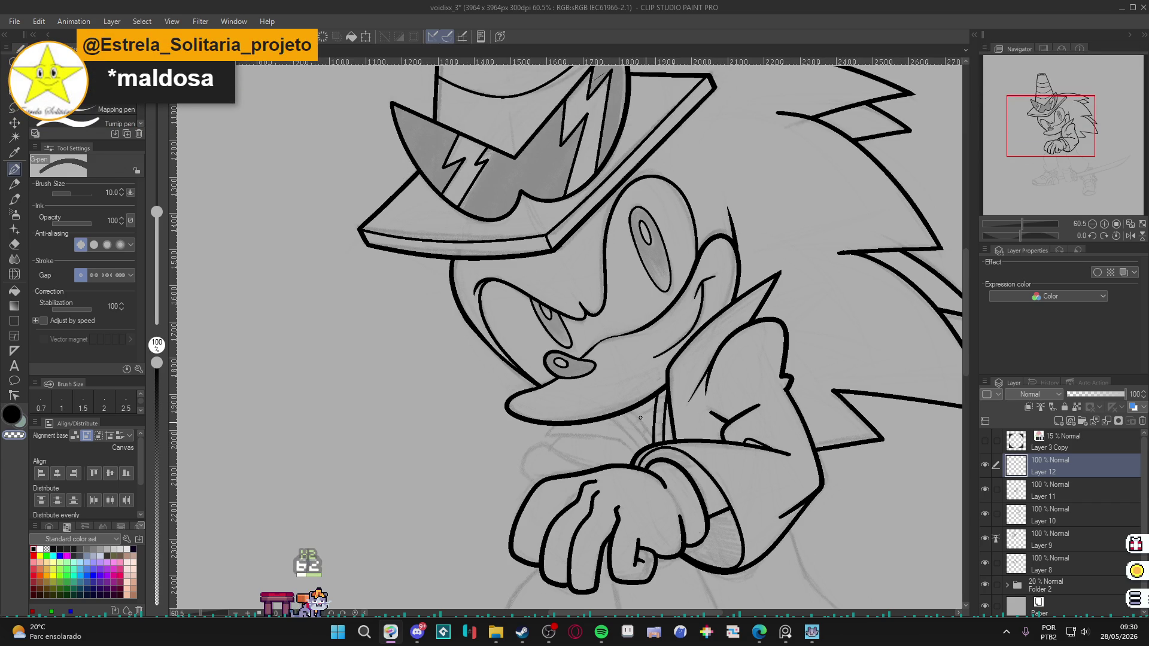
pyautogui.moveTo(630, 411); pyautogui.dragTo(646, 426)
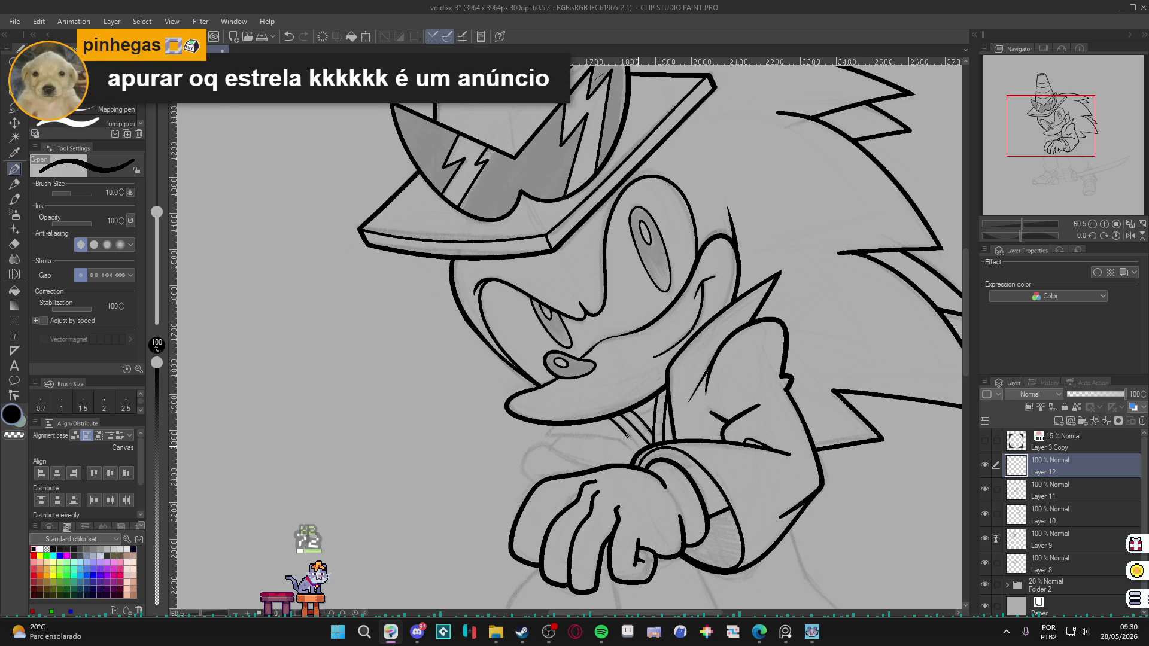
# Raise the G-pen size from 10 to 15, turn the view upright and make Layer 11 active.
pyautogui.press('e')
pyautogui.moveTo(649, 467); pyautogui.dragTo(710, 336)
pyautogui.press('p')
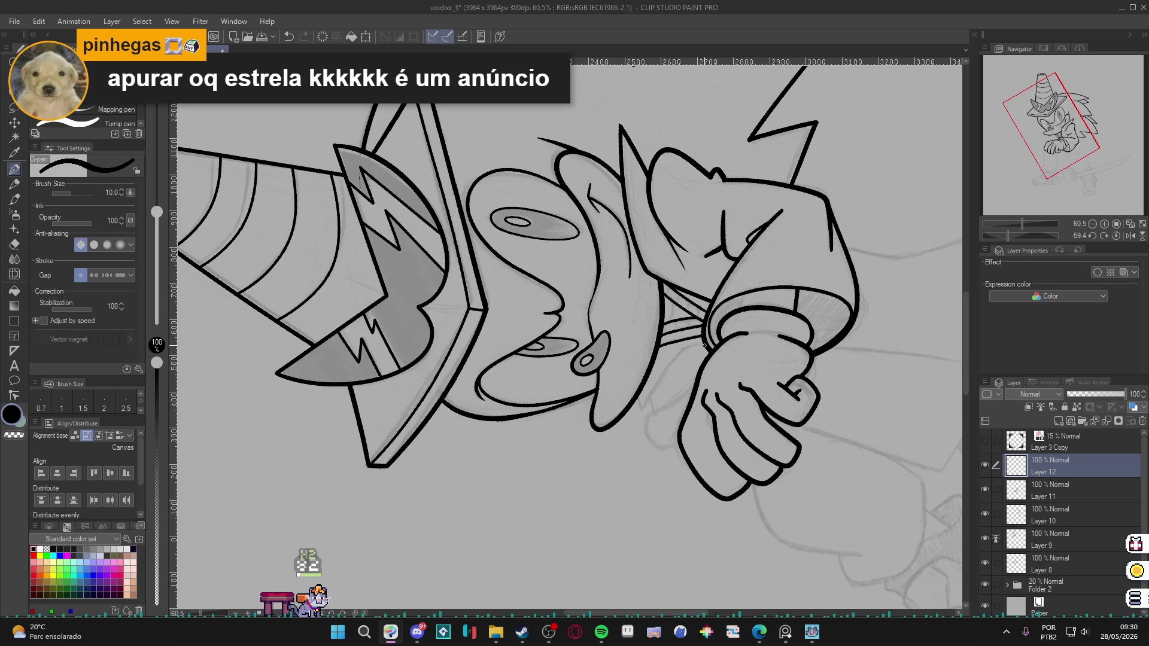
pyautogui.press(']')
pyautogui.press(']')
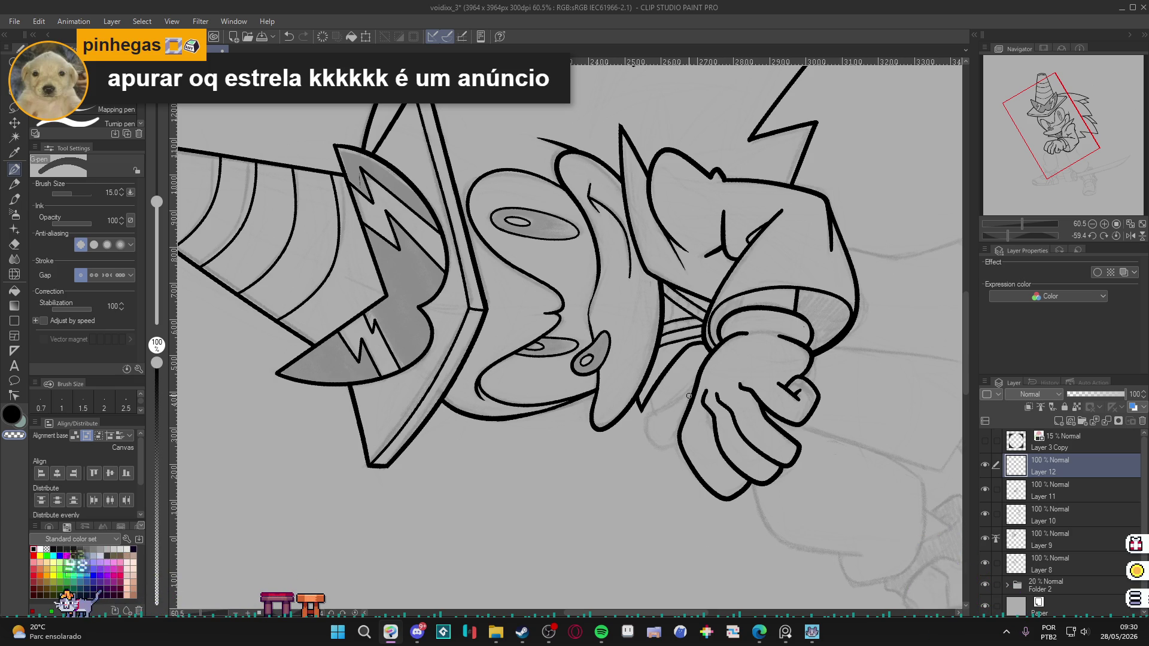
pyautogui.press('r')
pyautogui.moveTo(689, 397); pyautogui.dragTo(567, 634)
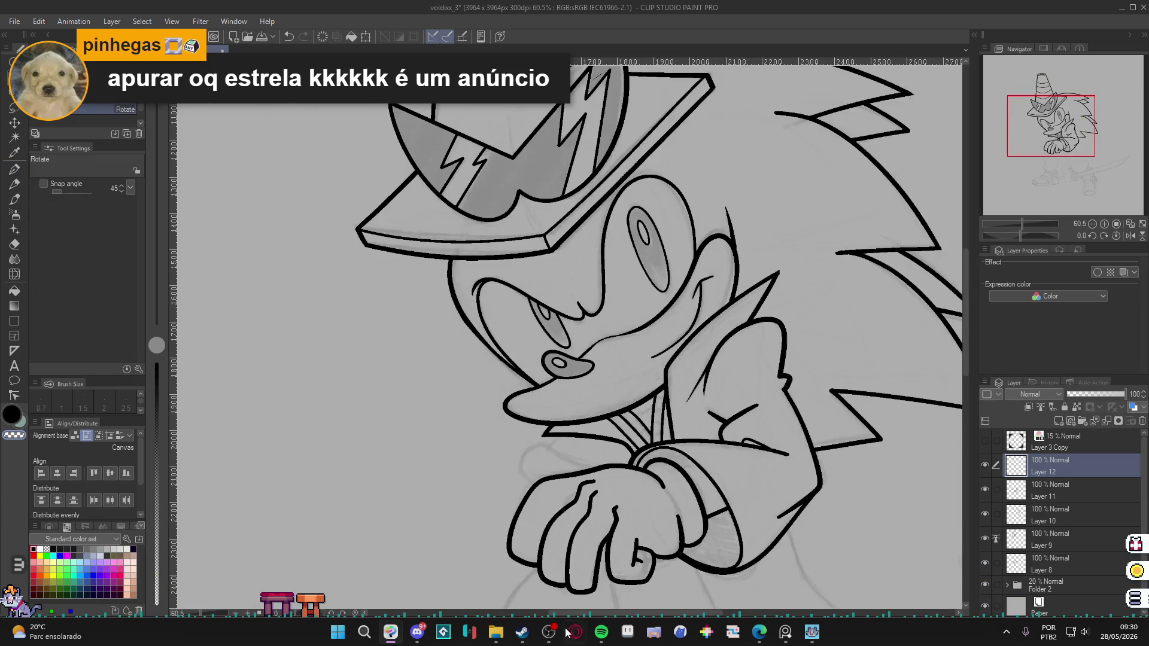
pyautogui.press('p')
pyautogui.moveTo(729, 520)
pyautogui.mouseDown()
pyautogui.moveTo(753, 543)
pyautogui.moveTo(741, 430)
pyautogui.moveTo(771, 463)
pyautogui.mouseUp()
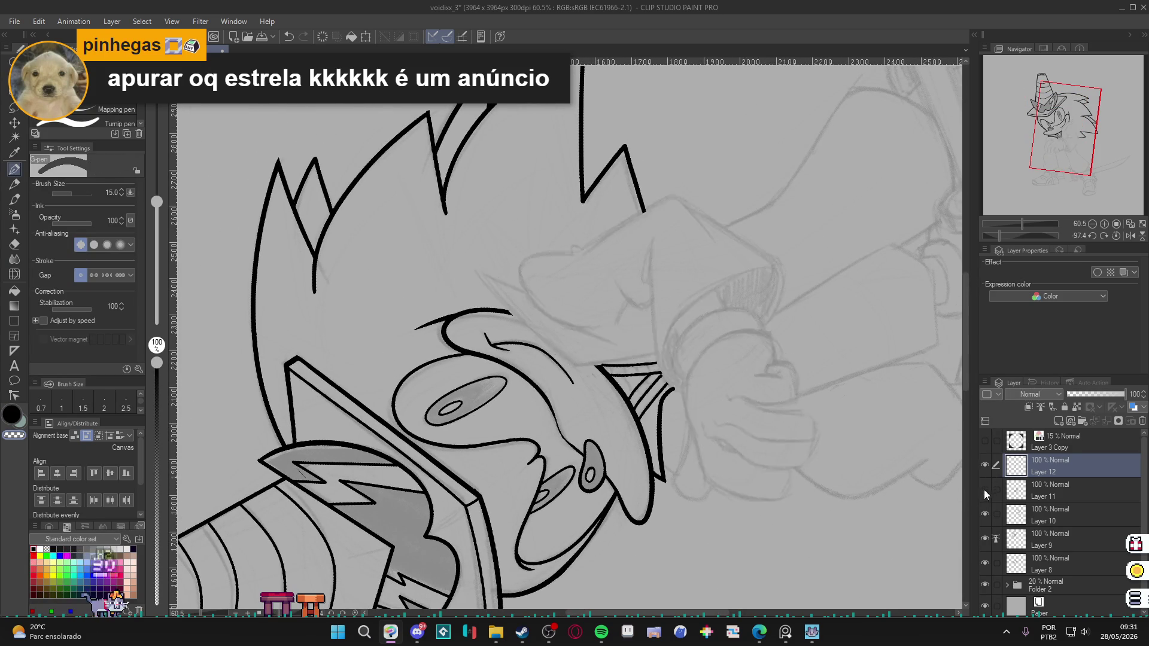
pyautogui.click(1039, 497)
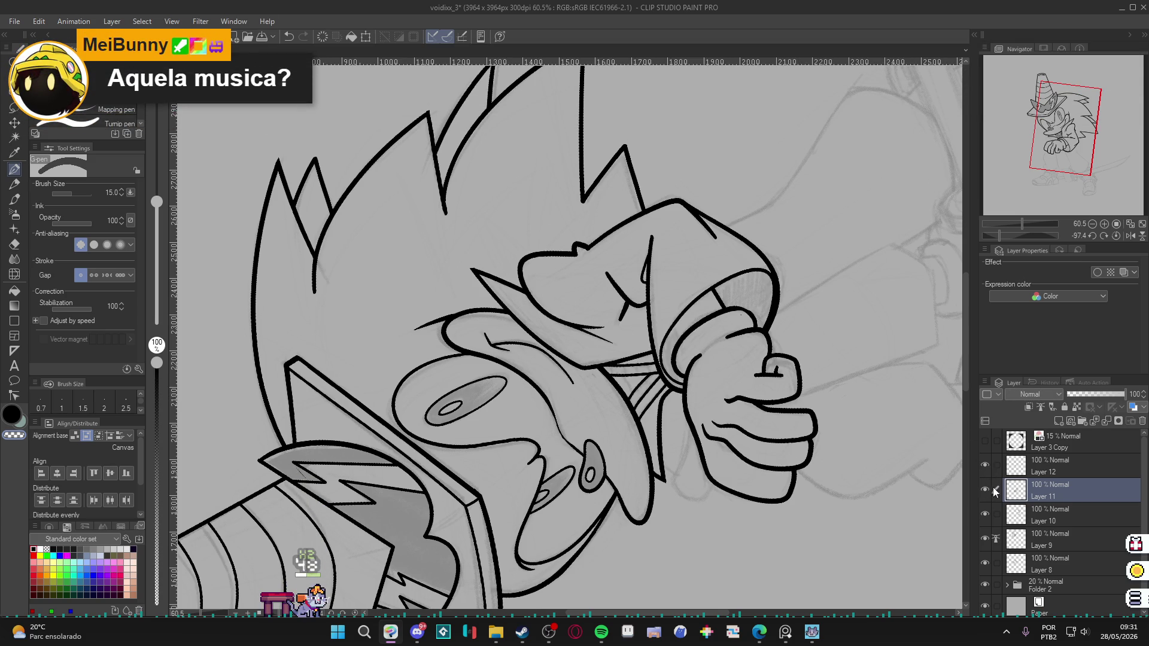
# Save and touch up the fist's left edge on Layer 11.
pyautogui.moveTo(781, 506); pyautogui.dragTo(798, 519)
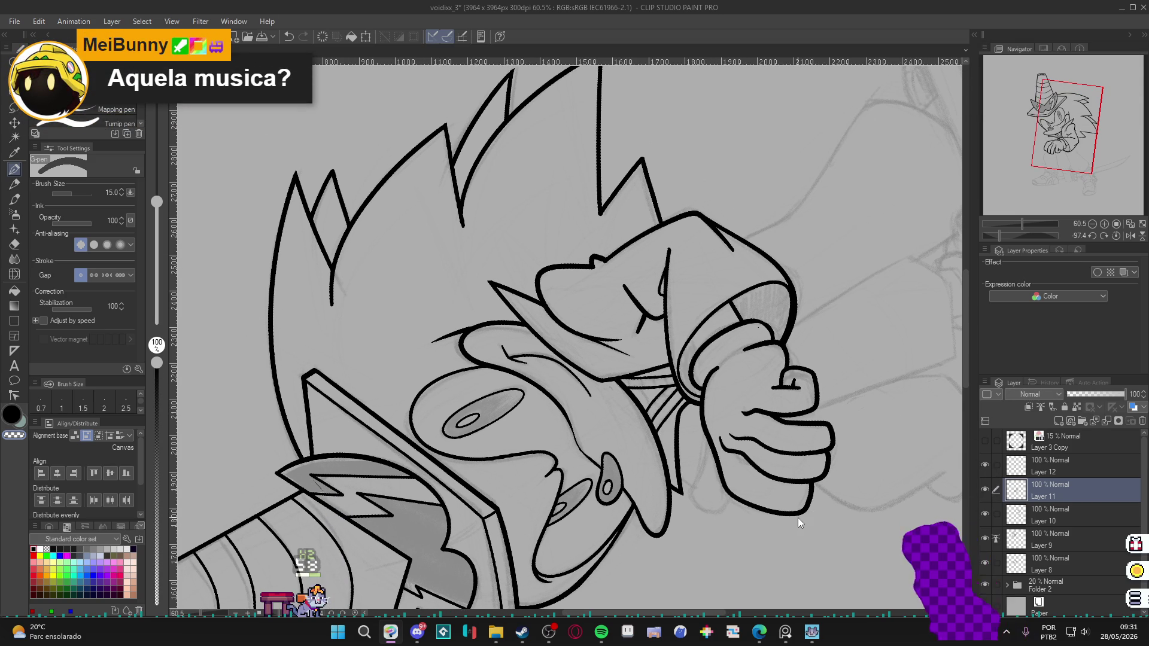
pyautogui.hotkey('ctrl', 's')
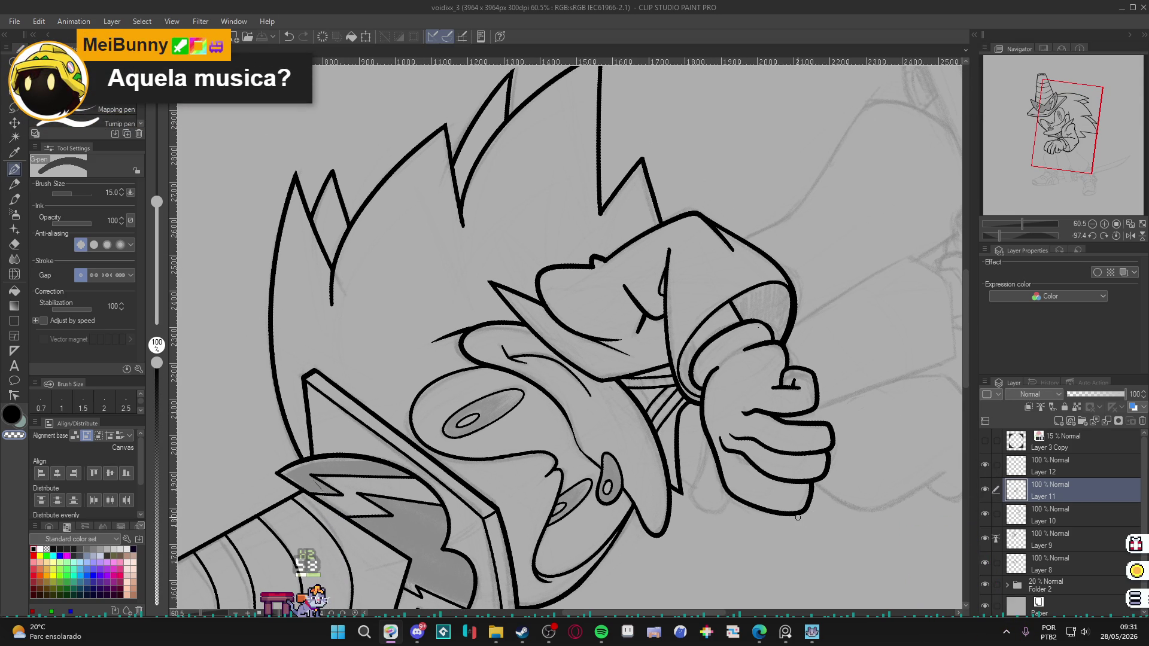
pyautogui.moveTo(705, 435); pyautogui.dragTo(708, 445)
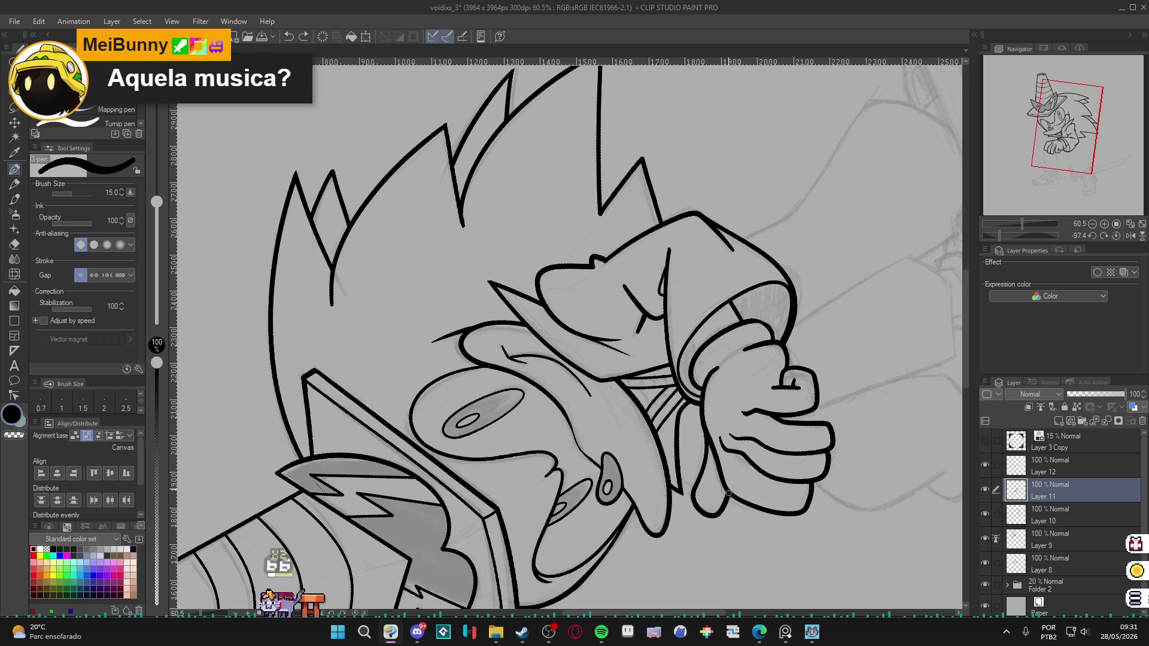
pyautogui.press('r')
pyautogui.moveTo(733, 489)
pyautogui.mouseDown()
pyautogui.moveTo(610, 593)
pyautogui.moveTo(562, 608)
pyautogui.moveTo(748, 568)
pyautogui.moveTo(808, 539)
pyautogui.moveTo(822, 503)
pyautogui.moveTo(846, 512)
pyautogui.mouseUp()
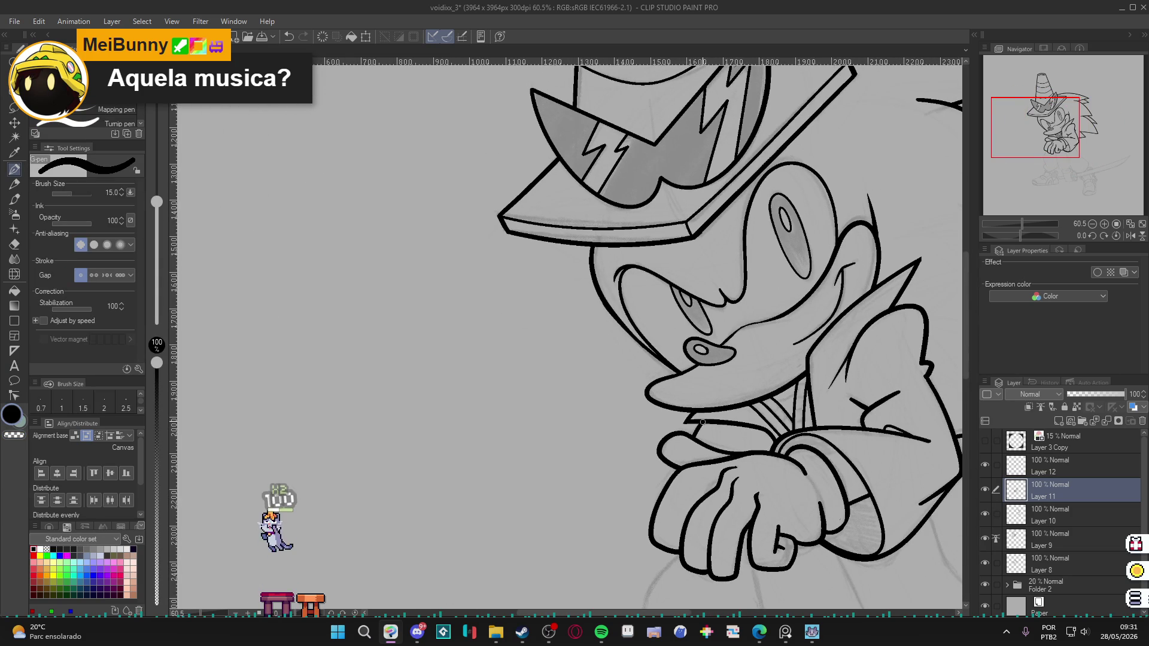
# Pan from the hat and sunglasses down to the hands and legs, saving, then select Layer 12.
pyautogui.moveTo(694, 437); pyautogui.dragTo(625, 311)
pyautogui.moveTo(857, 423); pyautogui.dragTo(784, 333)
pyautogui.hotkey('ctrl', 's')
pyautogui.moveTo(802, 469)
pyautogui.mouseDown()
pyautogui.moveTo(787, 473)
pyautogui.moveTo(754, 436)
pyautogui.moveTo(813, 543)
pyautogui.mouseUp()
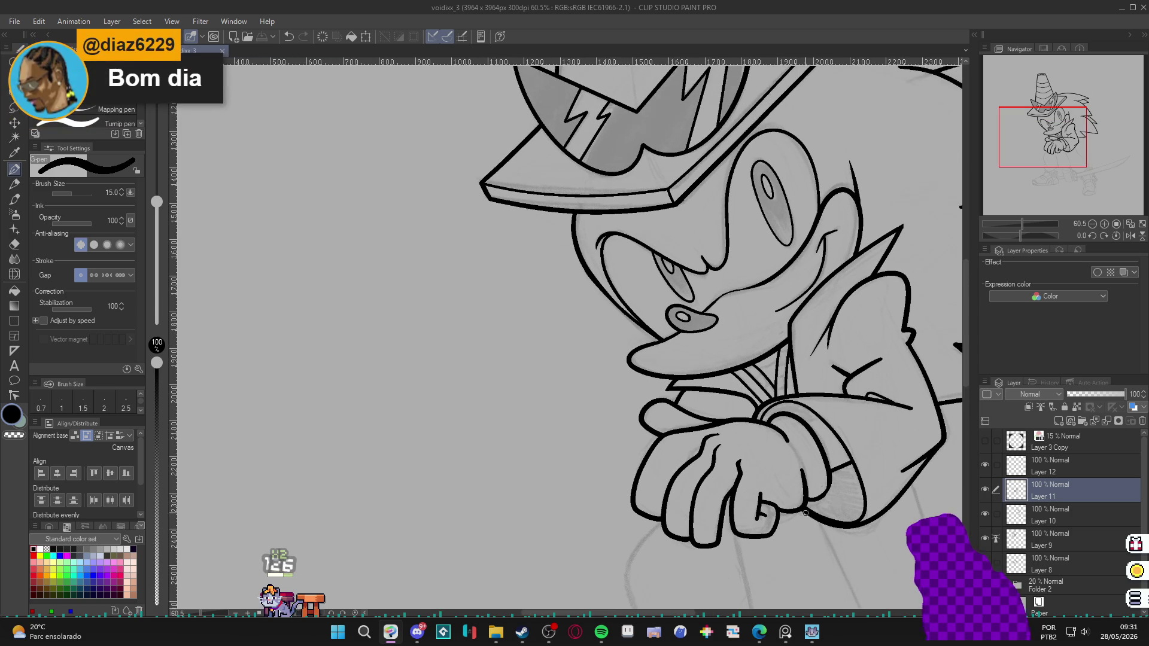
pyautogui.moveTo(688, 305); pyautogui.dragTo(707, 341)
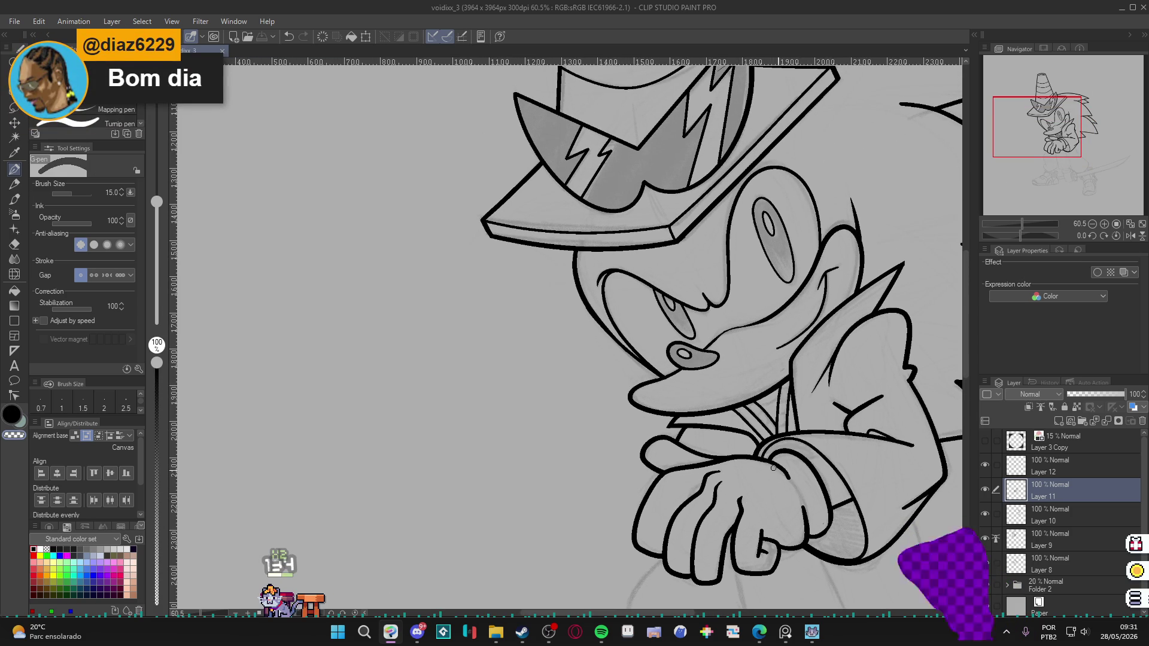
pyautogui.moveTo(792, 532); pyautogui.dragTo(735, 449)
pyautogui.hotkey('ctrl', 's')
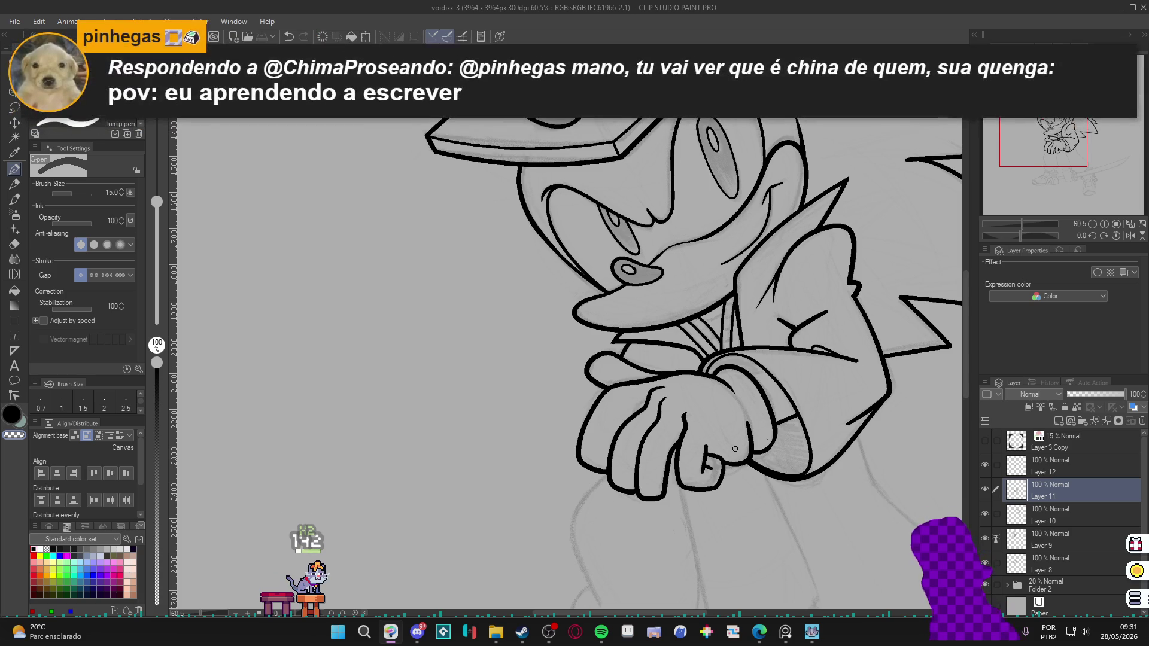
pyautogui.moveTo(828, 420); pyautogui.dragTo(720, 332)
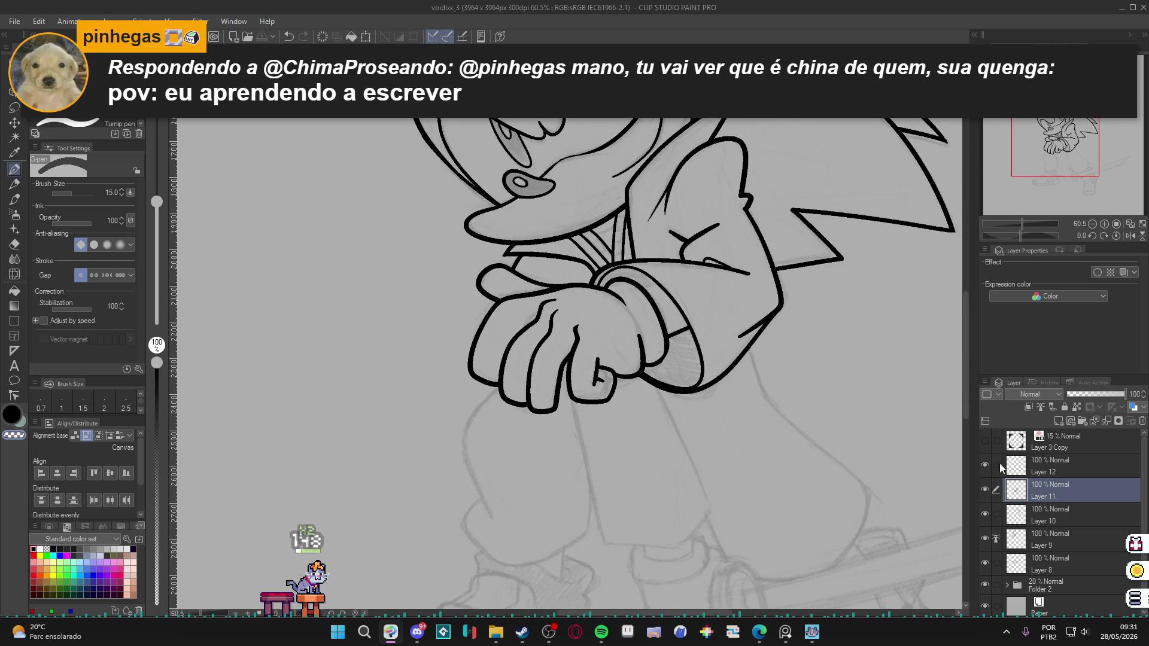
pyautogui.moveTo(919, 493); pyautogui.dragTo(873, 457)
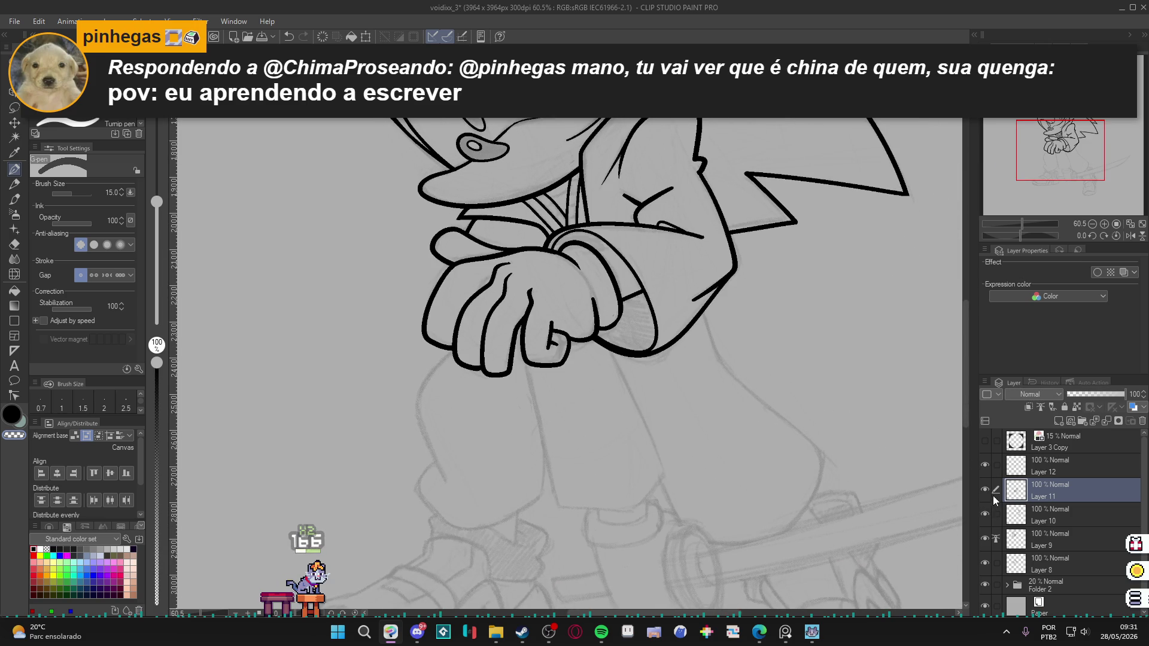
pyautogui.click(985, 465)
# Merge Layer 12 into Layer 11, then into Layer 10, toggling visibility to check the ink.
pyautogui.click(985, 465)
pyautogui.click(1029, 465)
pyautogui.hotkey('ctrl', 'e')
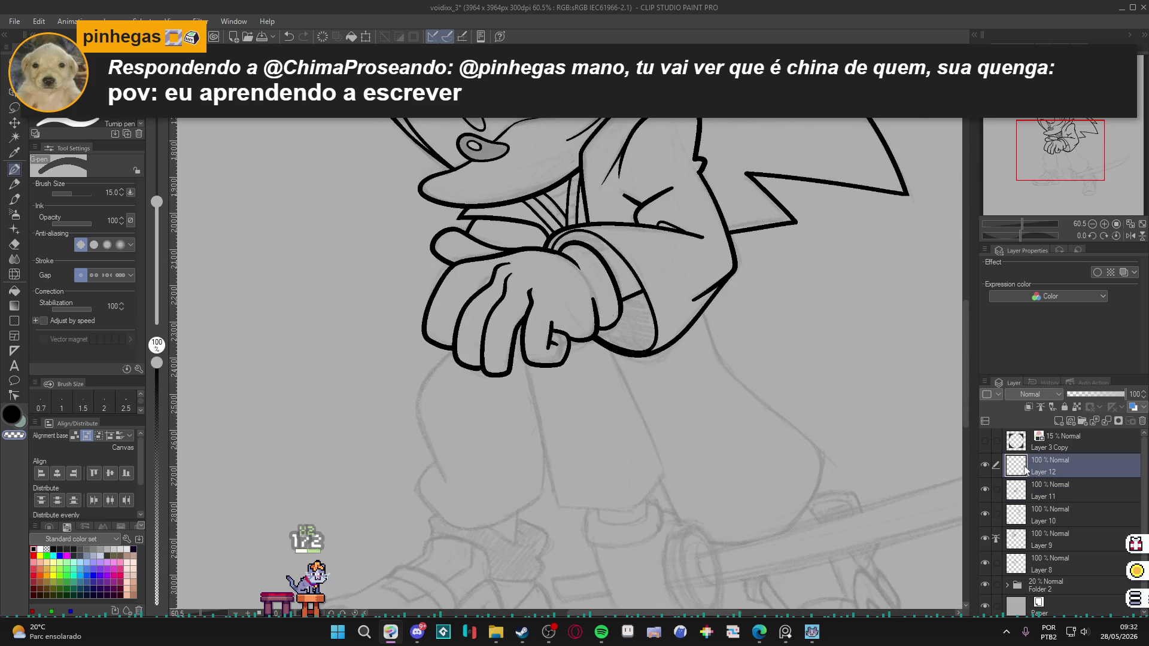
pyautogui.click(986, 462)
pyautogui.click(985, 462)
pyautogui.click(987, 463)
pyautogui.click(986, 463)
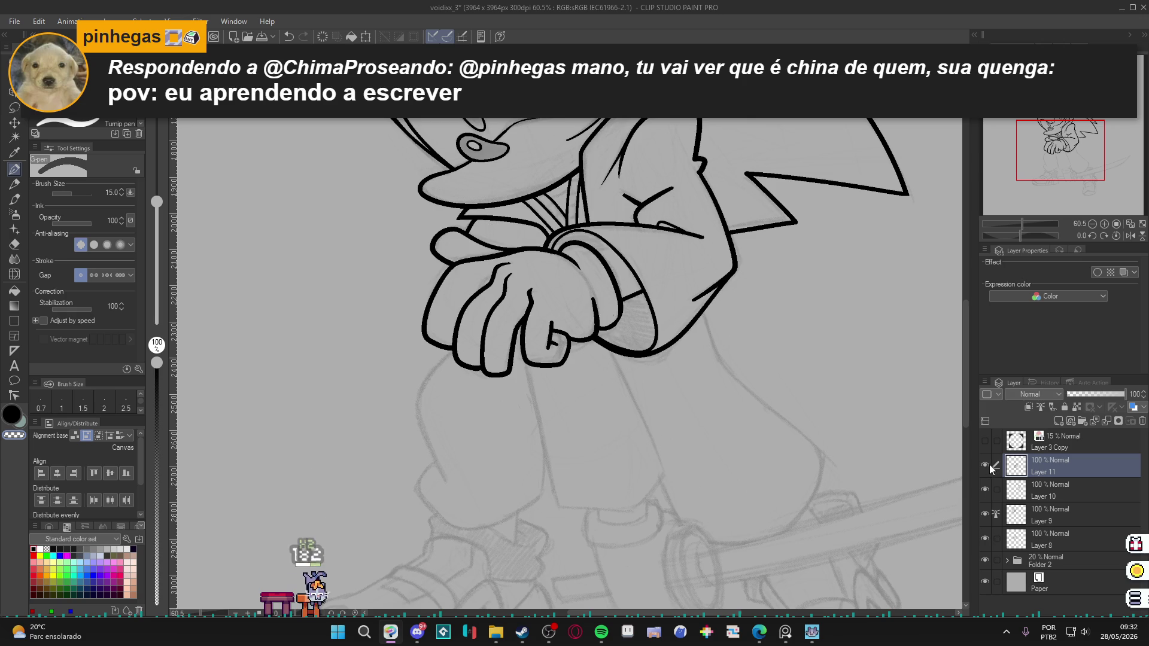
pyautogui.hotkey('ctrl', 'e')
pyautogui.click(987, 465)
pyautogui.click(987, 464)
pyautogui.click(987, 463)
pyautogui.click(985, 464)
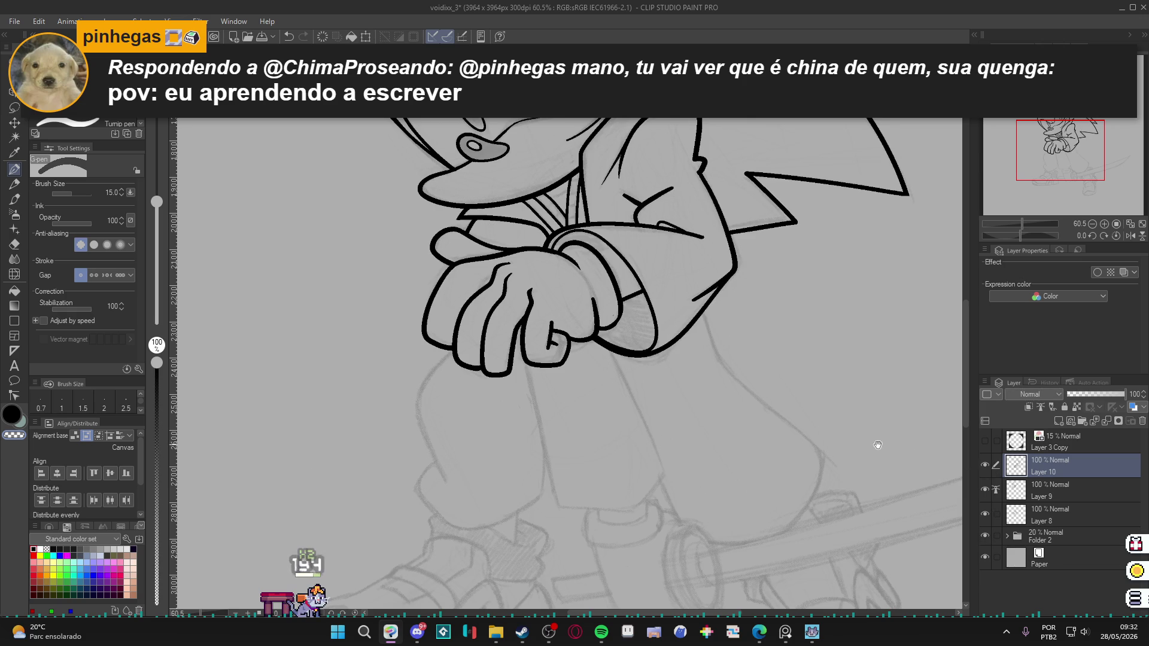
# Recheck Layer 10's ink, then add a new Layer 11 above it and pan to the legs.
pyautogui.scroll(-1, 569, 360)
pyautogui.click(984, 465)
pyautogui.click(984, 464)
pyautogui.click(984, 463)
pyautogui.click(984, 463)
pyautogui.moveTo(866, 443); pyautogui.dragTo(922, 373)
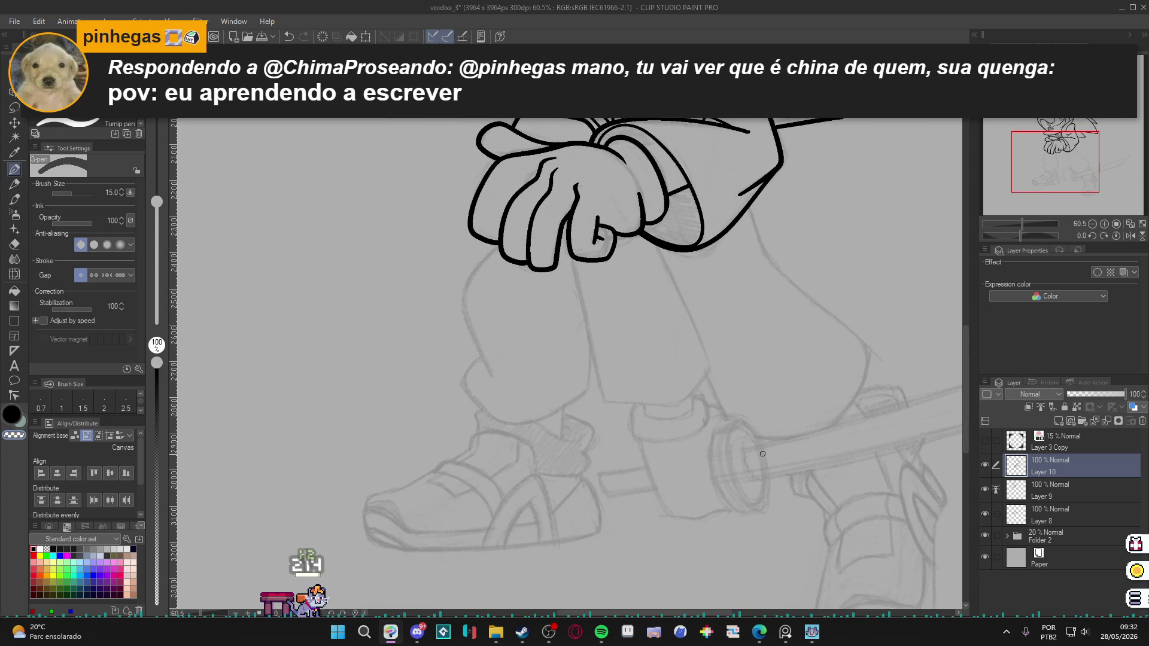
pyautogui.hotkey('ctrl', 'shift', 'n')
pyautogui.moveTo(539, 262); pyautogui.dragTo(703, 327)
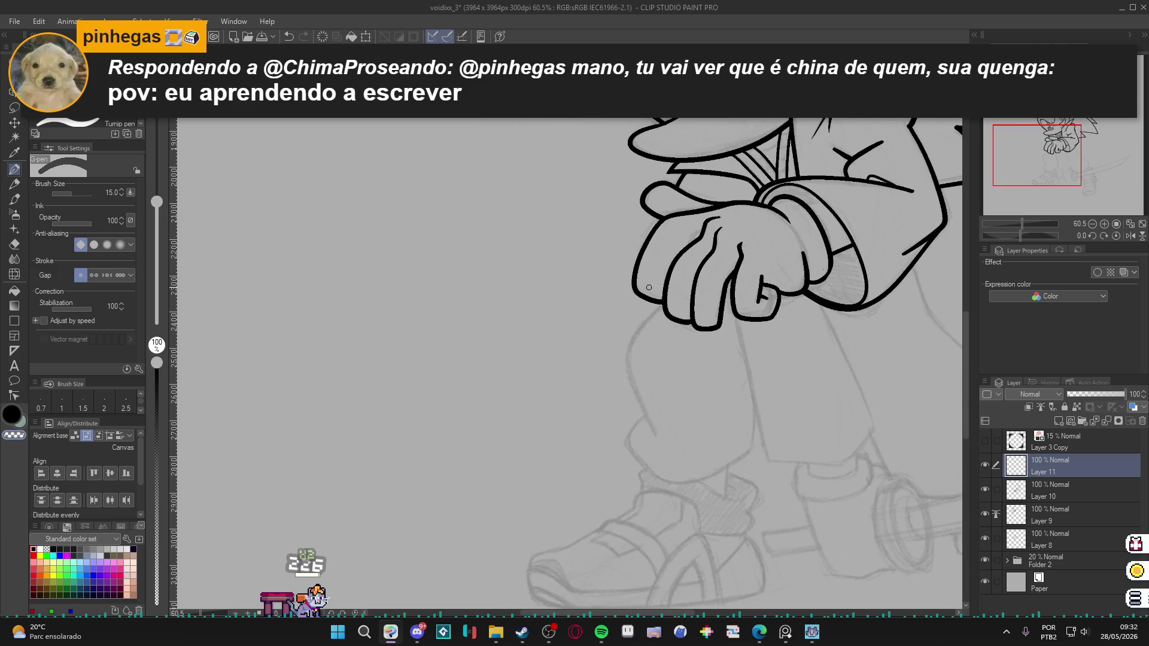
pyautogui.moveTo(658, 296); pyautogui.dragTo(667, 302)
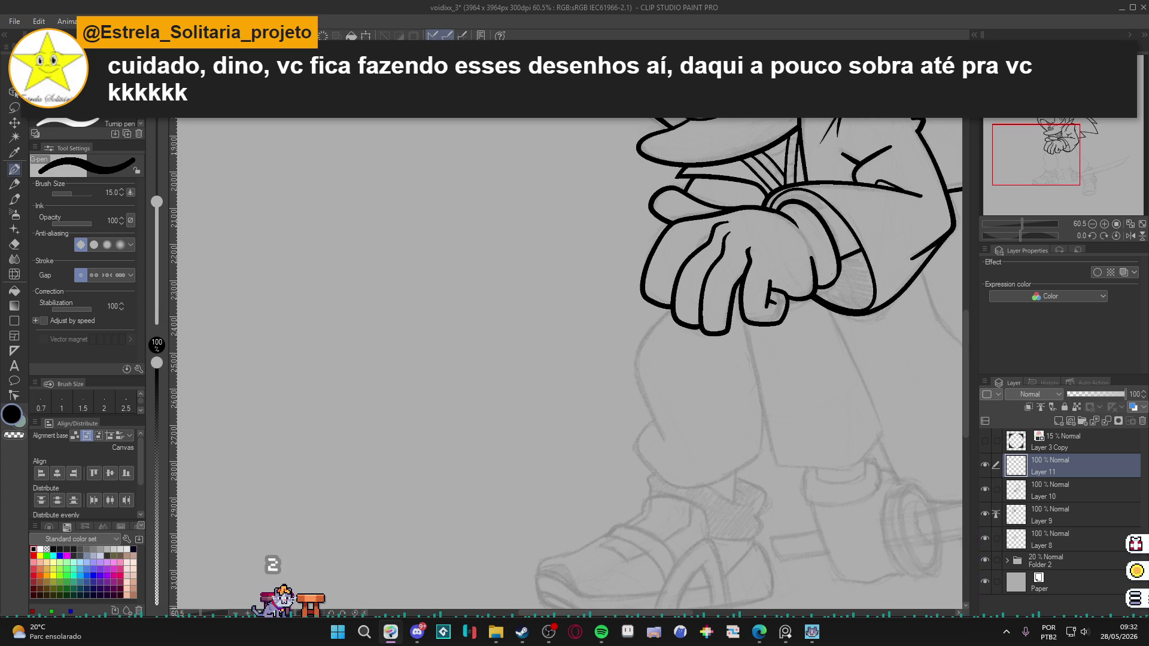
# Save and ink the short leg line near the index finger, keeping its full-thickness top.
pyautogui.hscroll(3, 654, 441)
pyautogui.hotkey('ctrl', 's')
pyautogui.scroll(-3, 654, 441)
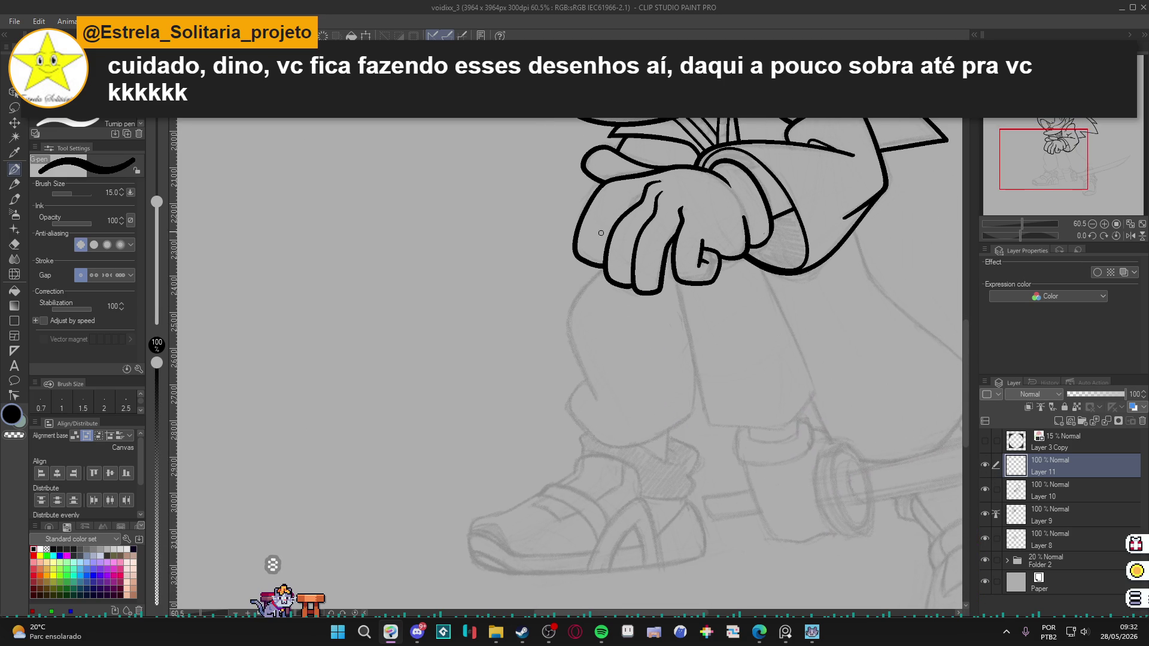
pyautogui.moveTo(627, 249)
pyautogui.mouseDown()
pyautogui.moveTo(574, 299)
pyautogui.moveTo(572, 341)
pyautogui.moveTo(603, 405)
pyautogui.mouseUp()
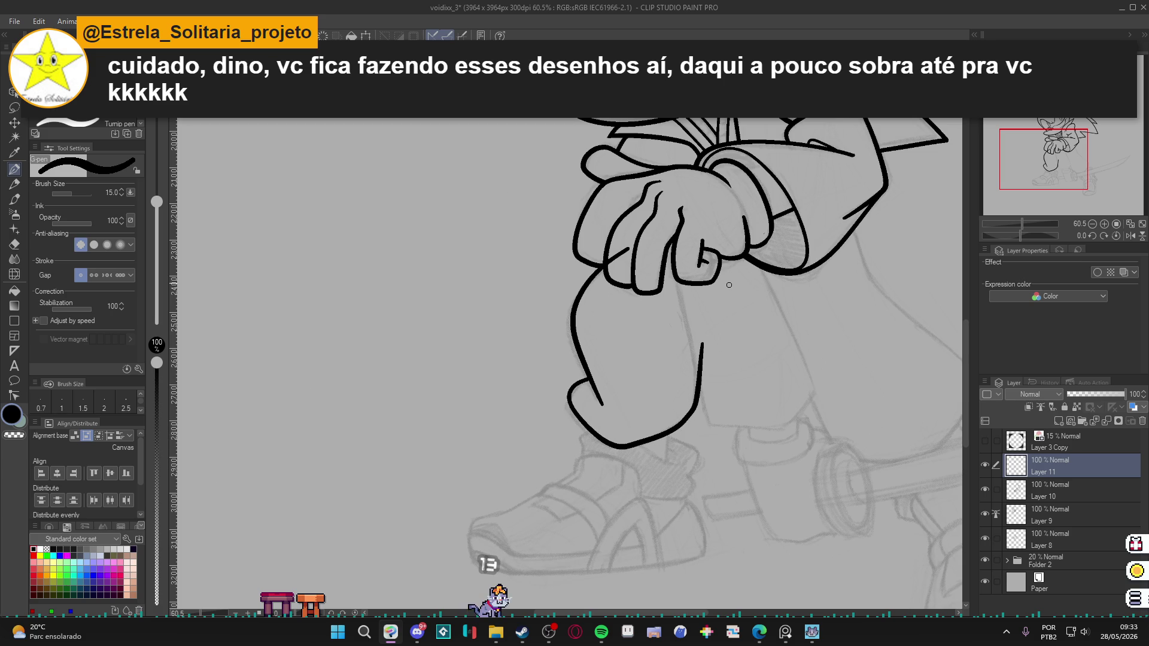
pyautogui.press('e')
pyautogui.moveTo(702, 335); pyautogui.dragTo(701, 355)
pyautogui.hotkey('ctrl', 'z')
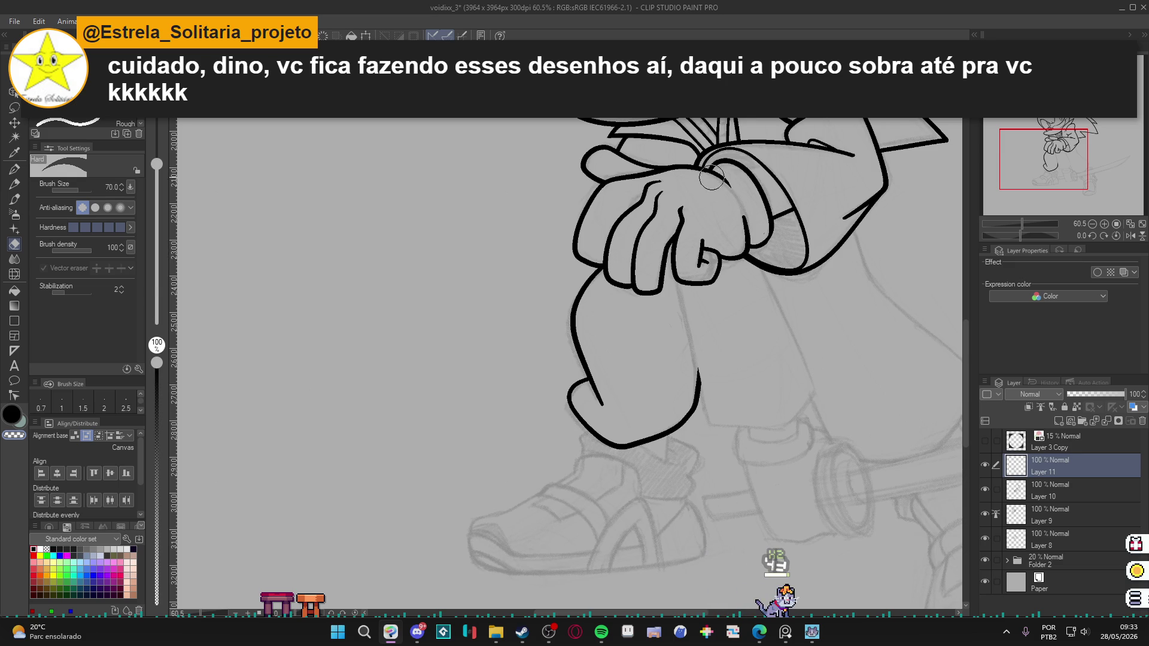
pyautogui.press('p')
# Pan over the legs and shoes and make Layer 9 the drawing layer.
pyautogui.moveTo(703, 173)
pyautogui.mouseDown()
pyautogui.moveTo(644, 274)
pyautogui.moveTo(635, 150)
pyautogui.moveTo(644, 199)
pyautogui.mouseUp()
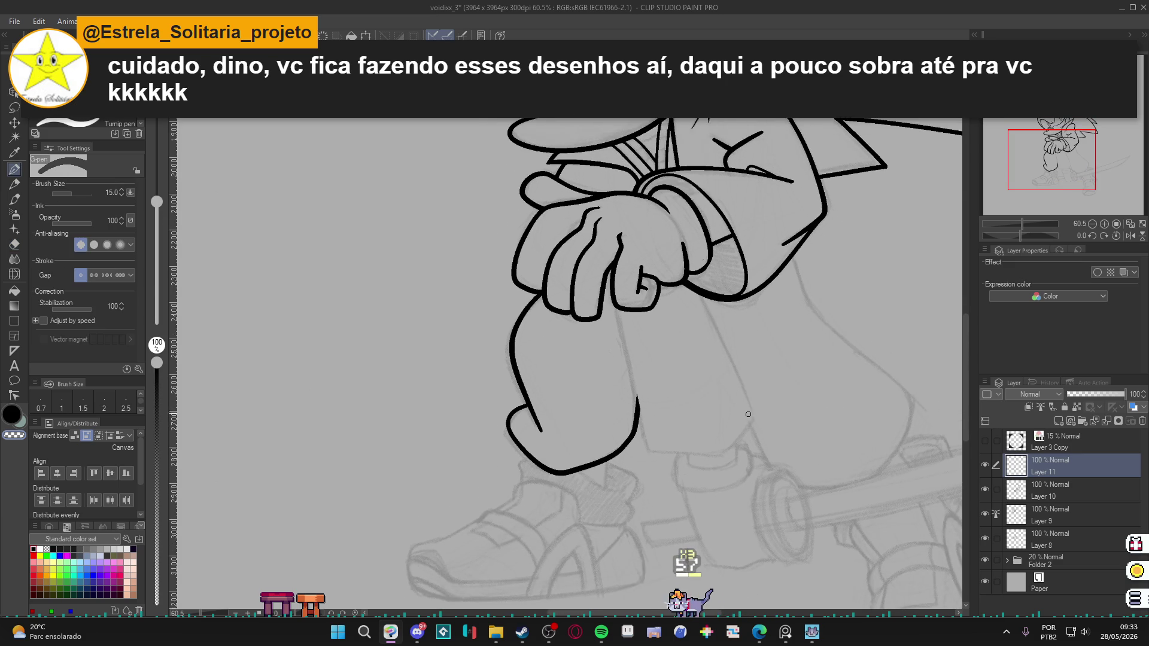
pyautogui.moveTo(660, 357); pyautogui.dragTo(732, 508)
pyautogui.click(1058, 490)
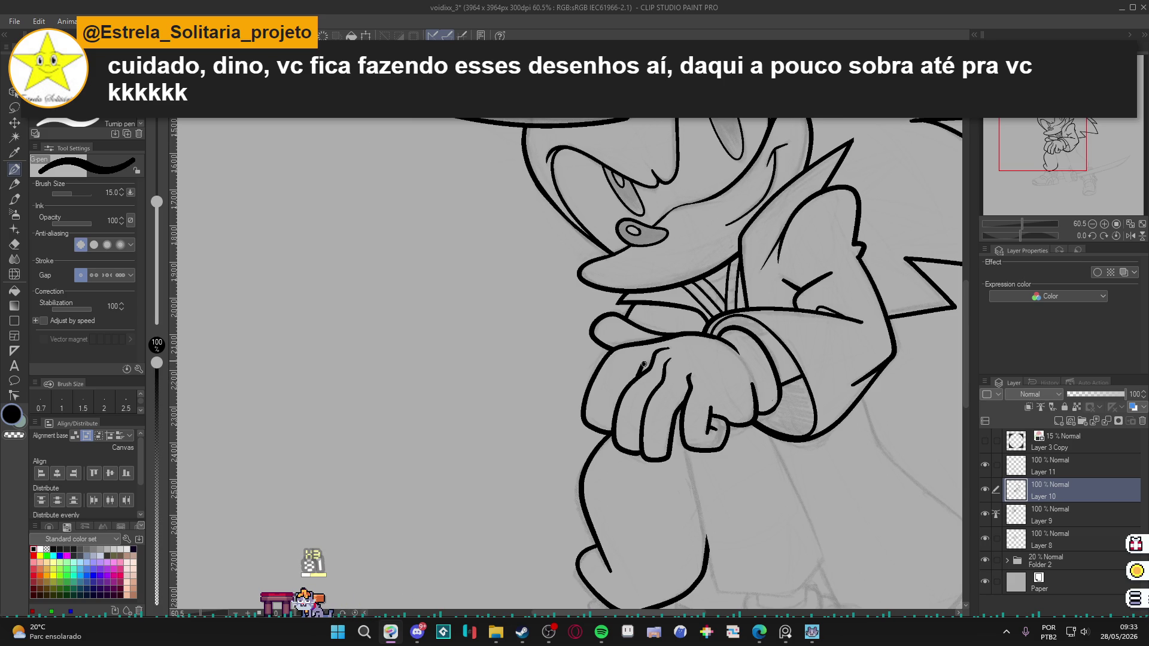
pyautogui.moveTo(765, 486); pyautogui.dragTo(711, 373)
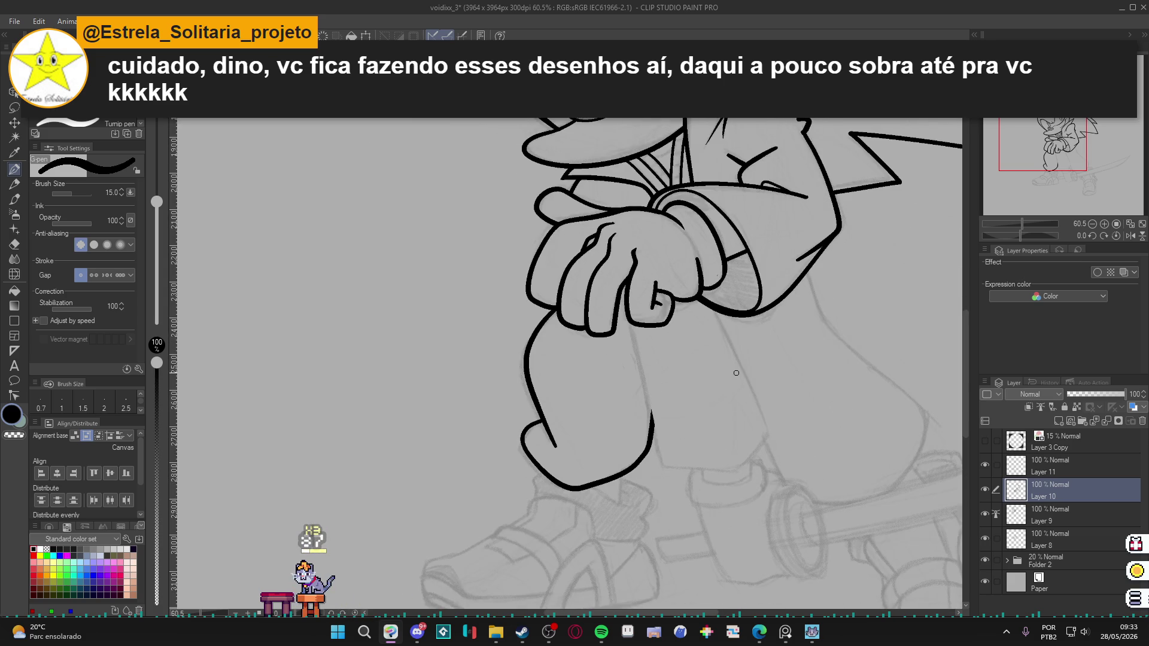
pyautogui.click(1038, 519)
pyautogui.moveTo(659, 422); pyautogui.dragTo(650, 381)
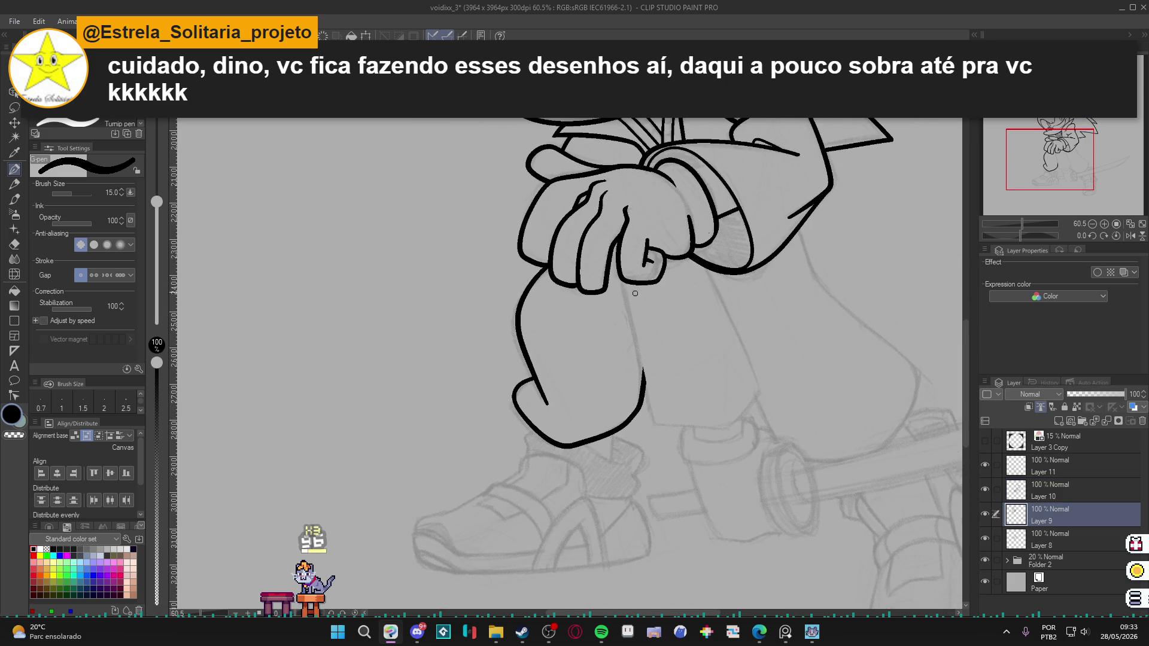
# Ink the lower leg outline down to the knee and the cuff's edge lines.
pyautogui.moveTo(624, 280); pyautogui.dragTo(649, 396)
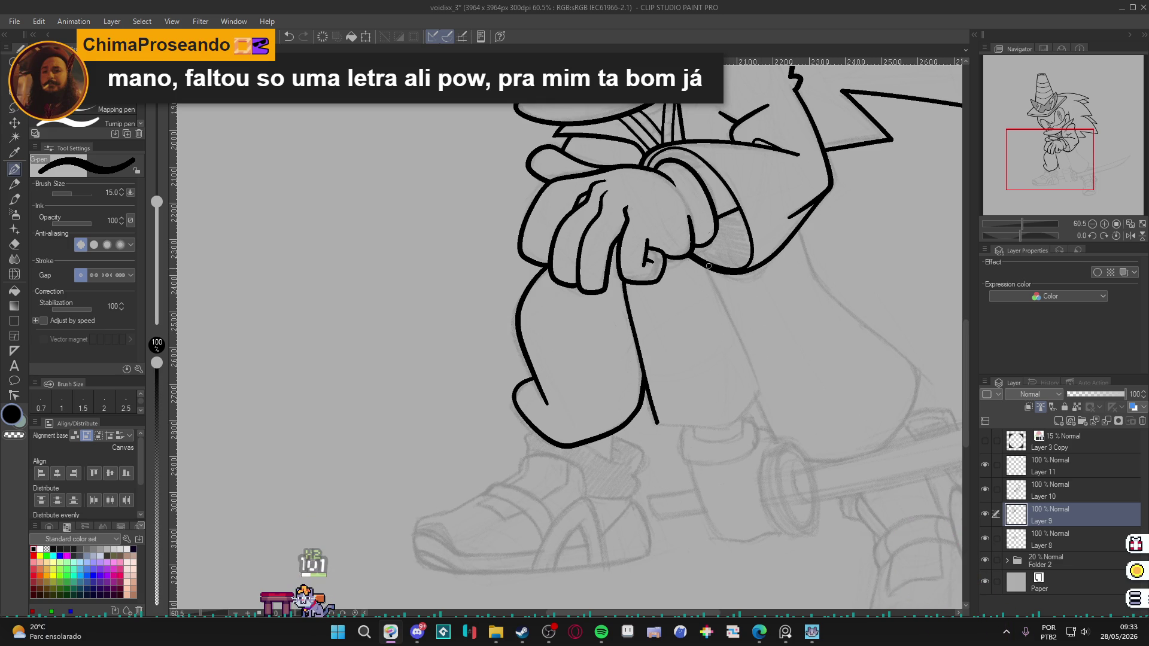
pyautogui.moveTo(726, 303)
pyautogui.mouseDown()
pyautogui.moveTo(758, 368)
pyautogui.moveTo(724, 428)
pyautogui.mouseUp()
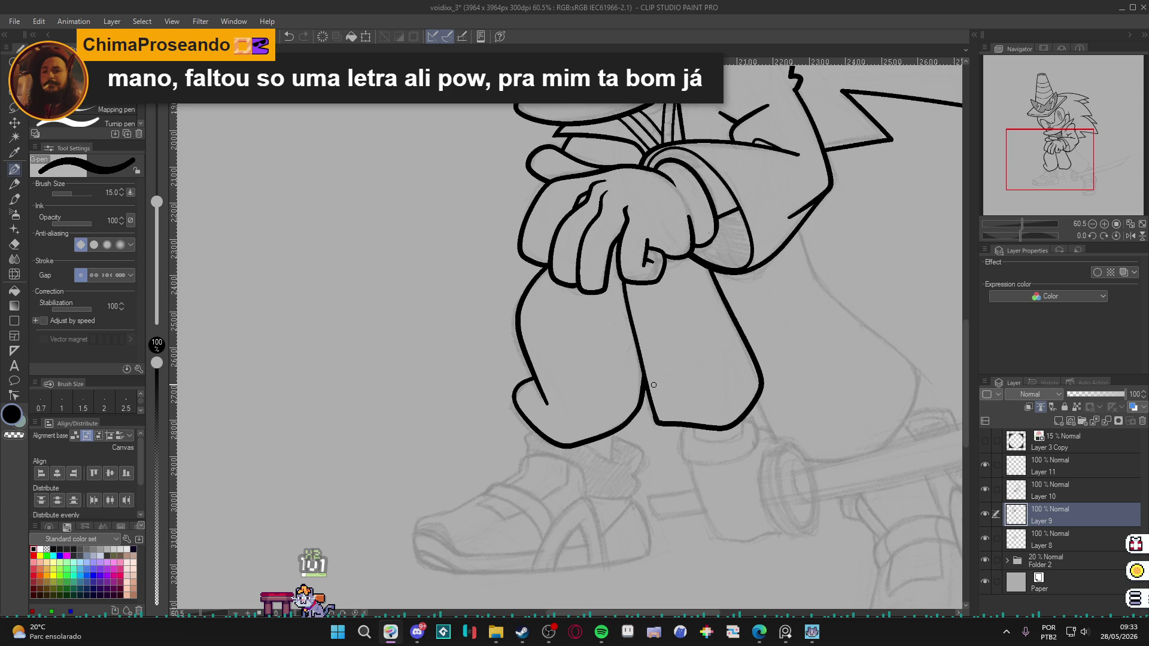
pyautogui.moveTo(632, 380)
pyautogui.mouseDown()
pyautogui.moveTo(627, 410)
pyautogui.moveTo(536, 413)
pyautogui.mouseUp()
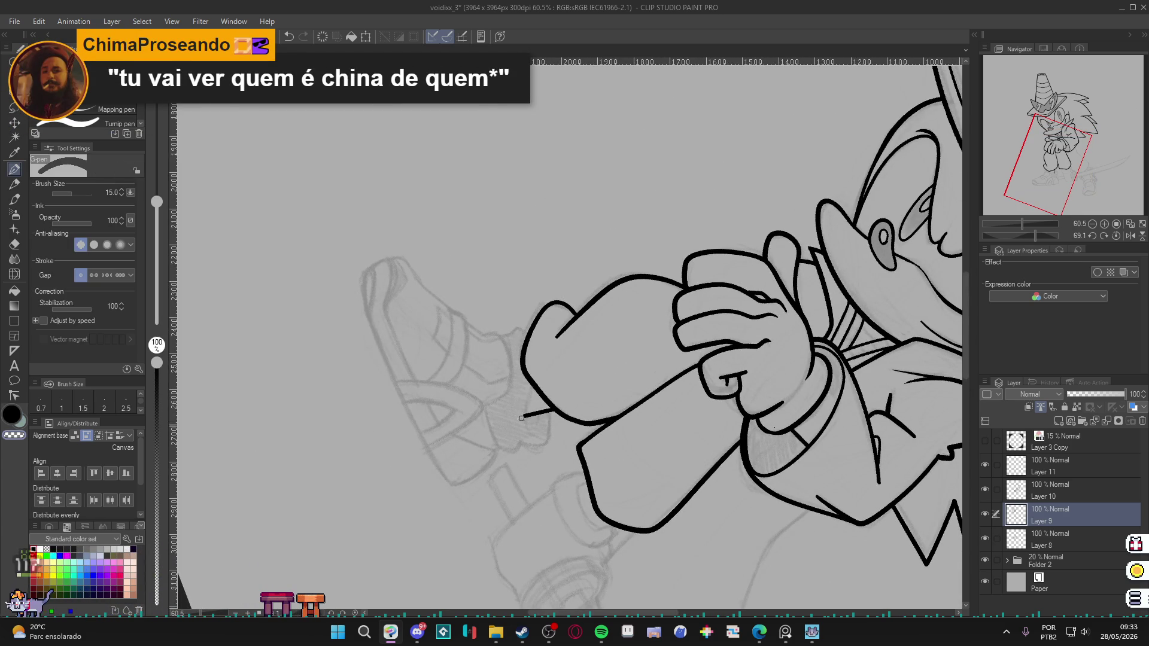
pyautogui.moveTo(531, 388); pyautogui.dragTo(525, 414)
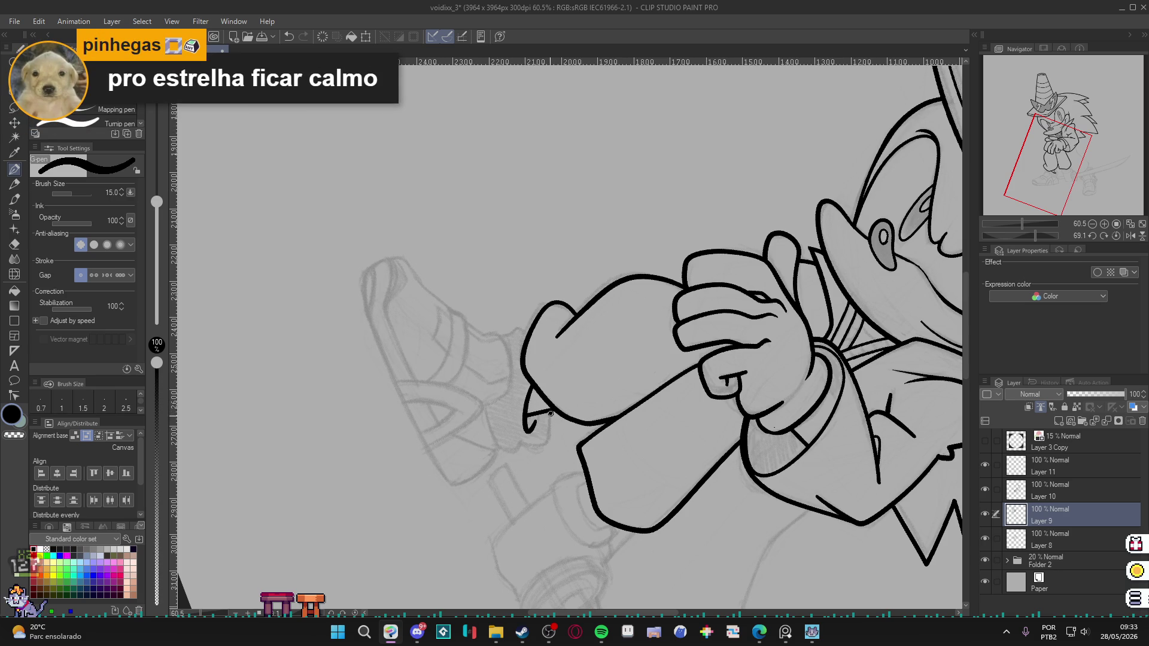
pyautogui.moveTo(531, 446); pyautogui.dragTo(501, 450)
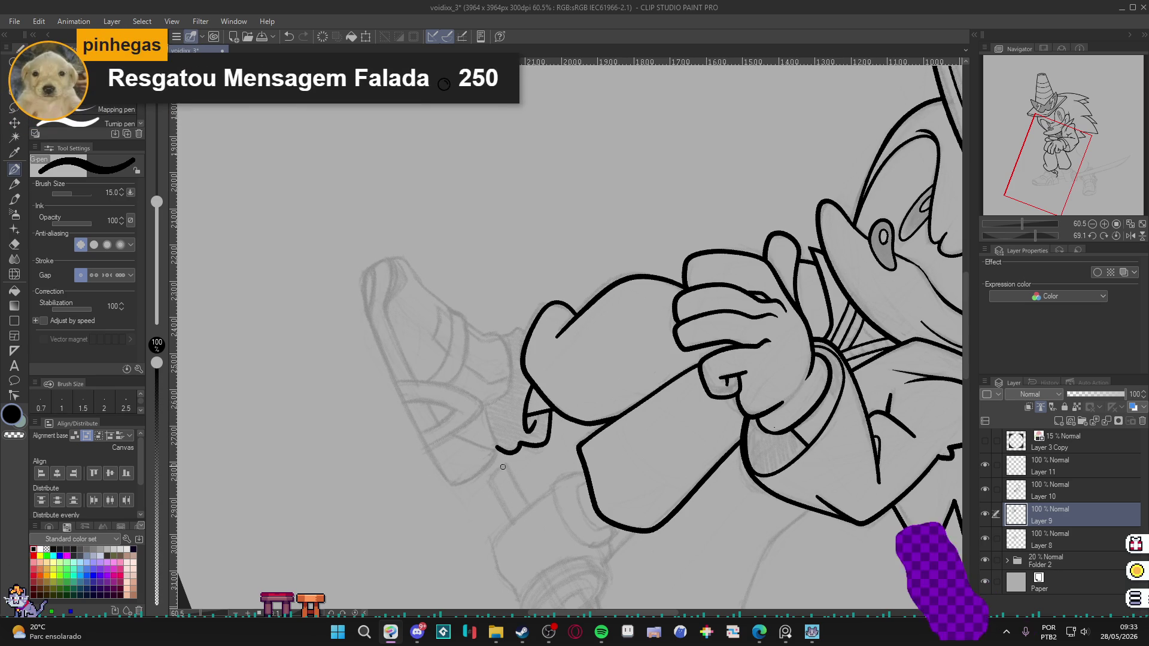
pyautogui.moveTo(634, 381); pyautogui.dragTo(666, 417)
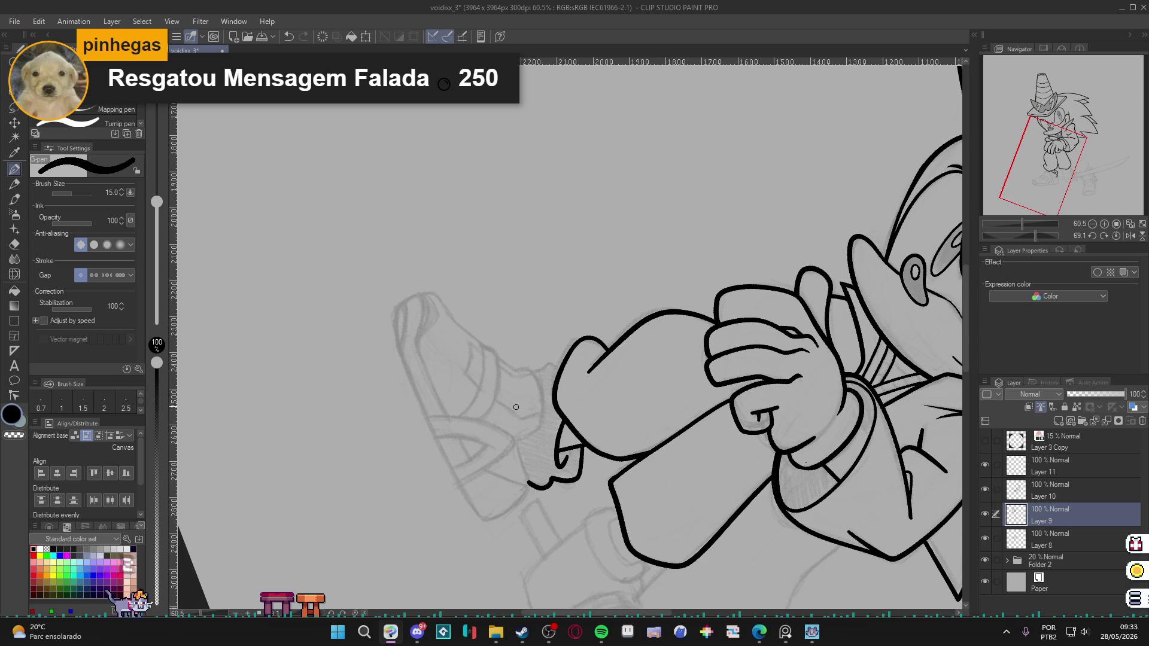
# Refine the folded cuff, erasing and redrawing strokes into a longer cuff curve.
pyautogui.moveTo(518, 427); pyautogui.dragTo(526, 474)
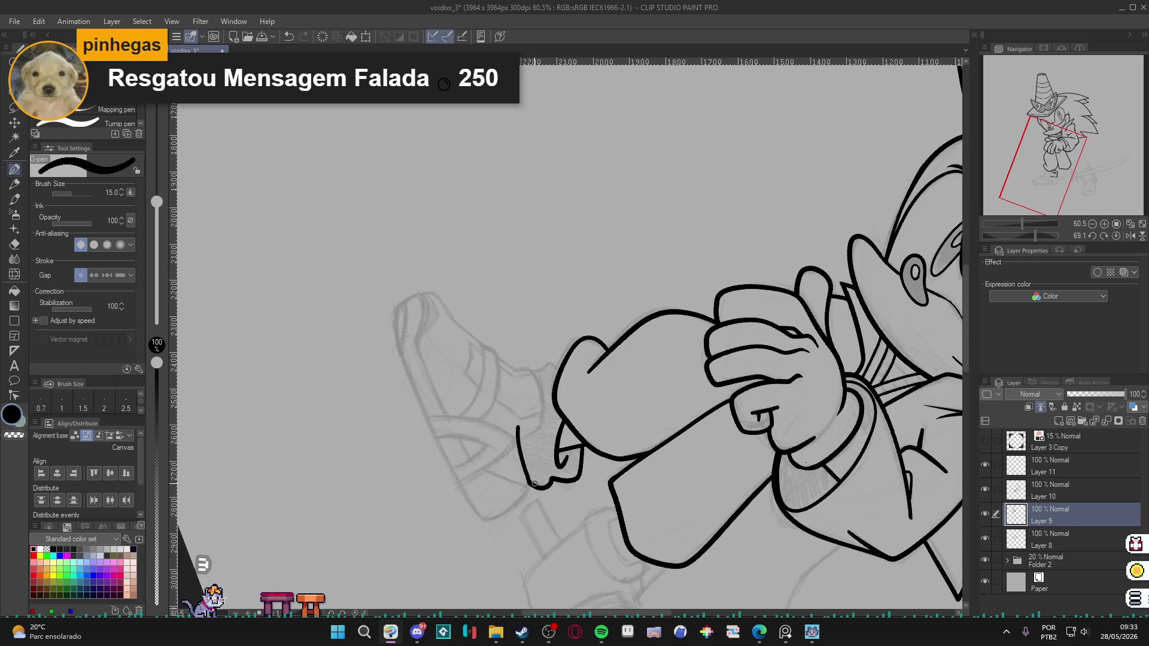
pyautogui.press('e')
pyautogui.moveTo(518, 424)
pyautogui.mouseDown()
pyautogui.moveTo(519, 438)
pyautogui.moveTo(593, 407)
pyautogui.moveTo(608, 339)
pyautogui.moveTo(550, 388)
pyautogui.moveTo(552, 425)
pyautogui.mouseUp()
pyautogui.press('p')
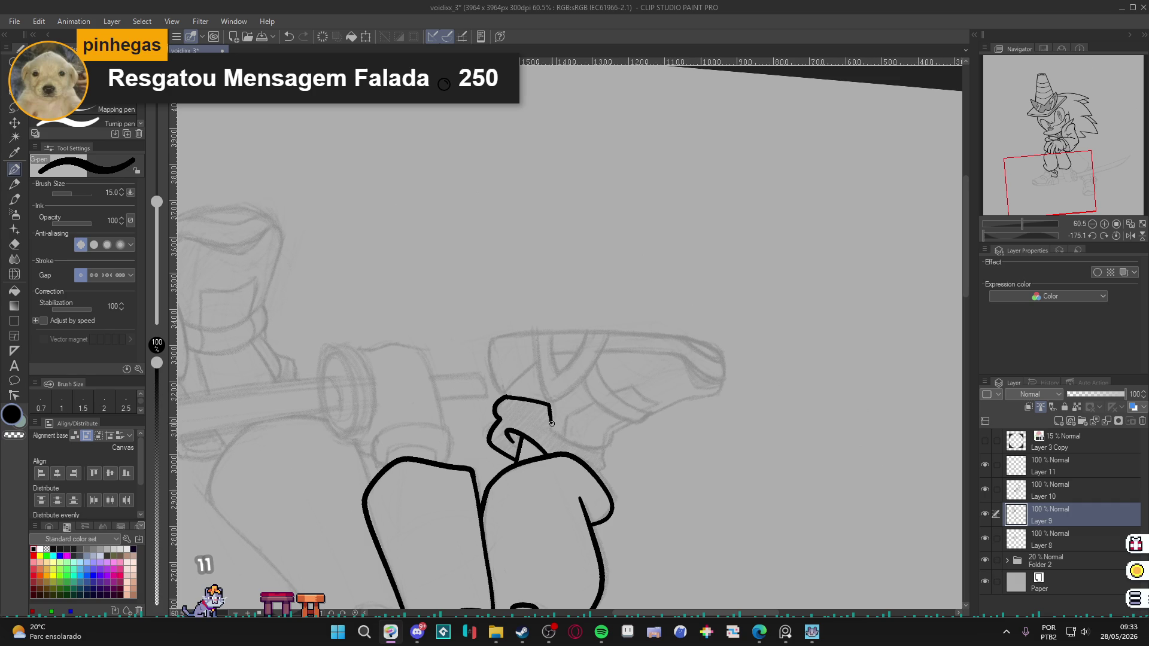
pyautogui.click(550, 406)
pyautogui.hotkey('ctrl', 'z')
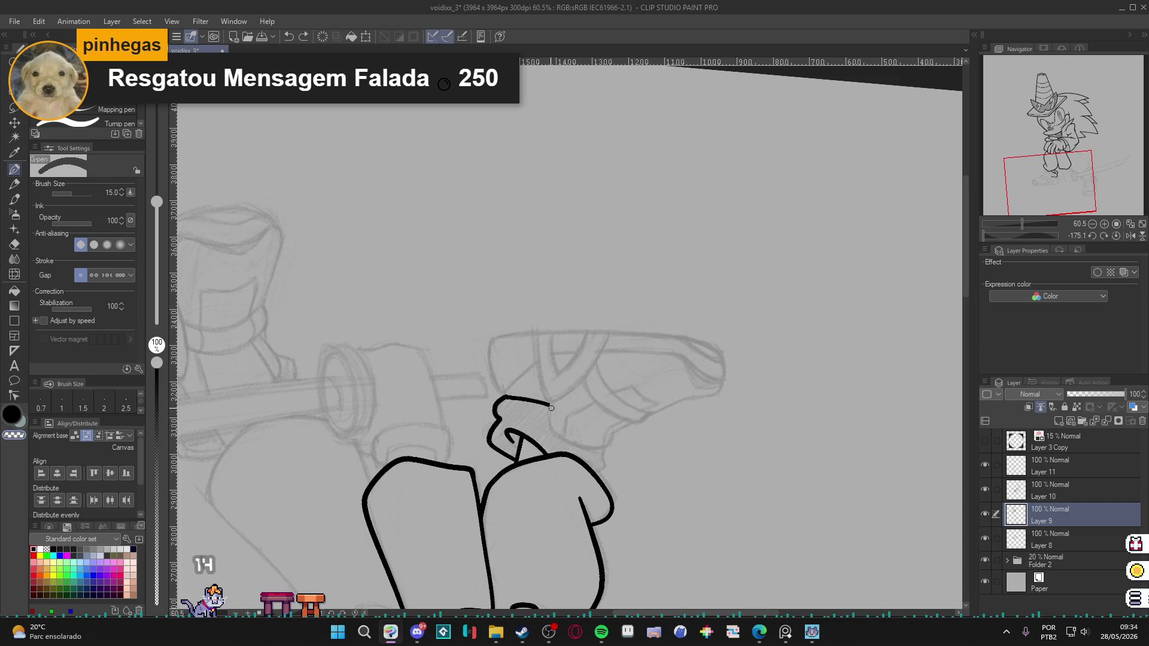
pyautogui.moveTo(550, 406); pyautogui.dragTo(561, 438)
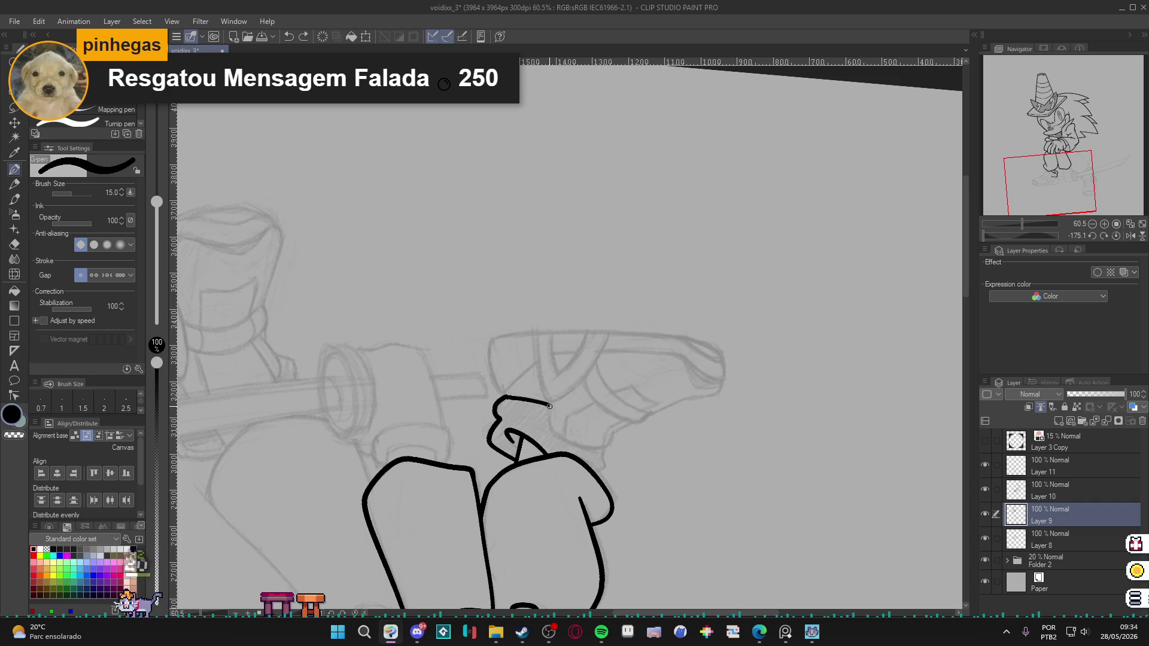
pyautogui.hotkey('ctrl', 'z')
pyautogui.moveTo(550, 407)
pyautogui.mouseDown()
pyautogui.moveTo(608, 455)
pyautogui.moveTo(538, 269)
pyautogui.mouseUp()
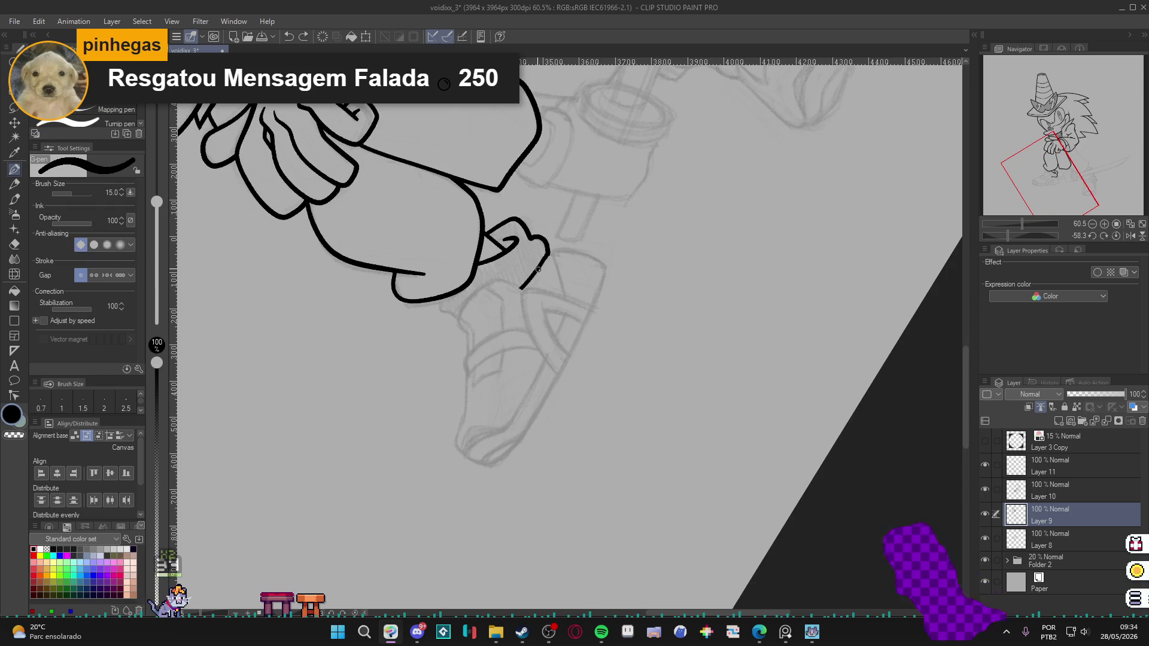
# Ink the shoe's top edge, side outline and sole curve, rotating the view as needed.
pyautogui.moveTo(653, 389); pyautogui.dragTo(779, 502)
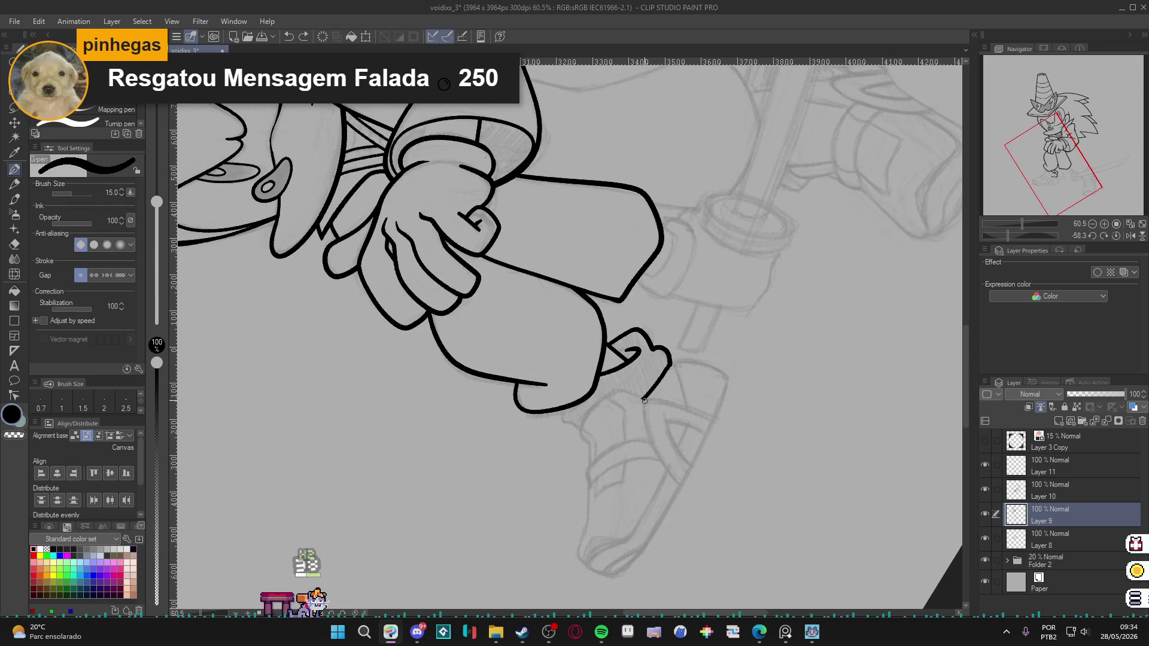
pyautogui.moveTo(628, 389)
pyautogui.mouseDown()
pyautogui.moveTo(598, 402)
pyautogui.moveTo(582, 430)
pyautogui.mouseUp()
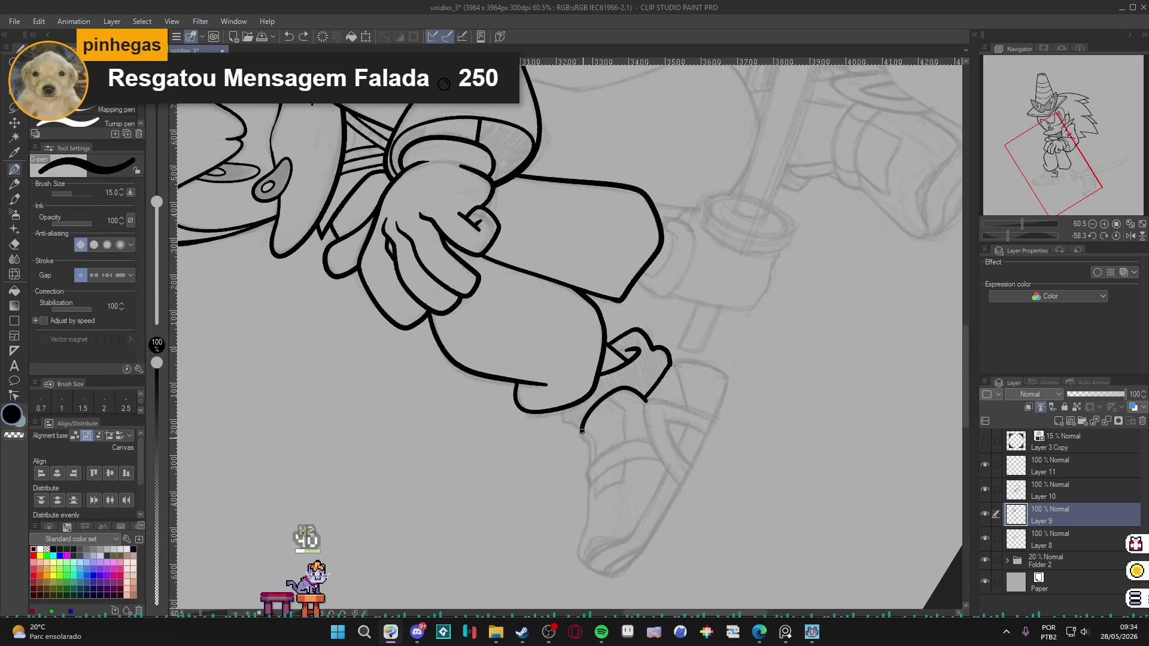
pyautogui.scroll(-2, 588, 461)
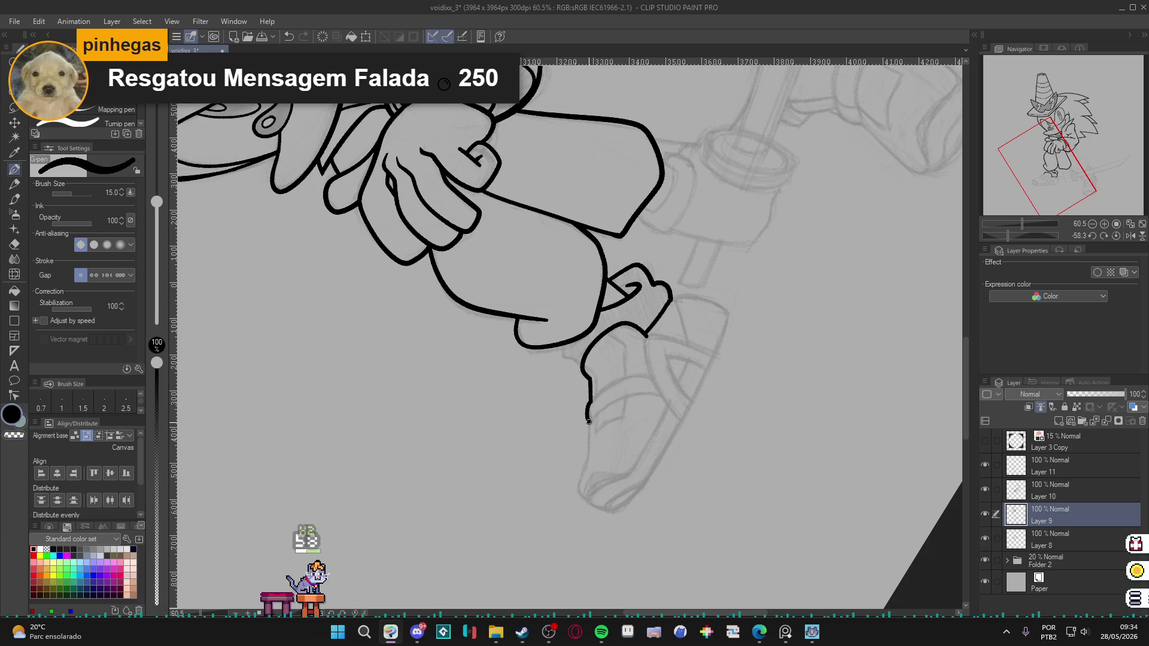
pyautogui.moveTo(589, 428)
pyautogui.mouseDown()
pyautogui.moveTo(580, 480)
pyautogui.moveTo(592, 506)
pyautogui.mouseUp()
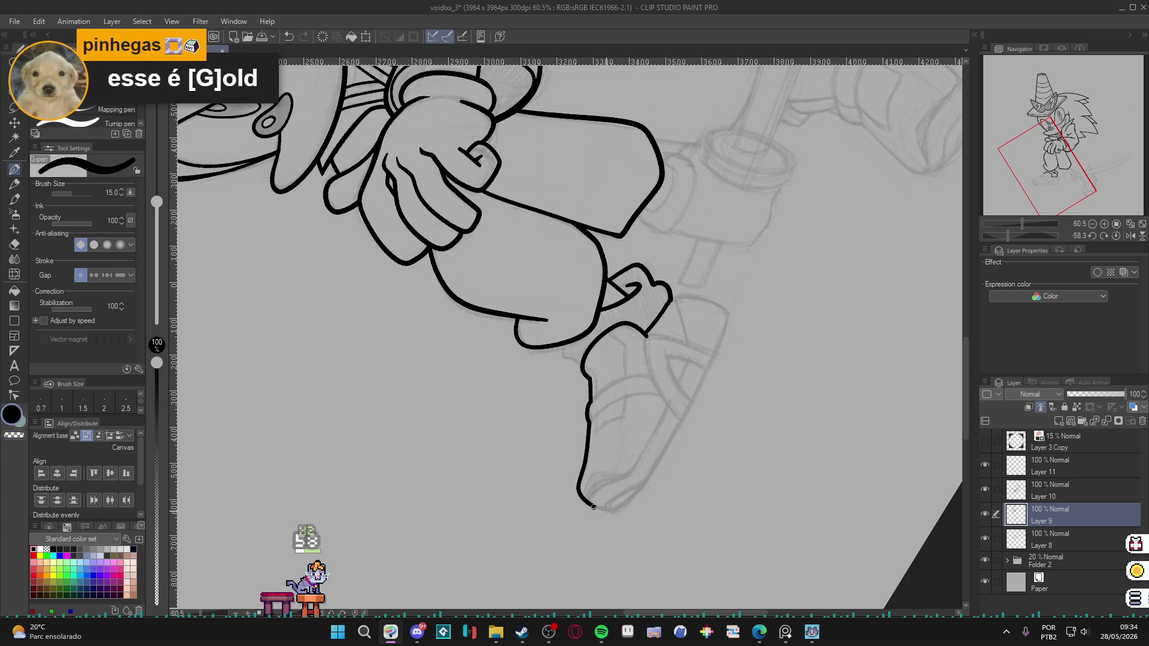
pyautogui.moveTo(736, 430)
pyautogui.mouseDown()
pyautogui.moveTo(421, 242)
pyautogui.moveTo(420, 320)
pyautogui.moveTo(471, 471)
pyautogui.mouseUp()
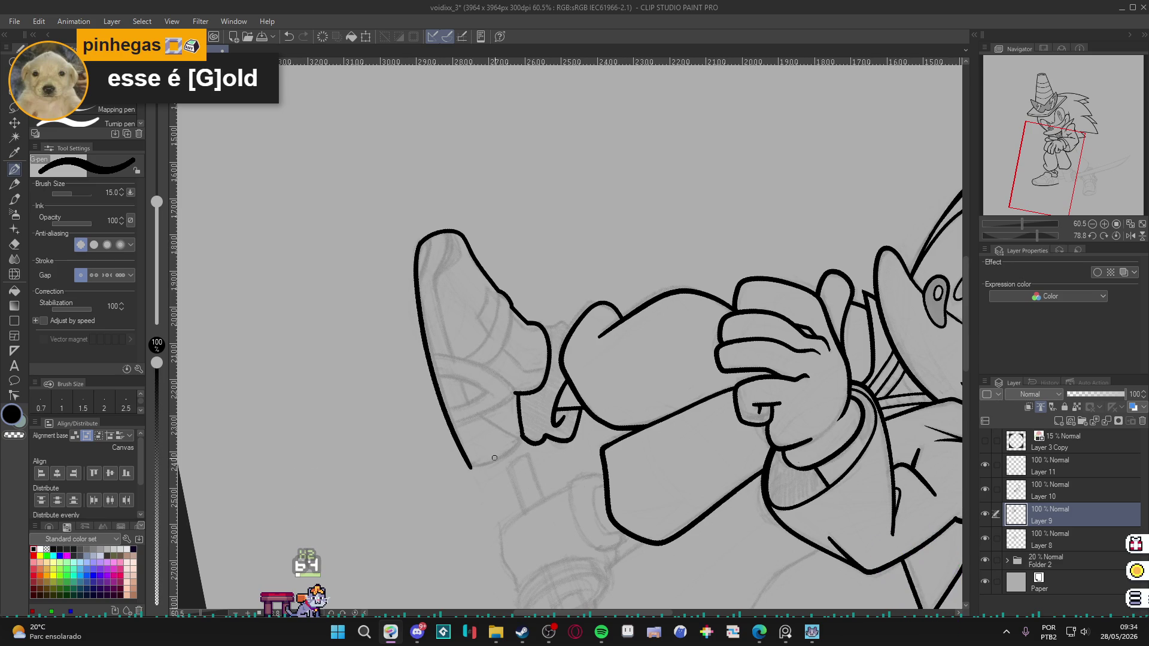
pyautogui.moveTo(693, 476)
pyautogui.mouseDown()
pyautogui.moveTo(431, 459)
pyautogui.moveTo(405, 248)
pyautogui.moveTo(562, 149)
pyautogui.mouseUp()
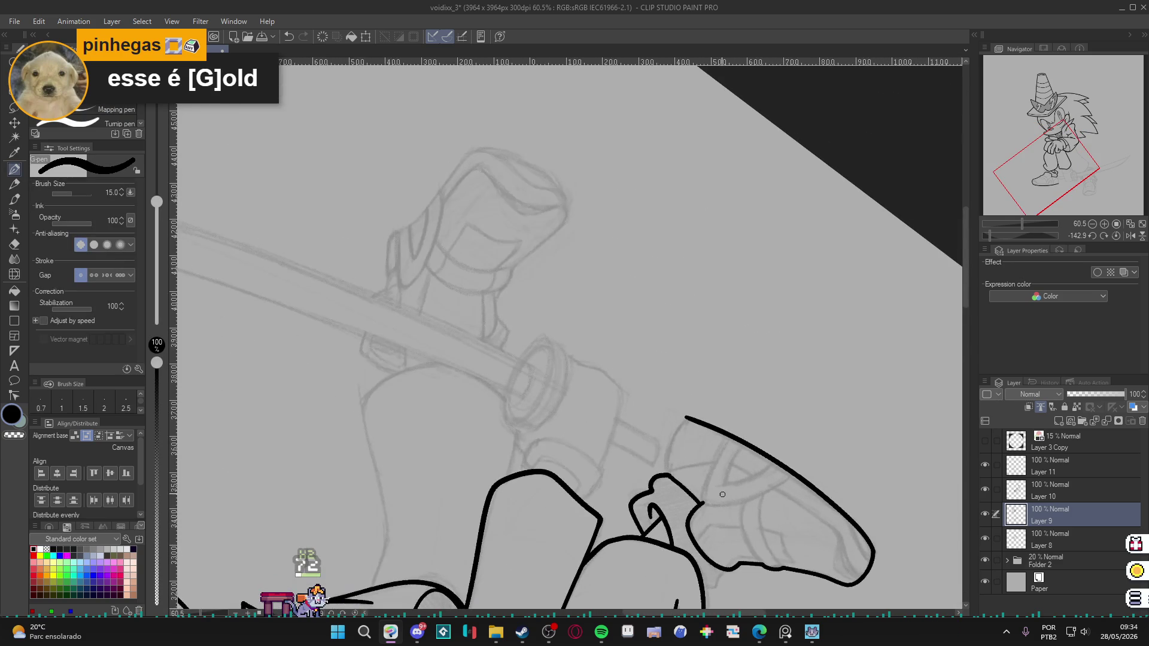
pyautogui.moveTo(668, 473); pyautogui.dragTo(690, 415)
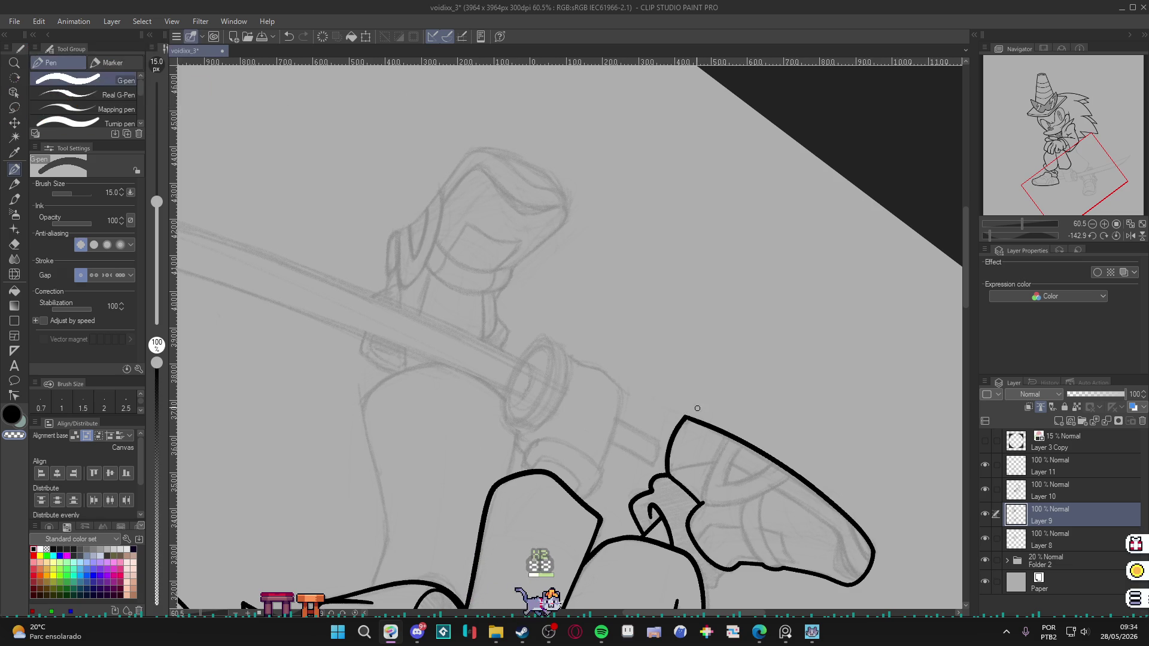
pyautogui.moveTo(809, 411)
pyautogui.mouseDown()
pyautogui.moveTo(748, 491)
pyautogui.moveTo(677, 530)
pyautogui.mouseUp()
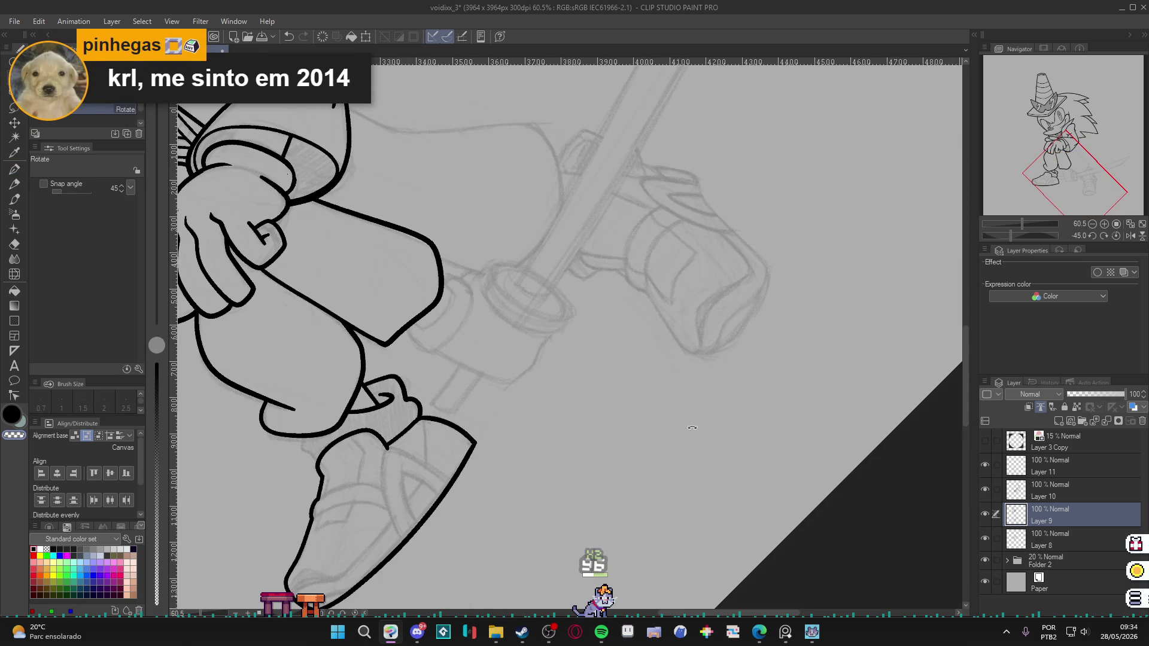
# Pan down to the shoe, save, and test its interior with auto select before deselecting.
pyautogui.press('p')
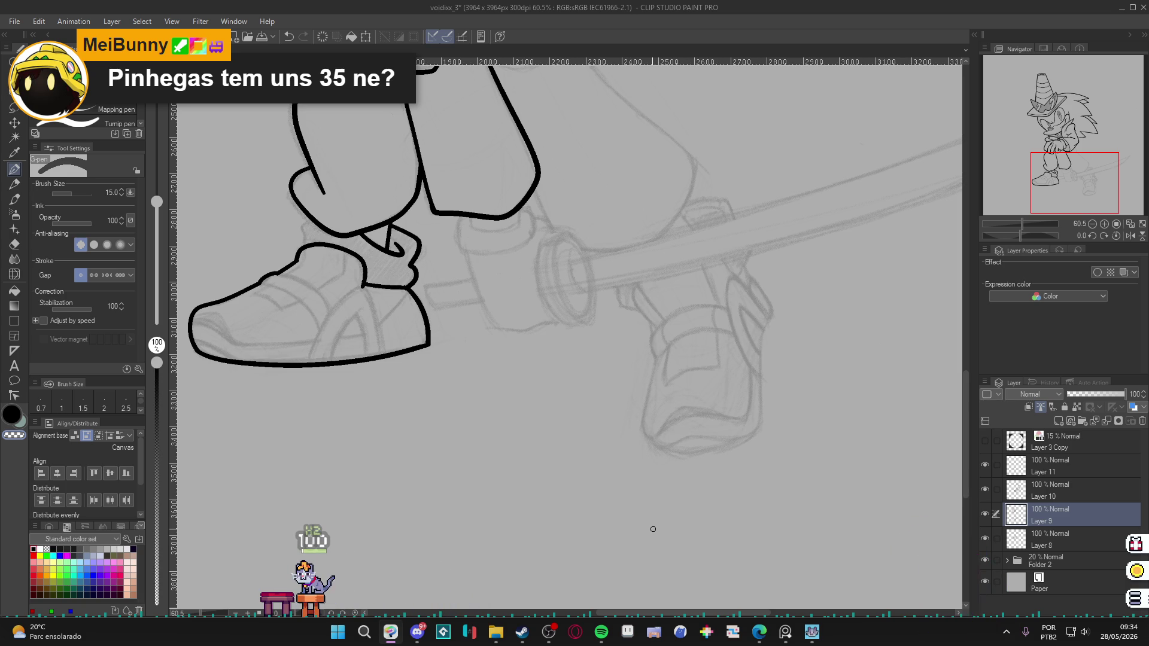
pyautogui.moveTo(519, 371)
pyautogui.mouseDown()
pyautogui.moveTo(753, 535)
pyautogui.moveTo(573, 441)
pyautogui.mouseUp()
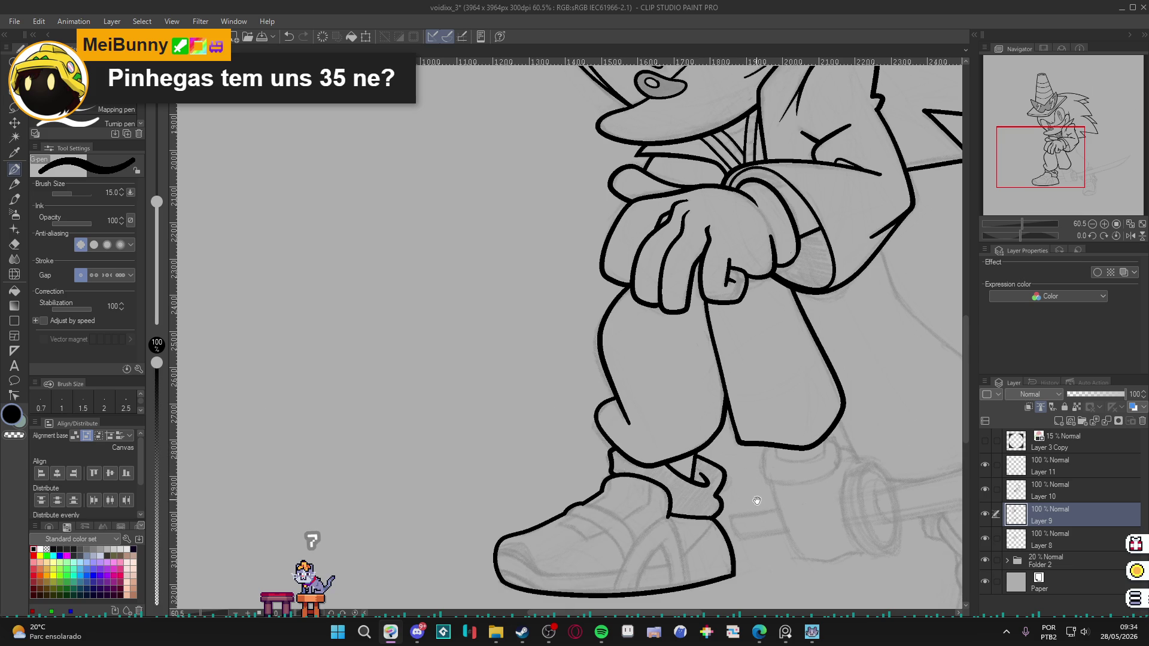
pyautogui.moveTo(756, 500); pyautogui.dragTo(738, 419)
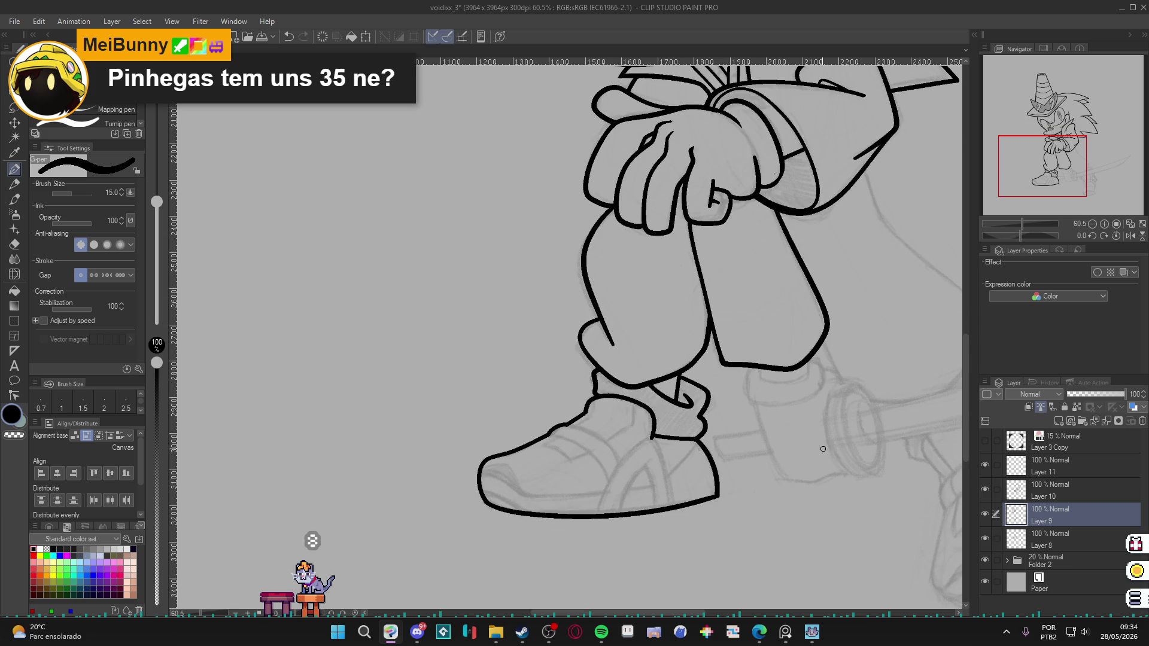
pyautogui.hotkey('ctrl', 's')
pyautogui.moveTo(809, 469)
pyautogui.mouseDown()
pyautogui.moveTo(800, 480)
pyautogui.moveTo(869, 514)
pyautogui.moveTo(789, 349)
pyautogui.moveTo(838, 455)
pyautogui.mouseUp()
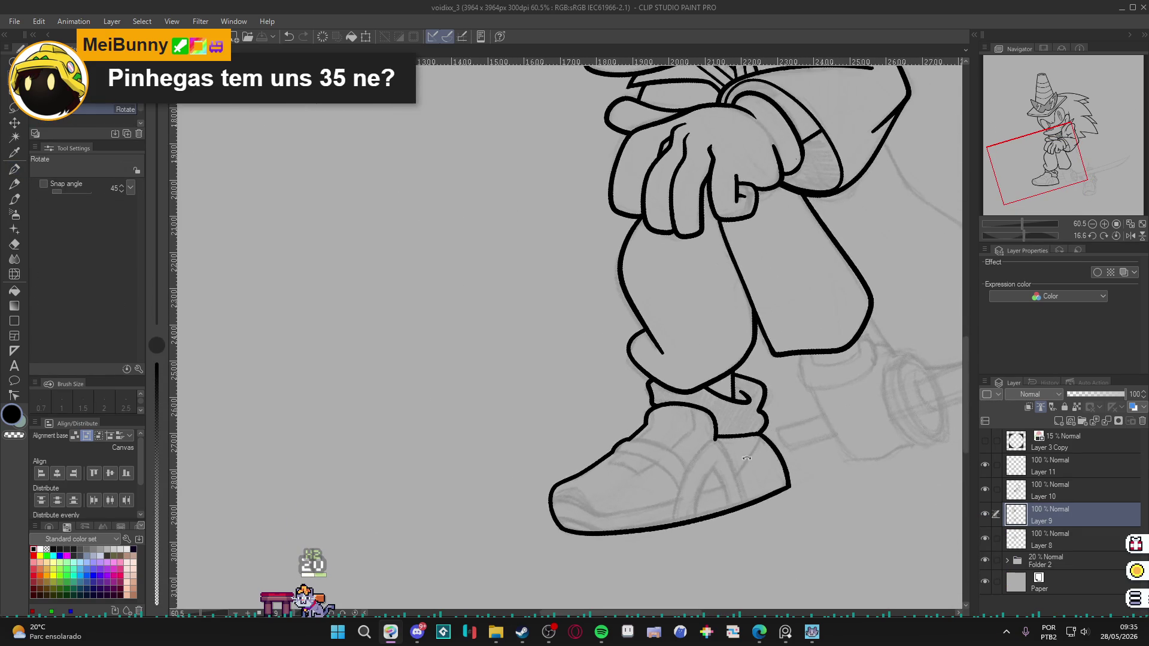
pyautogui.press('w')
pyautogui.click(742, 473)
pyautogui.hotkey('ctrl', 'd')
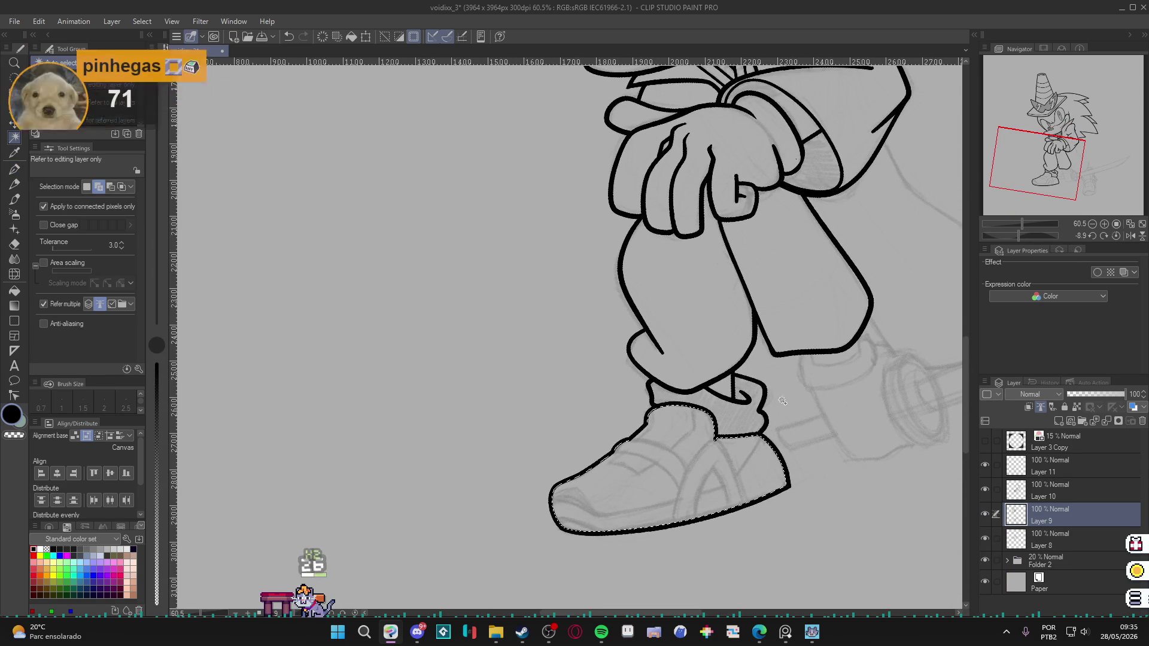
# Undo the stray shoe strokes, redraw the inner arch line, and save.
pyautogui.press('p')
pyautogui.hotkey('ctrl', 'z')
pyautogui.moveTo(745, 504)
pyautogui.mouseDown()
pyautogui.moveTo(718, 444)
pyautogui.moveTo(673, 524)
pyautogui.moveTo(711, 469)
pyautogui.mouseUp()
pyautogui.hotkey('ctrl', 'z')
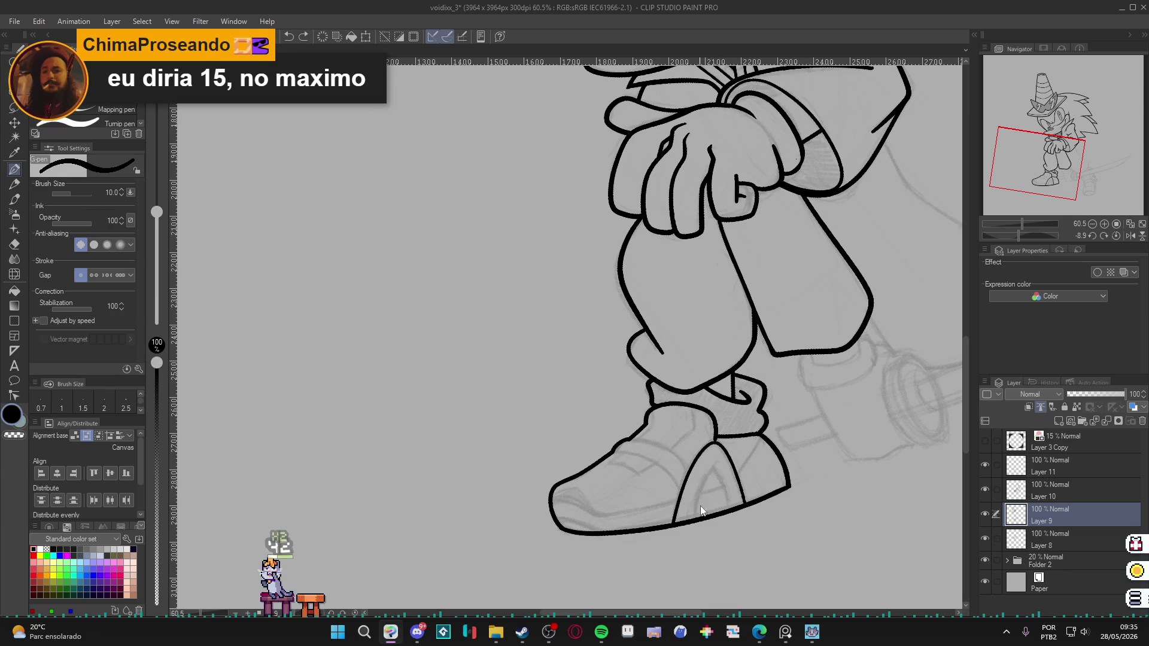
pyautogui.hotkey('ctrl', 'z')
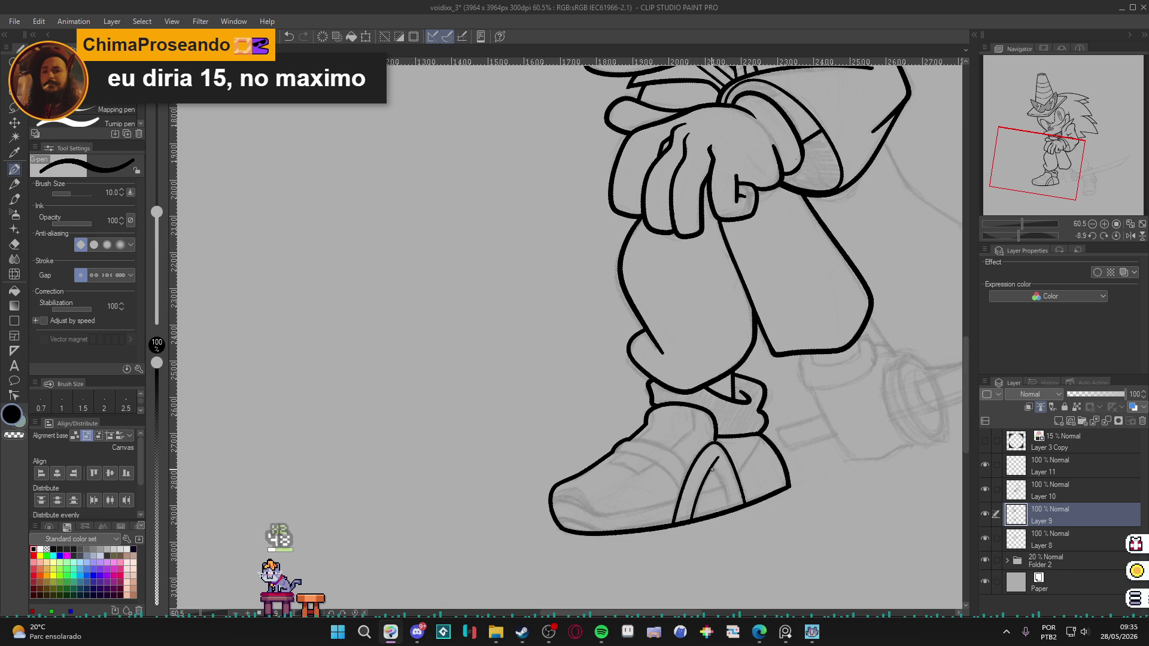
pyautogui.moveTo(718, 474); pyautogui.dragTo(731, 509)
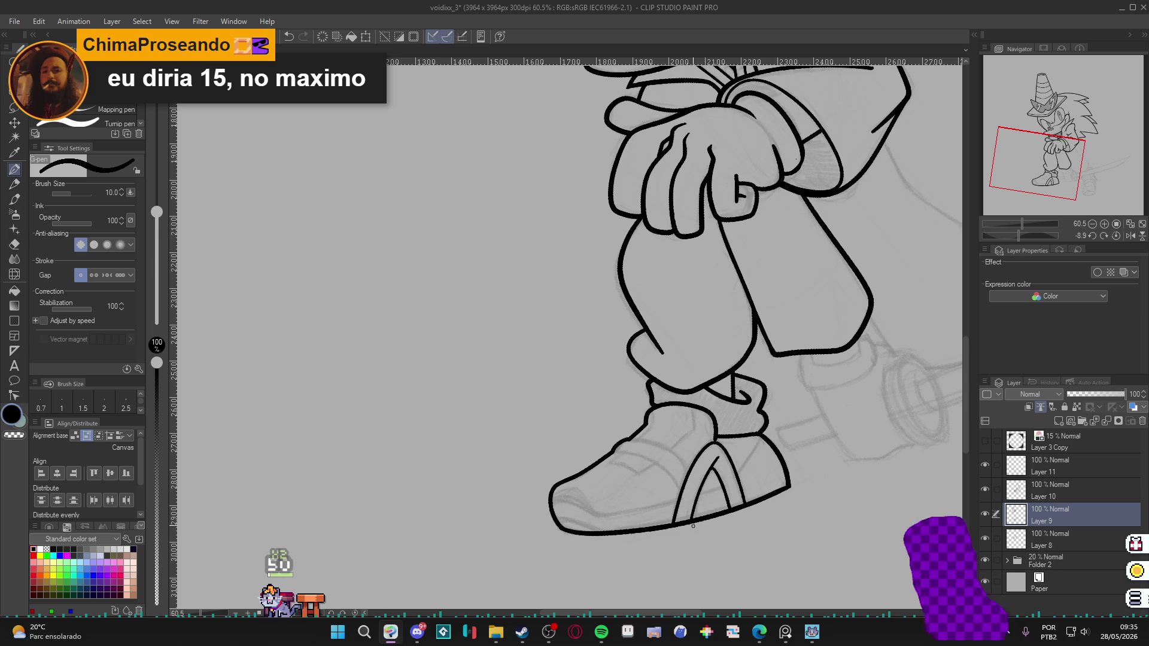
pyautogui.moveTo(687, 495); pyautogui.dragTo(702, 513)
pyautogui.hotkey('ctrl', 's')
# Auto-select the shoe area to confirm it is closed, then rotate the view for inking.
pyautogui.press('w')
pyautogui.click(756, 476)
pyautogui.moveTo(756, 476)
pyautogui.mouseDown()
pyautogui.moveTo(833, 495)
pyautogui.moveTo(744, 379)
pyautogui.moveTo(762, 410)
pyautogui.moveTo(811, 405)
pyautogui.moveTo(778, 416)
pyautogui.mouseUp()
pyautogui.press('p')
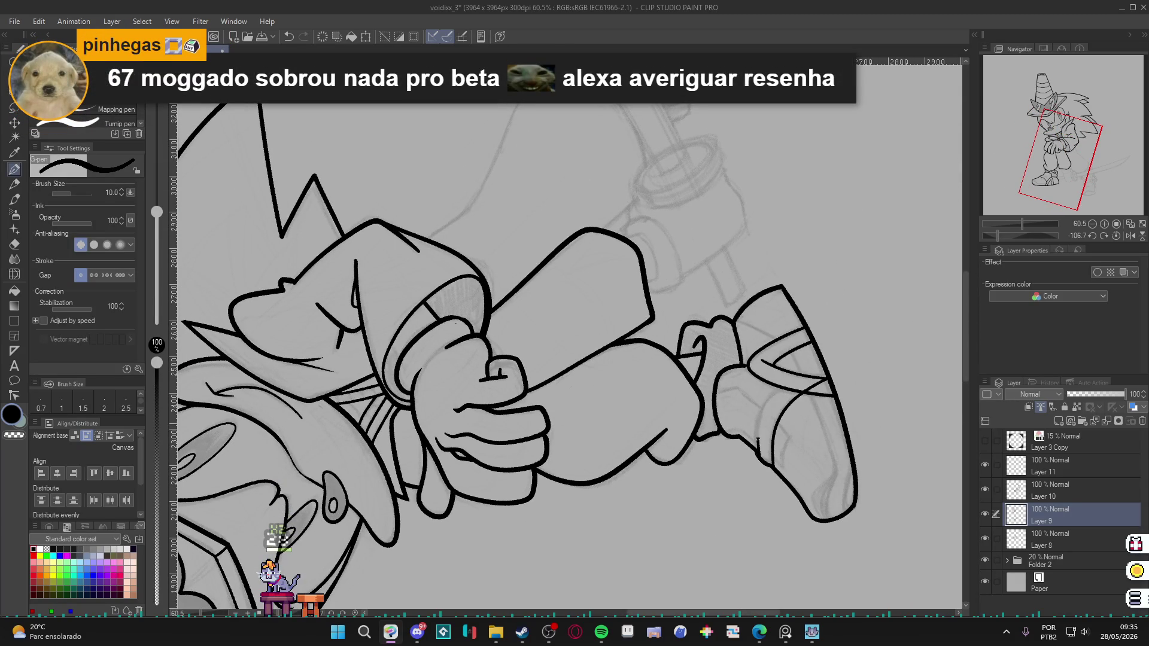
pyautogui.press('w')
pyautogui.click(818, 413)
pyautogui.hotkey('ctrl', 'd')
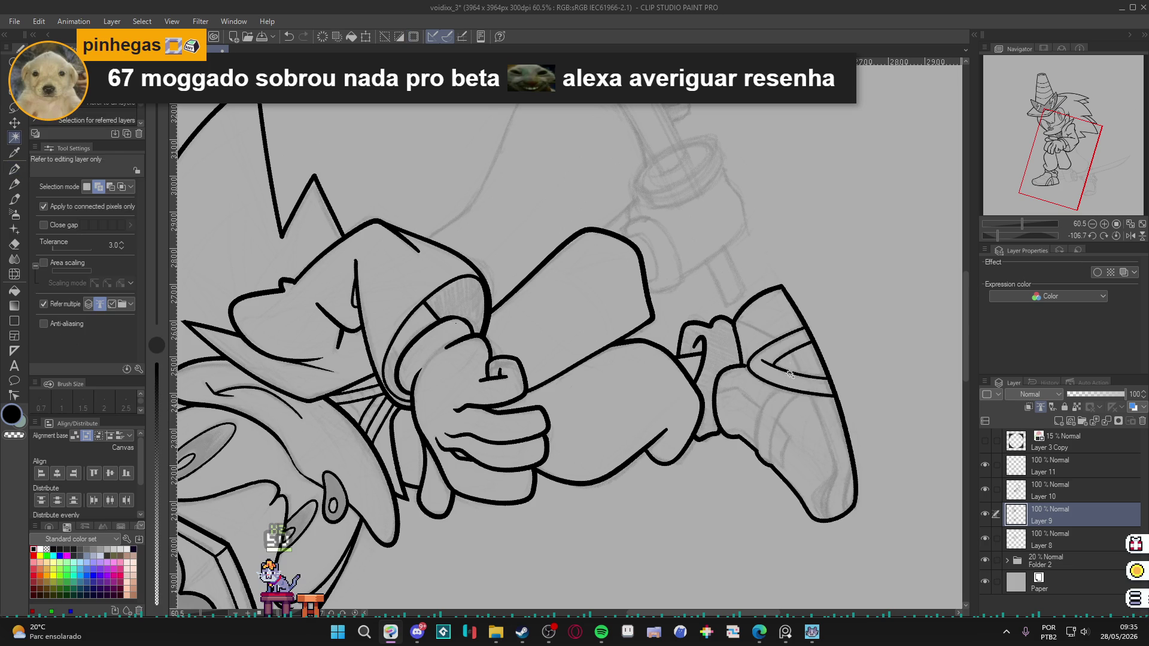
pyautogui.press('p')
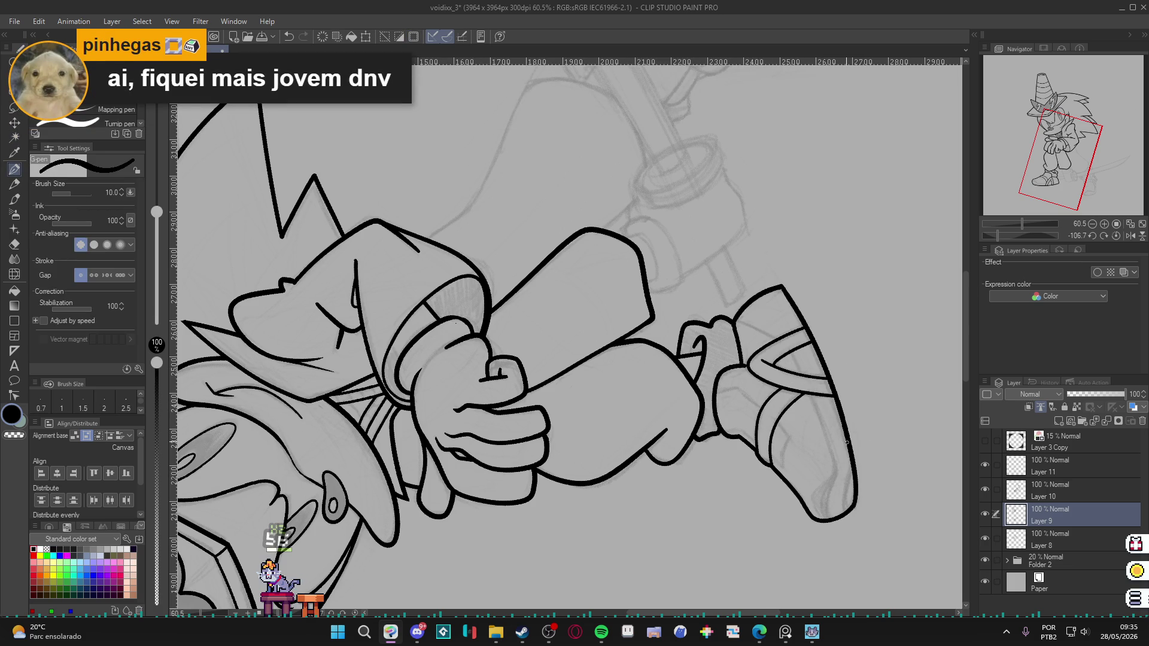
pyautogui.press('w')
pyautogui.click(814, 464)
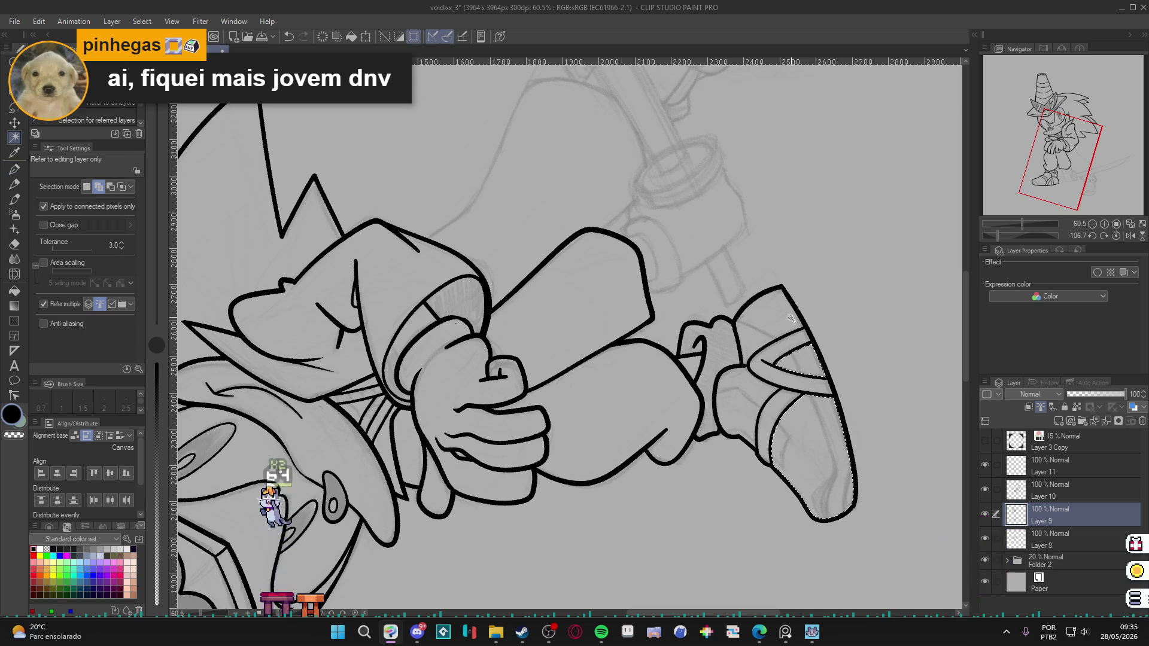
pyautogui.hotkey('ctrl', 'd')
pyautogui.press('p')
pyautogui.moveTo(851, 396)
pyautogui.mouseDown()
pyautogui.moveTo(814, 419)
pyautogui.moveTo(727, 423)
pyautogui.moveTo(765, 471)
pyautogui.mouseUp()
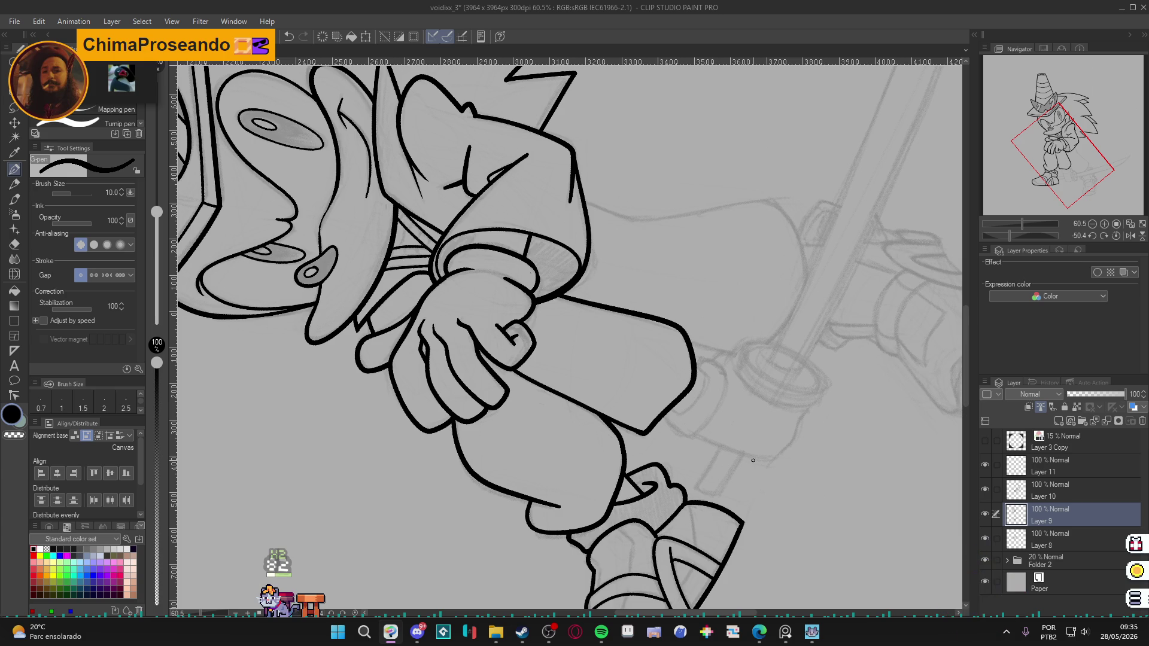
pyautogui.scroll(2, 752, 473)
pyautogui.press('r')
pyautogui.moveTo(752, 481)
pyautogui.mouseDown()
pyautogui.moveTo(751, 397)
pyautogui.moveTo(697, 389)
pyautogui.moveTo(678, 436)
pyautogui.mouseUp()
pyautogui.press('p')
pyautogui.hotkey('ctrl', 'z')
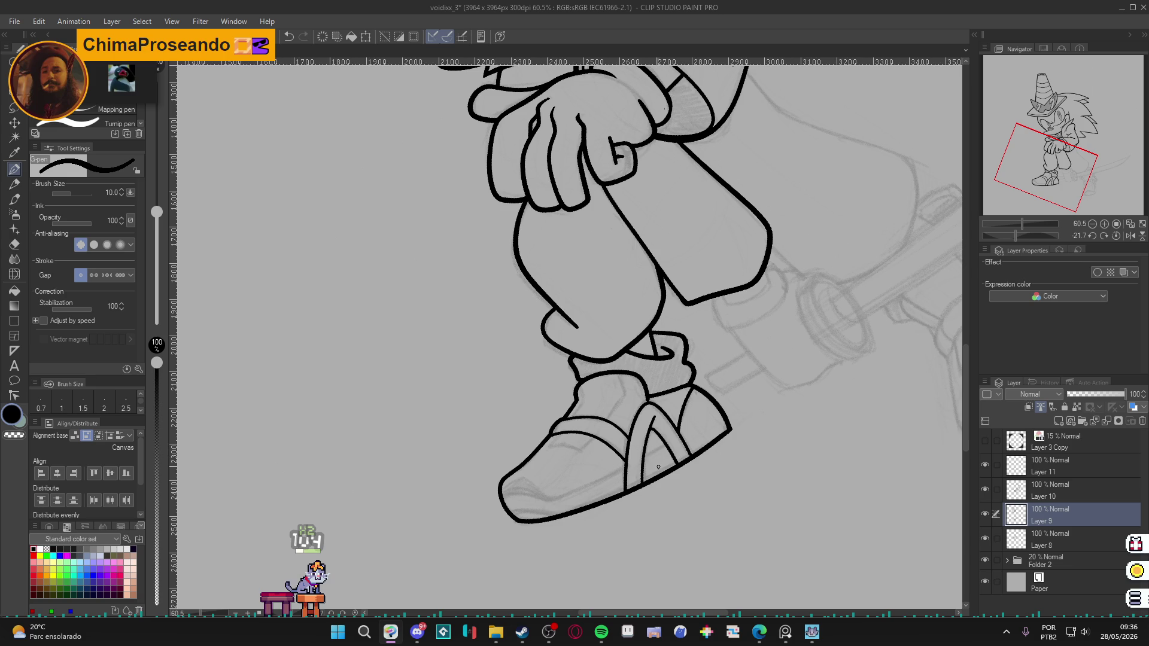
# Rotate the view to the shoe toe and undo the stray line on the strap.
pyautogui.press('w')
pyautogui.click(641, 442)
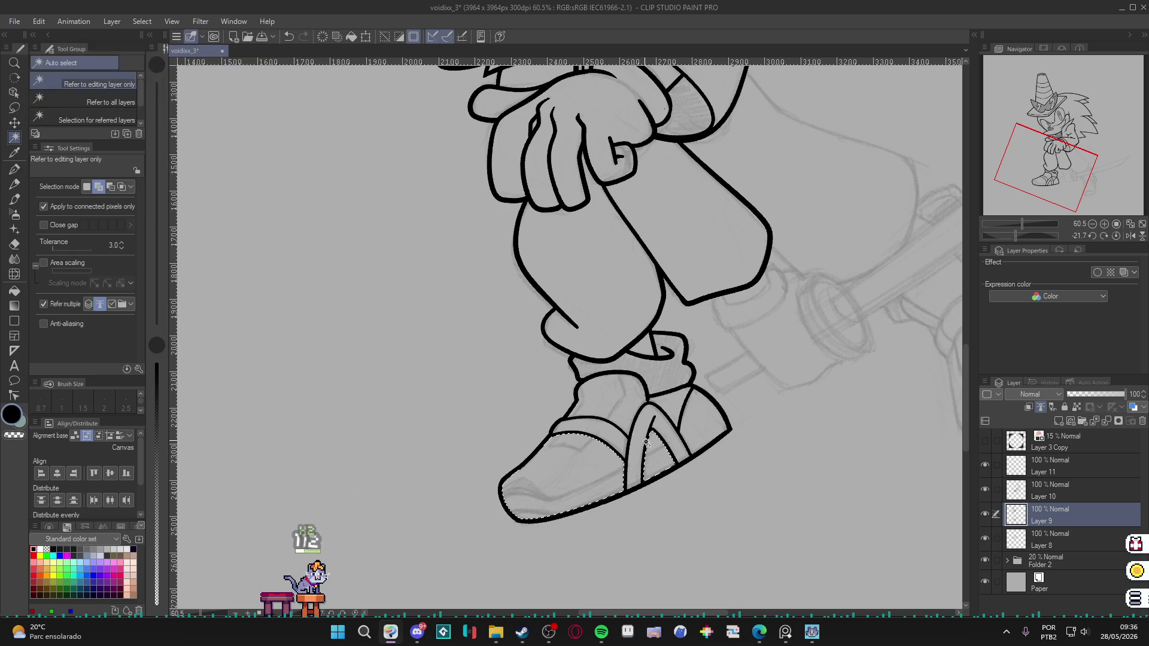
pyautogui.hotkey('ctrl', 'd')
pyautogui.press('p')
pyautogui.moveTo(723, 450)
pyautogui.mouseDown()
pyautogui.moveTo(727, 335)
pyautogui.moveTo(710, 295)
pyautogui.mouseUp()
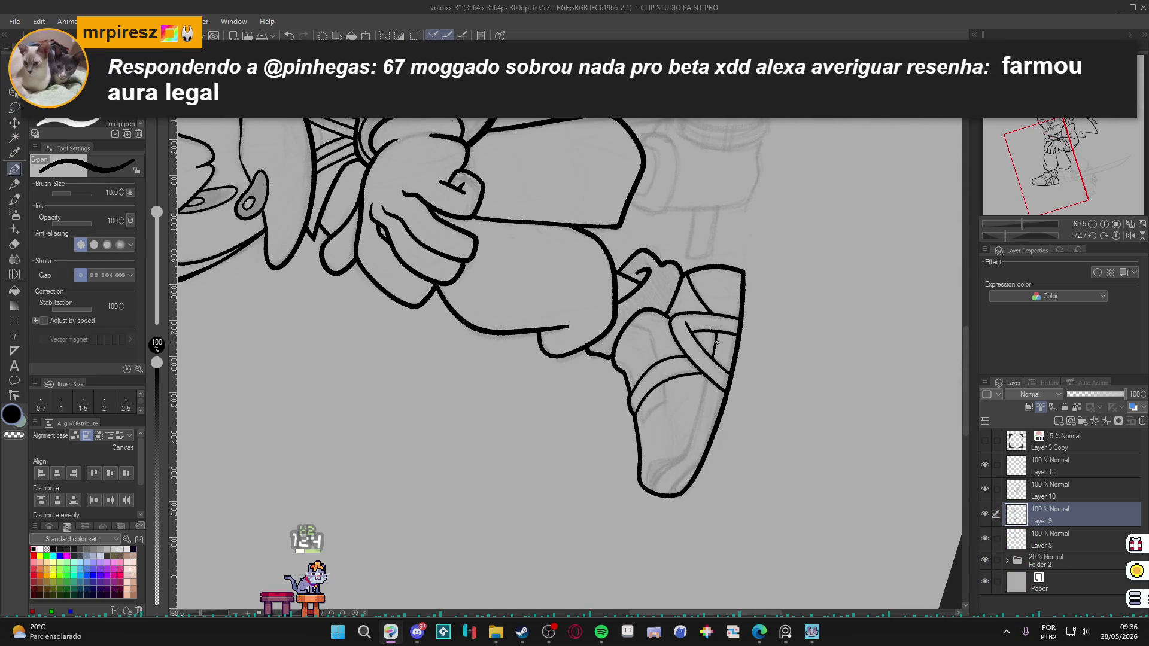
pyautogui.hotkey('ctrl', 'z')
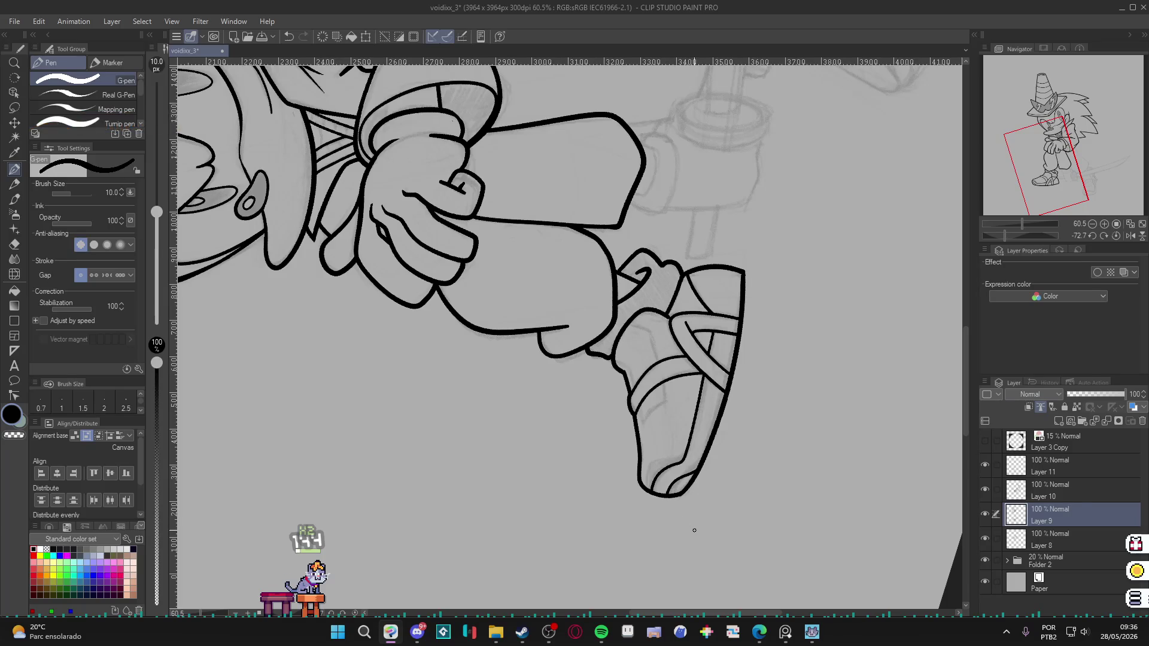
# Reset rotation upright, redraw the inner toe line and fill the toe tip solid black.
pyautogui.press('@')
pyautogui.moveTo(645, 540); pyautogui.dragTo(717, 547)
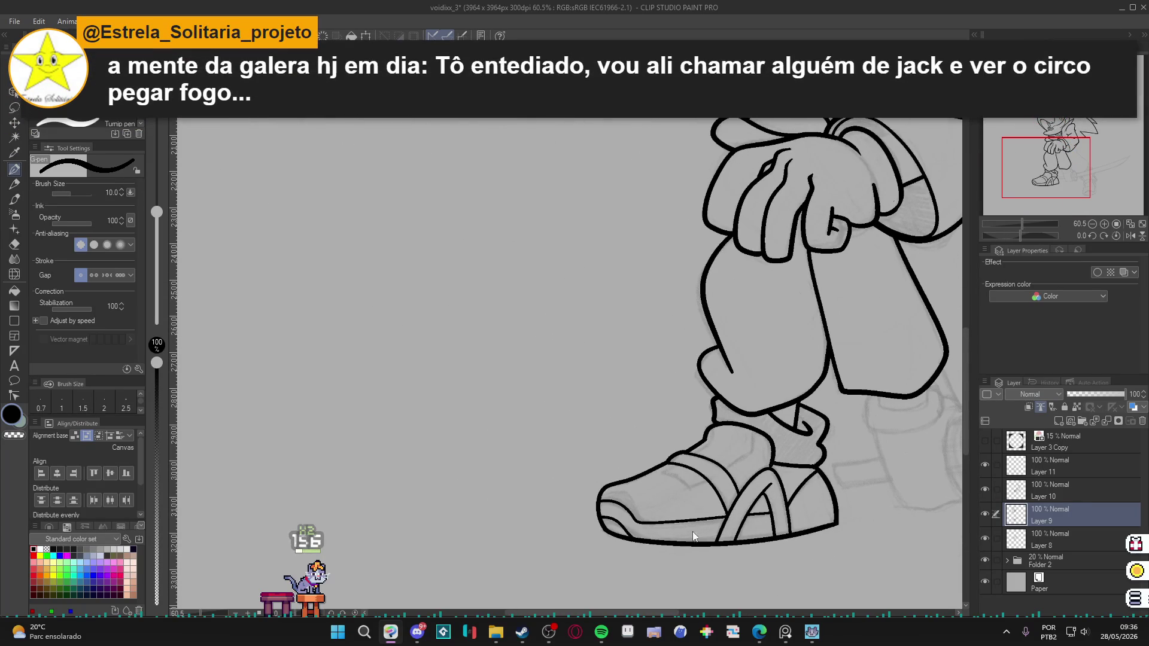
pyautogui.press('w')
pyautogui.click(660, 497)
pyautogui.hotkey('ctrl', 'd')
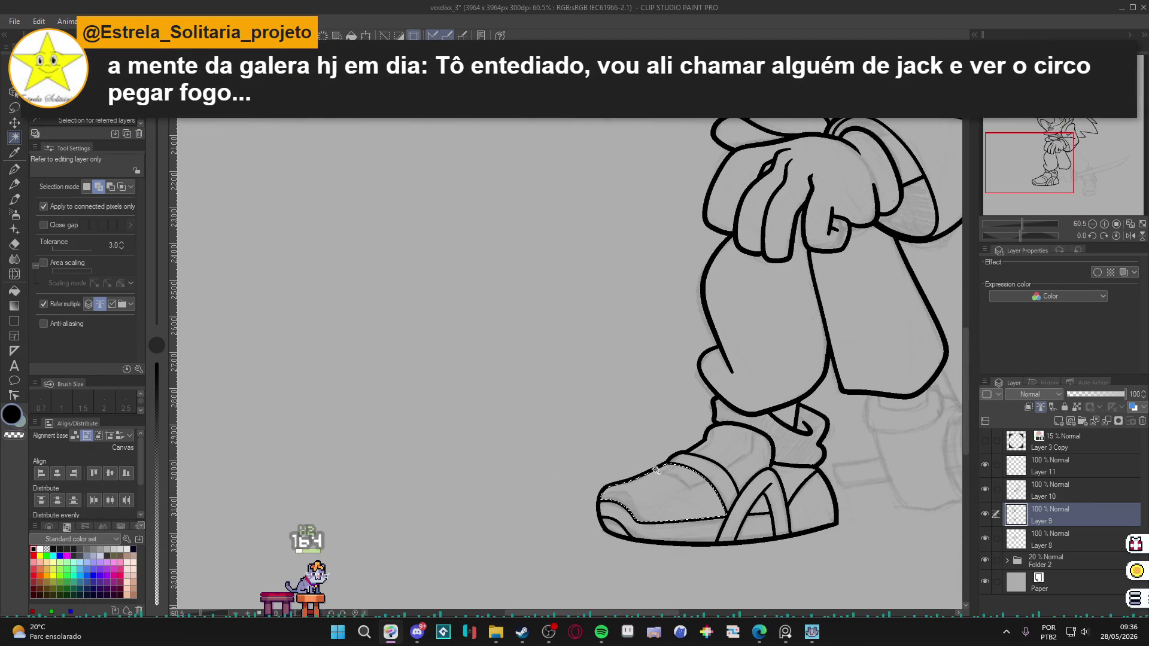
pyautogui.press('p')
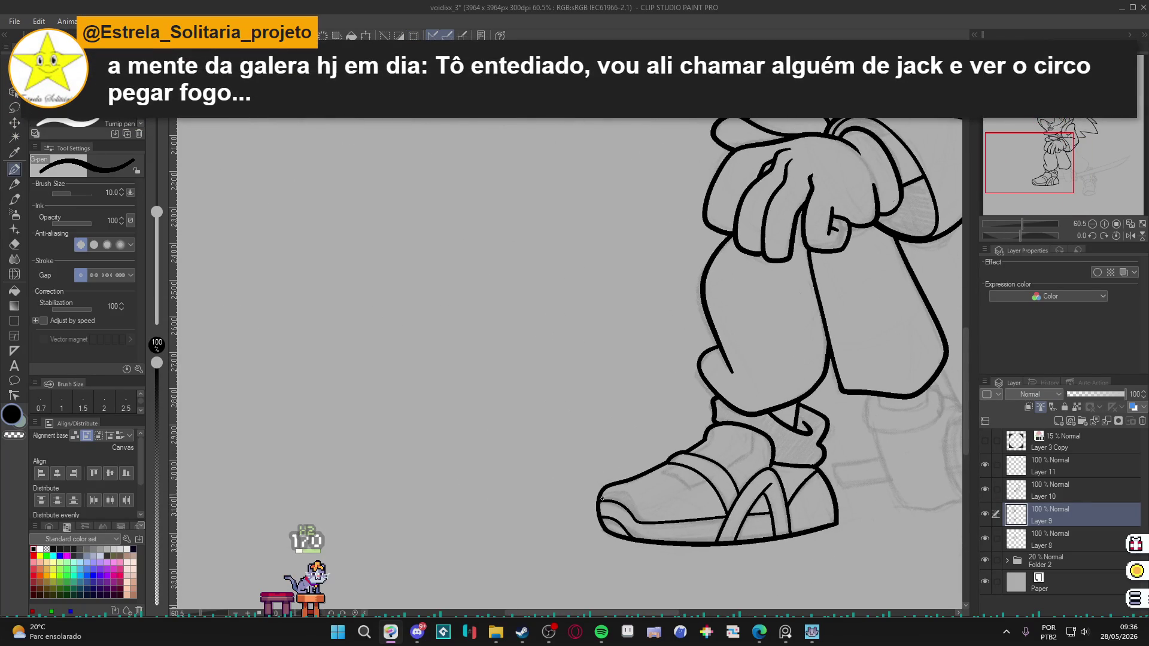
pyautogui.moveTo(617, 495); pyautogui.dragTo(595, 506)
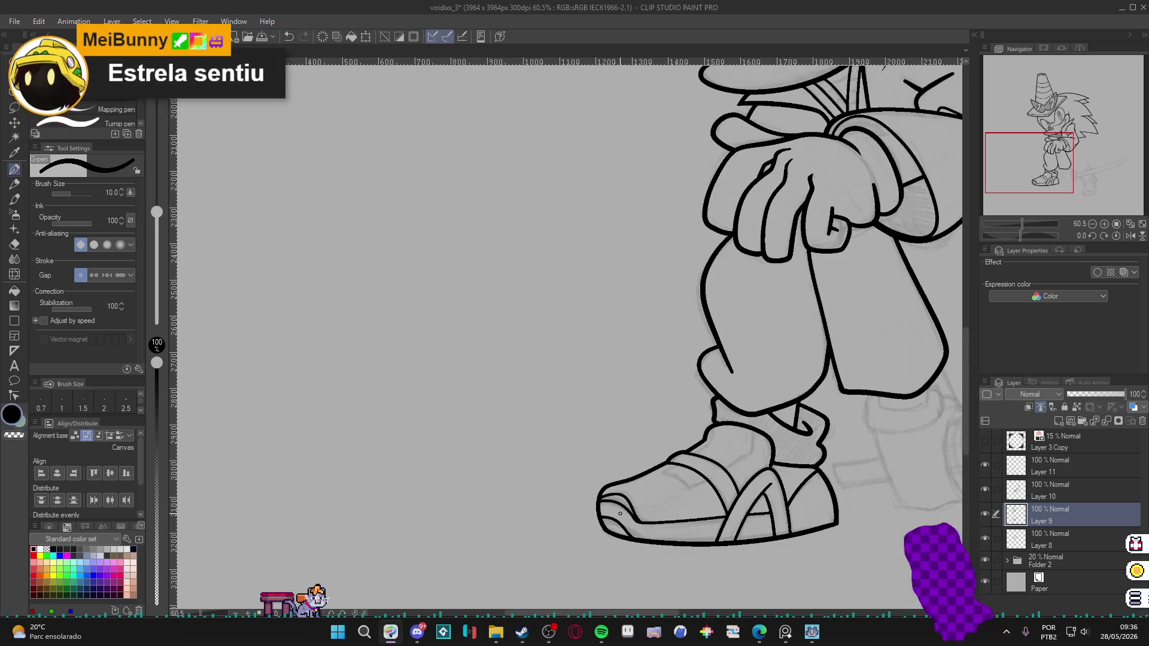
pyautogui.moveTo(620, 513)
pyautogui.mouseDown()
pyautogui.moveTo(616, 522)
pyautogui.moveTo(625, 516)
pyautogui.mouseUp()
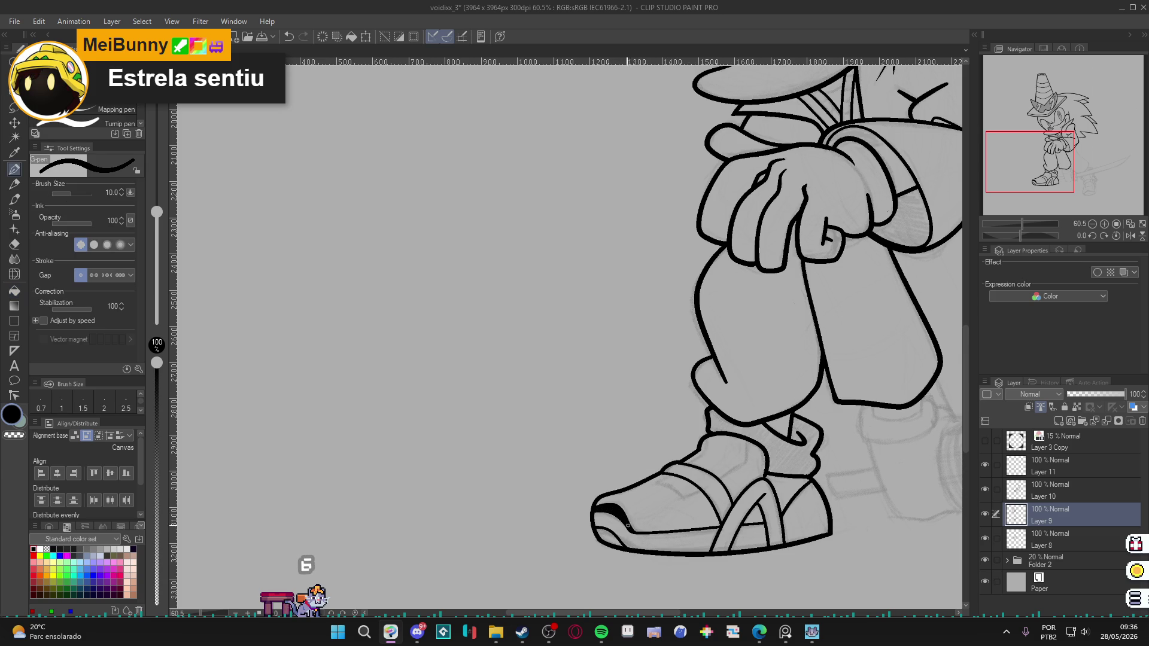
# Ink a new strap stroke across the top of the front sneaker.
pyautogui.moveTo(742, 483); pyautogui.dragTo(733, 480)
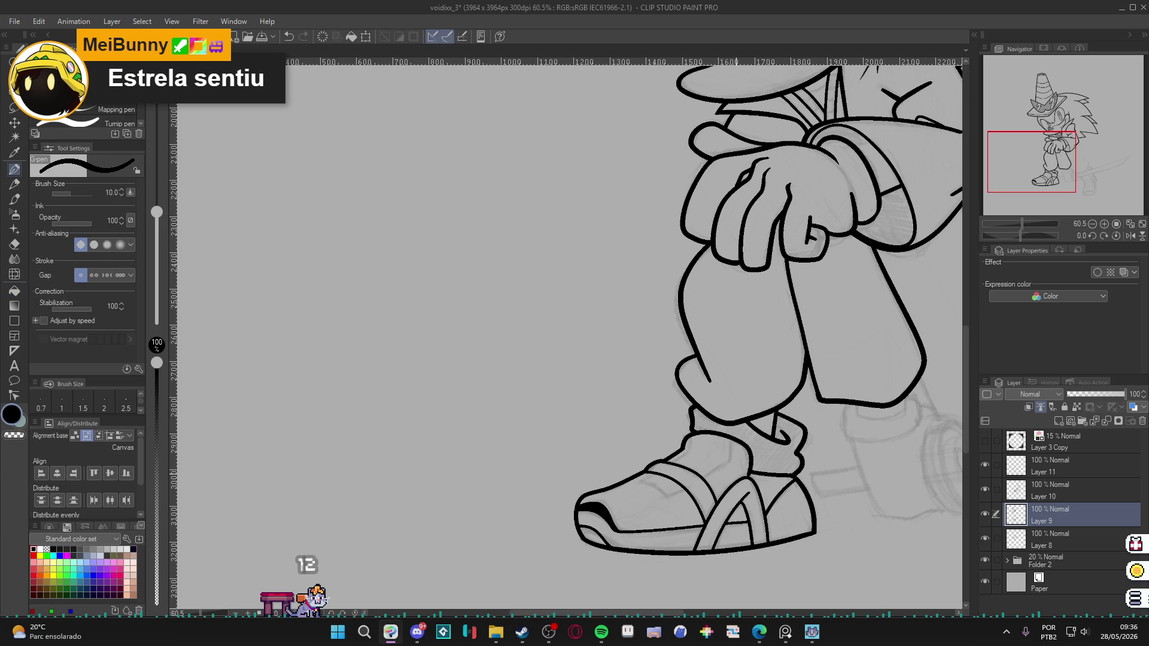
pyautogui.press('w')
pyautogui.click(748, 449)
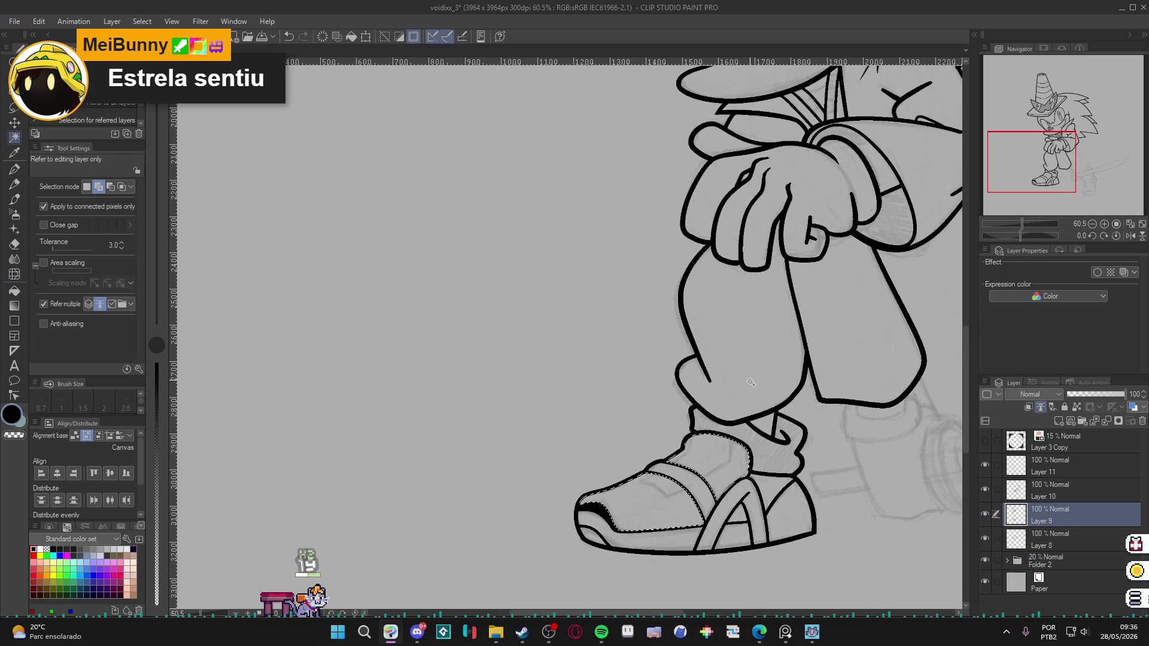
pyautogui.press('p')
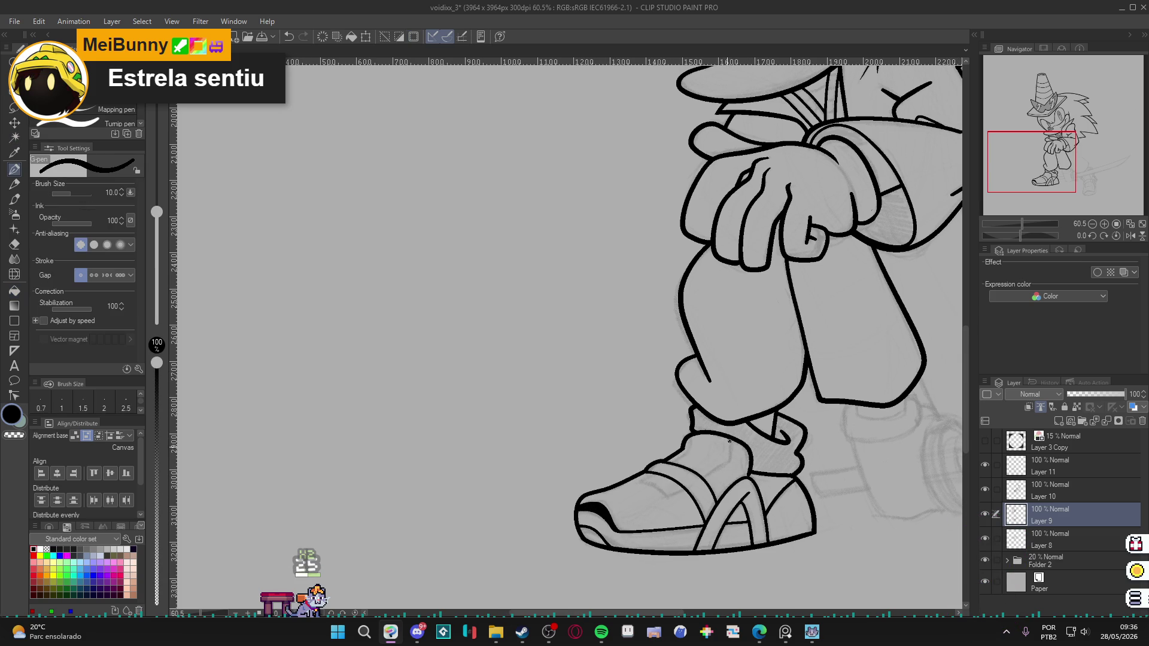
pyautogui.moveTo(649, 474); pyautogui.dragTo(684, 488)
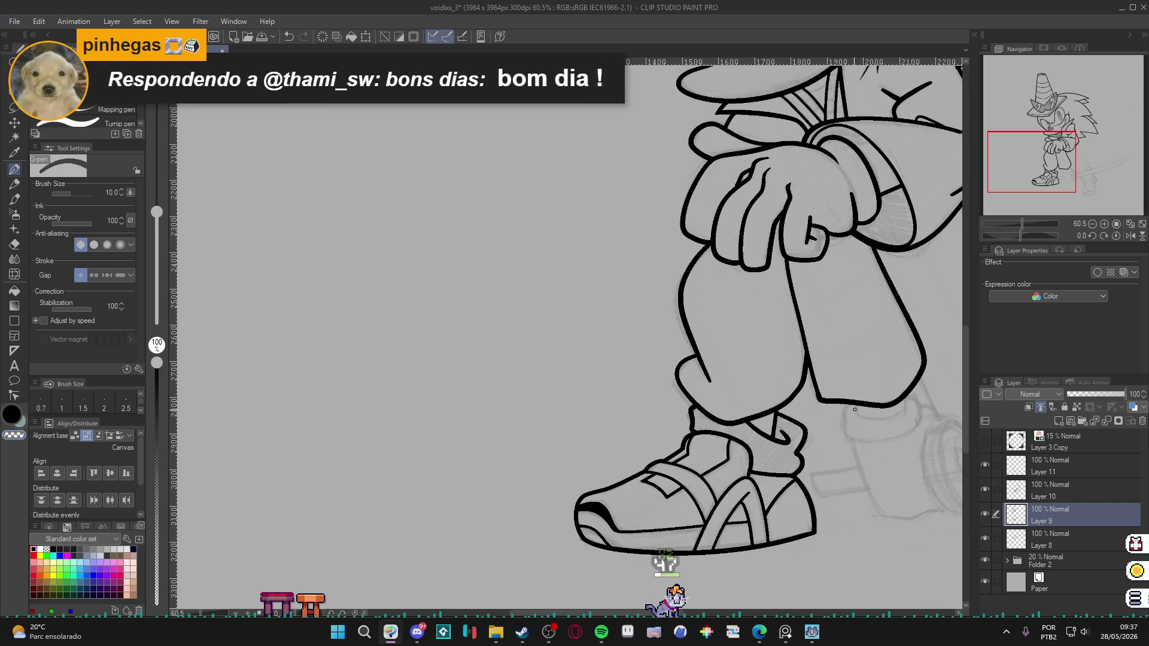
# Zoom out and toggle Layers 8, 9 and 10 on and off to compare their line art.
pyautogui.moveTo(860, 446)
pyautogui.mouseDown()
pyautogui.moveTo(813, 410)
pyautogui.moveTo(649, 477)
pyautogui.moveTo(617, 473)
pyautogui.mouseUp()
pyautogui.scroll(-2, 812, 410)
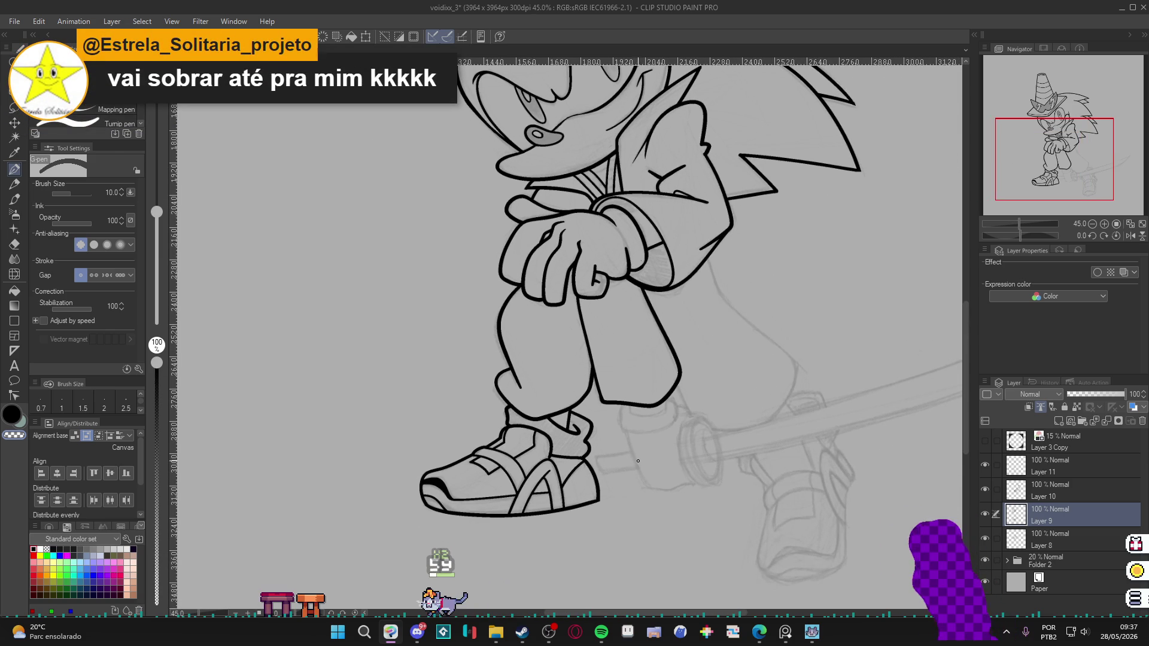
pyautogui.press(']')
pyautogui.moveTo(655, 434); pyautogui.dragTo(622, 431)
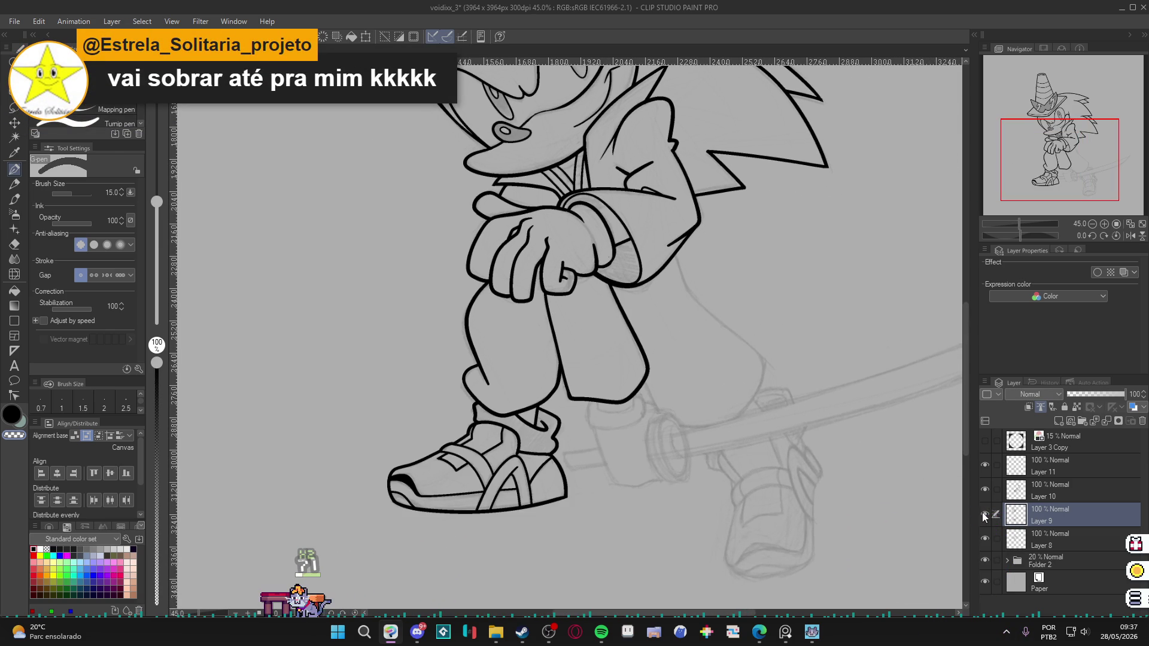
pyautogui.click(984, 489)
pyautogui.click(984, 489)
pyautogui.click(984, 489)
pyautogui.click(984, 489)
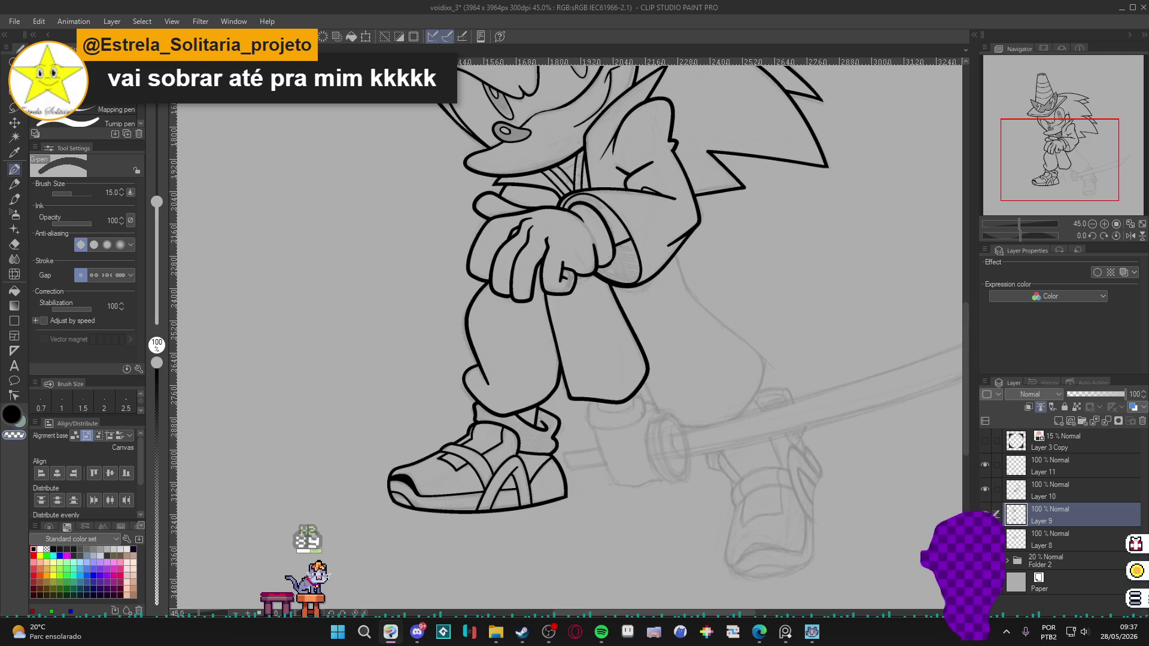
pyautogui.click(983, 541)
pyautogui.click(983, 541)
pyautogui.click(987, 488)
pyautogui.click(987, 489)
pyautogui.click(987, 488)
pyautogui.click(987, 489)
pyautogui.click(987, 488)
pyautogui.click(987, 488)
pyautogui.click(986, 488)
pyautogui.click(986, 488)
pyautogui.click(984, 512)
pyautogui.click(984, 513)
pyautogui.click(984, 513)
pyautogui.click(984, 512)
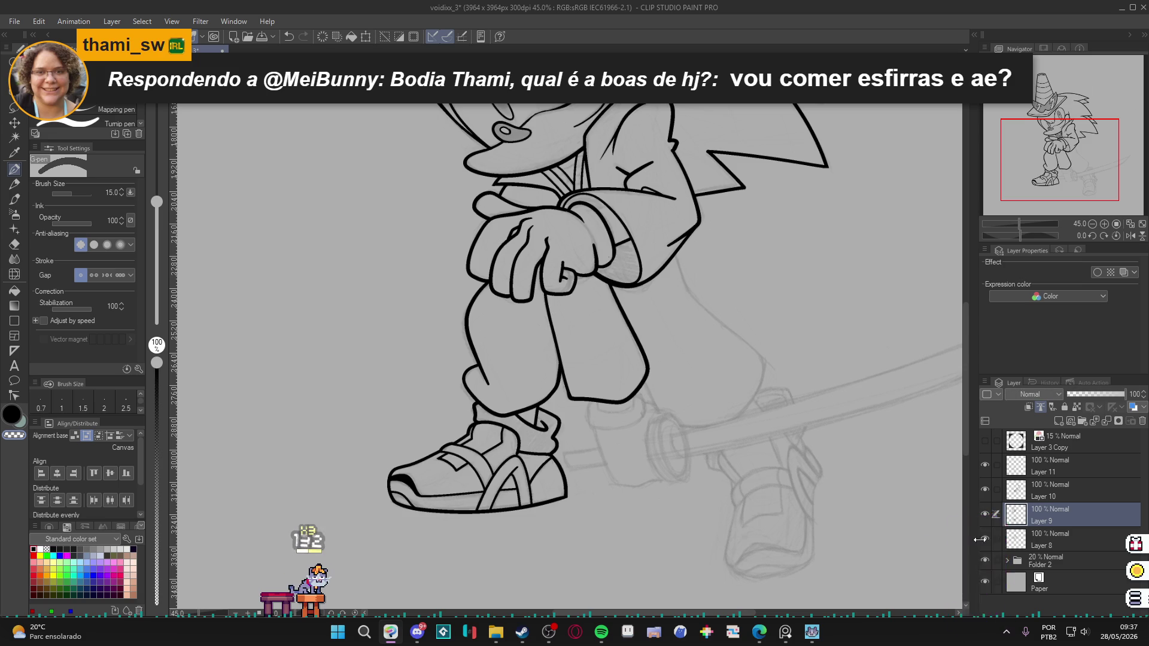
pyautogui.click(984, 540)
pyautogui.click(984, 540)
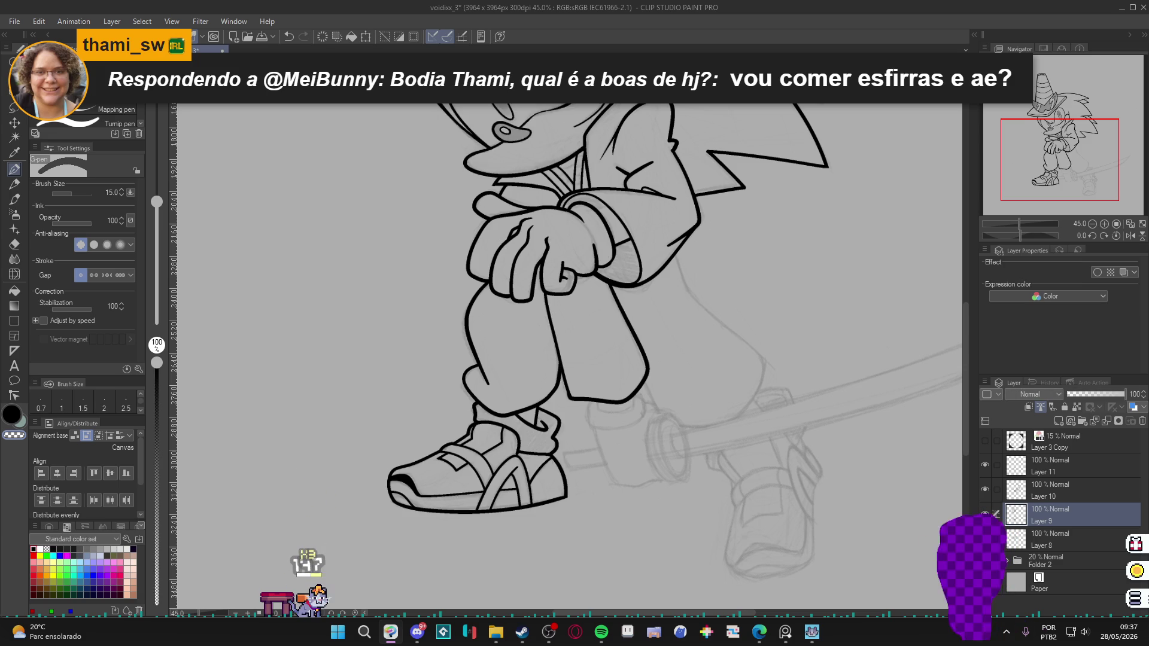
pyautogui.click(984, 540)
pyautogui.click(985, 538)
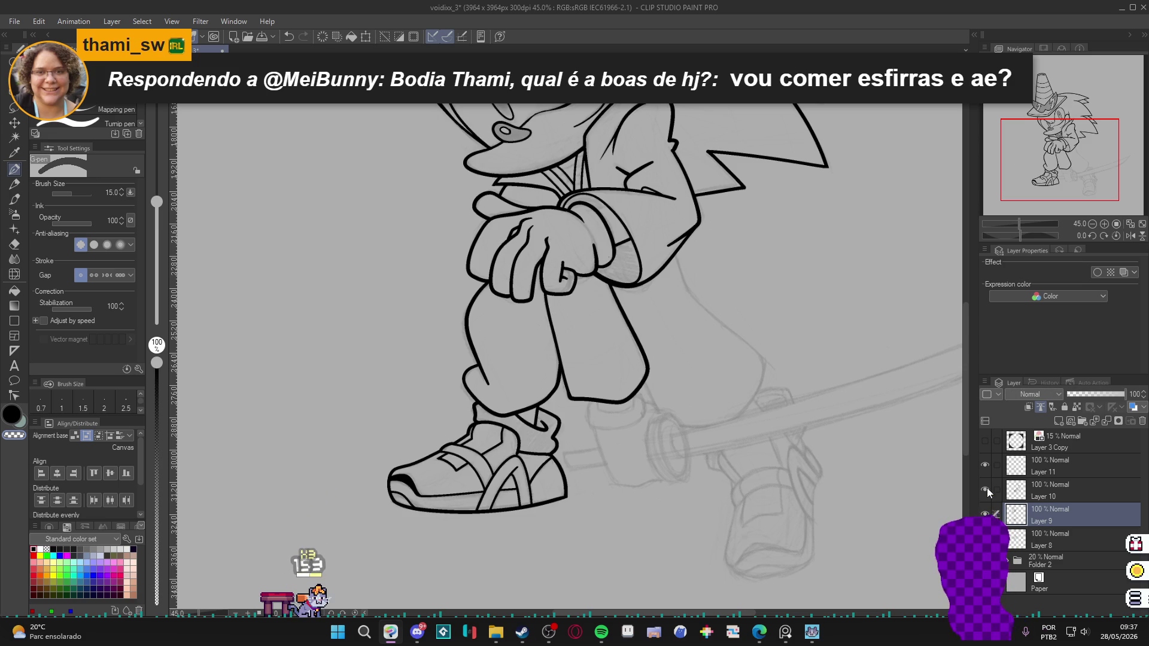
pyautogui.click(985, 489)
pyautogui.click(986, 489)
# Merge Layers 10, 9 and 11 down into Layer 8.
pyautogui.click(1032, 493)
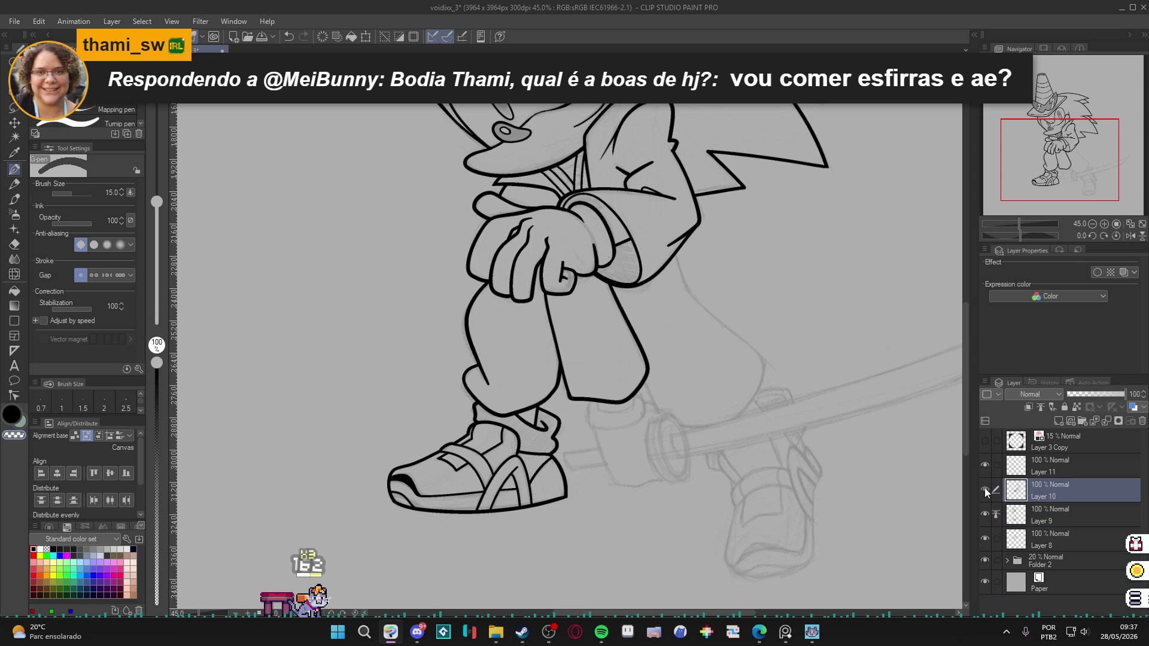
pyautogui.hotkey('ctrl', 'e')
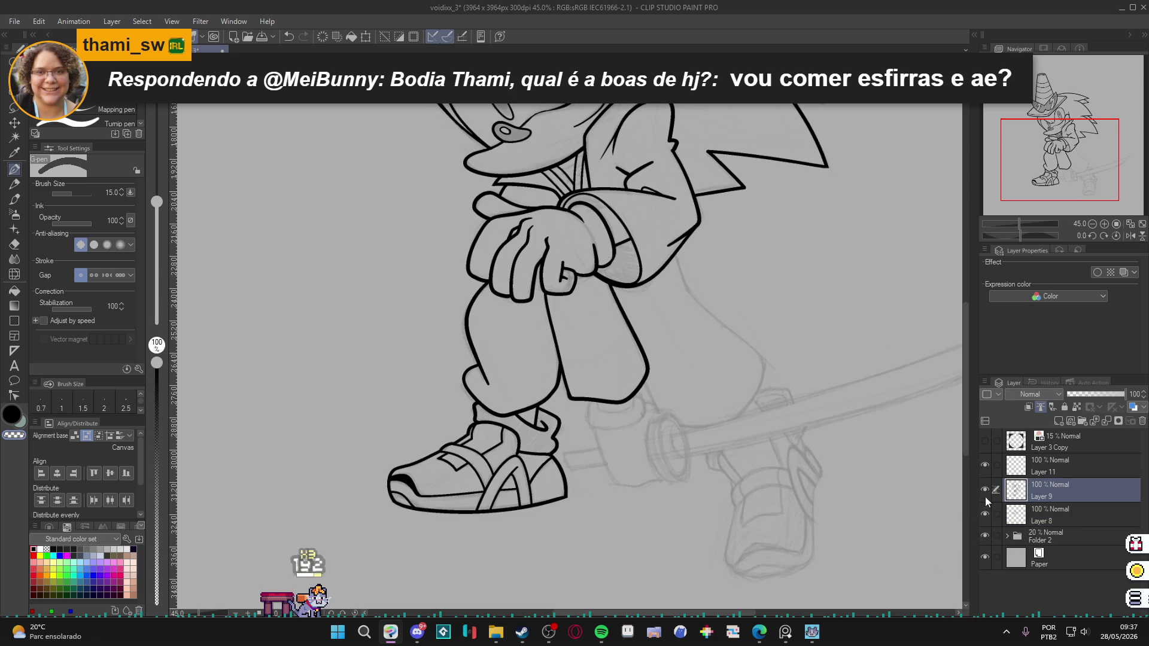
pyautogui.hotkey('ctrl', 'e')
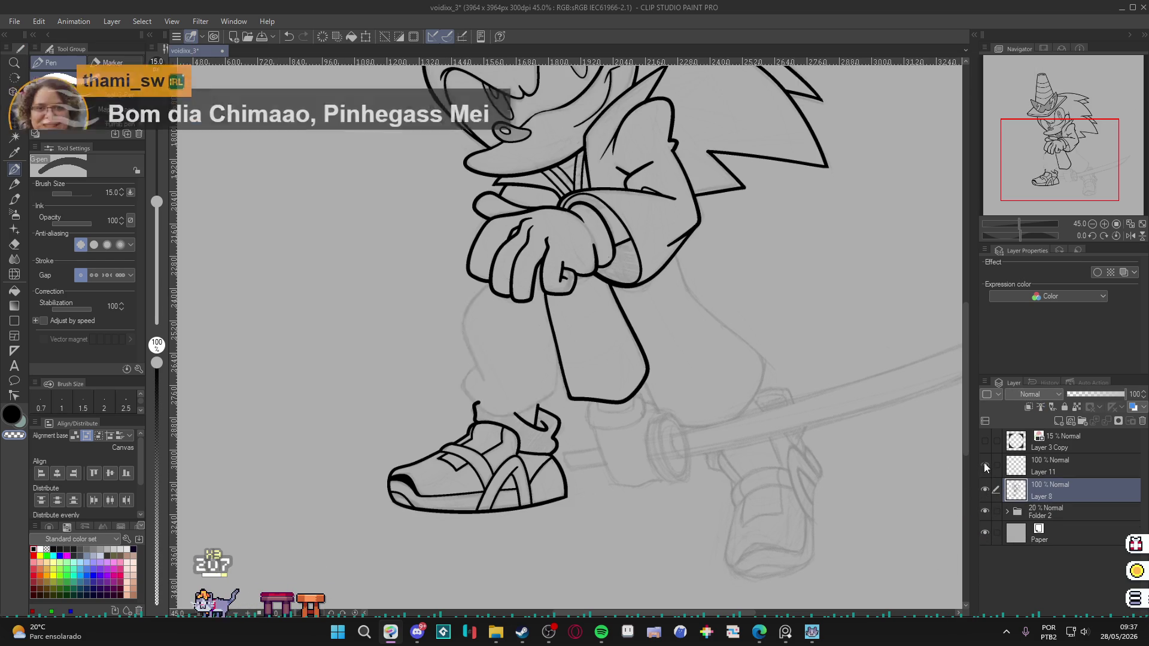
pyautogui.click(1047, 468)
pyautogui.hotkey('ctrl', 'e')
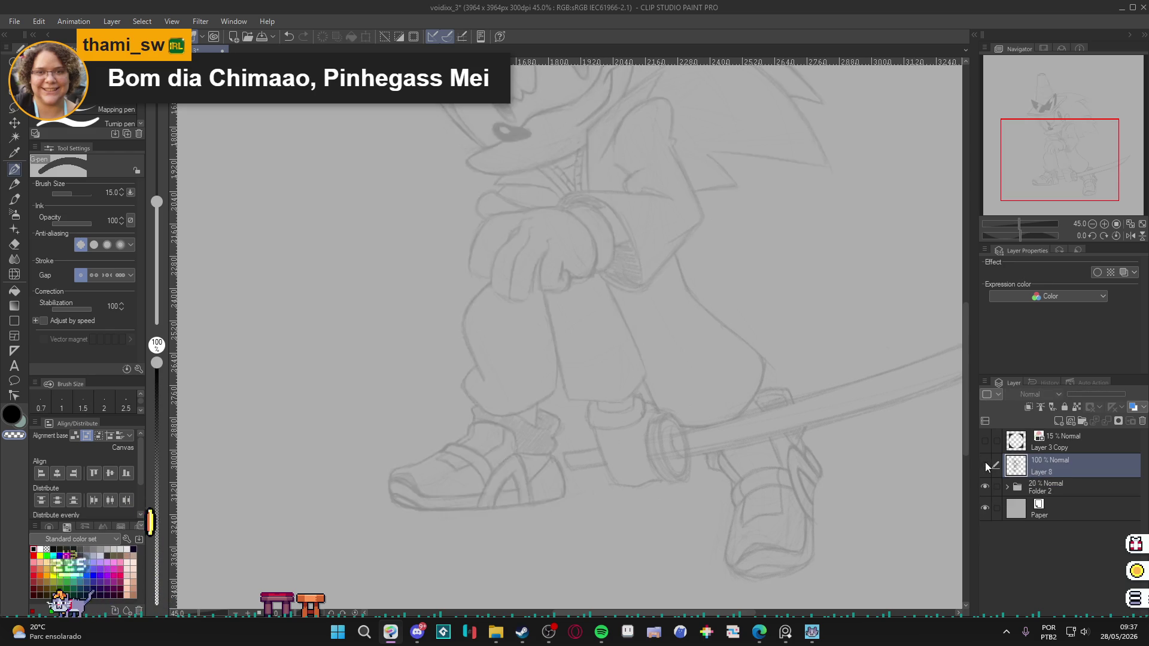
# Hide and show the merged Layer 8 to check the line art against the sketch.
pyautogui.scroll(-2, 693, 471)
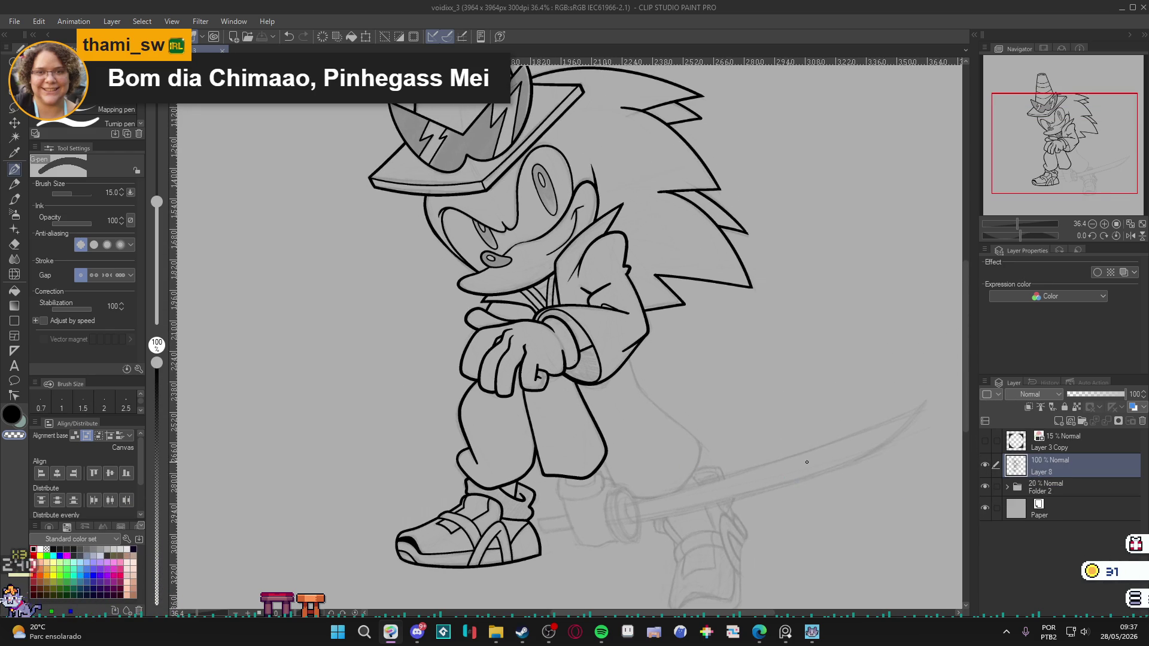
pyautogui.scroll(-1, 600, 356)
pyautogui.click(986, 464)
pyautogui.click(986, 465)
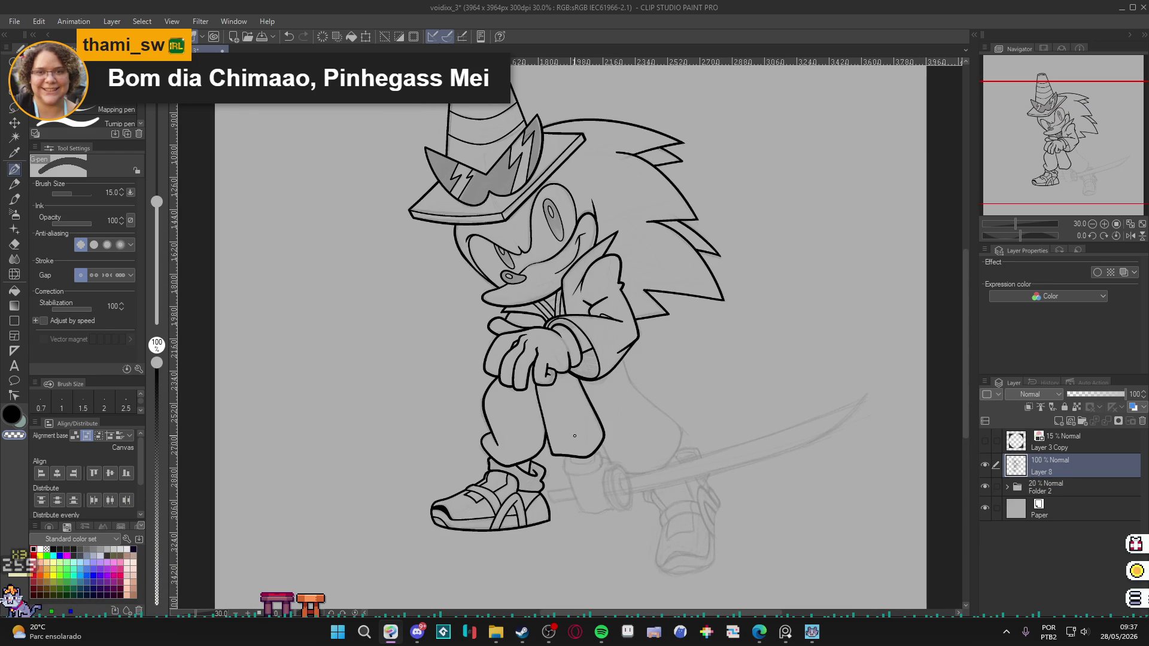
pyautogui.scroll(1, 550, 413)
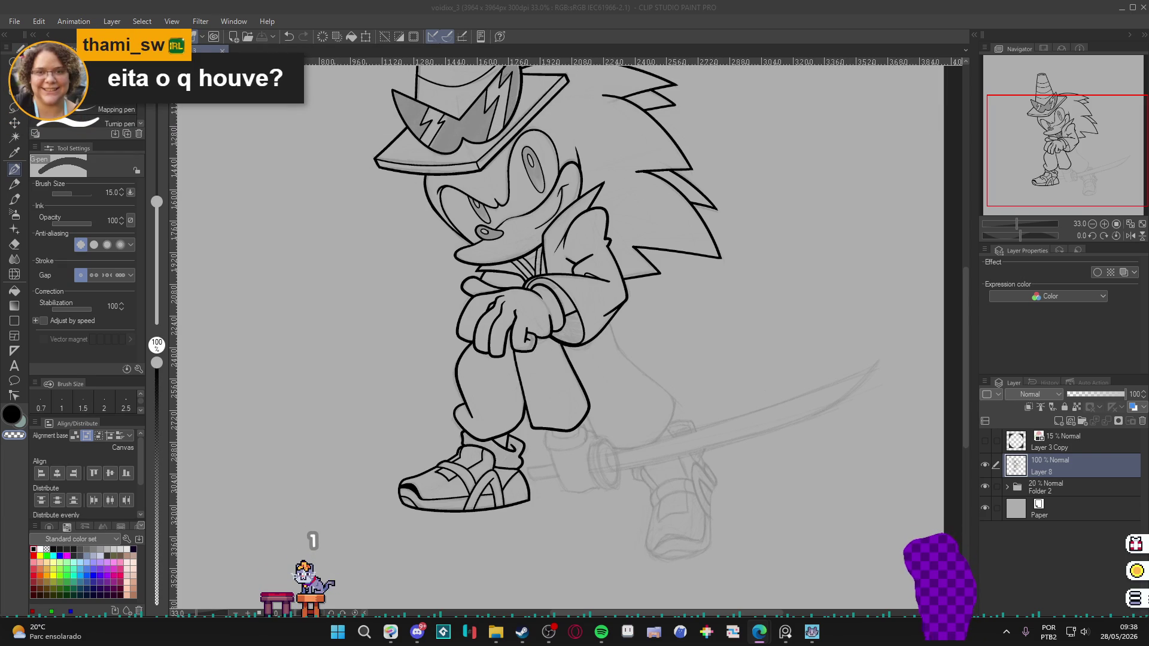
pyautogui.scroll(-2, 620, 426)
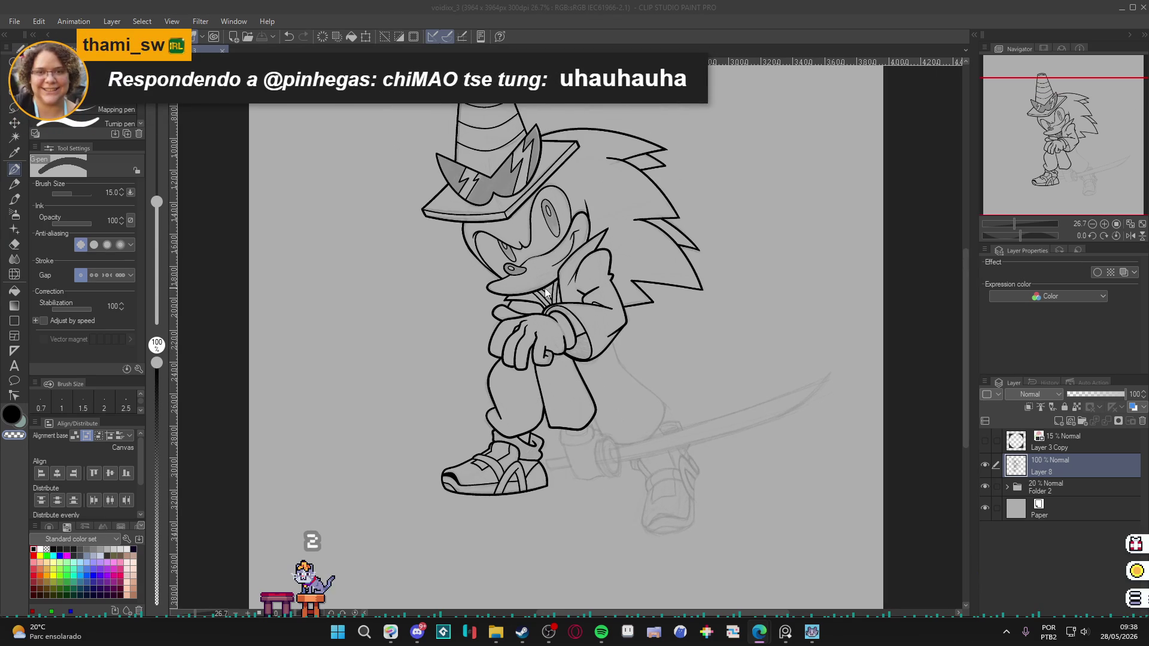
pyautogui.scroll(3, 527, 216)
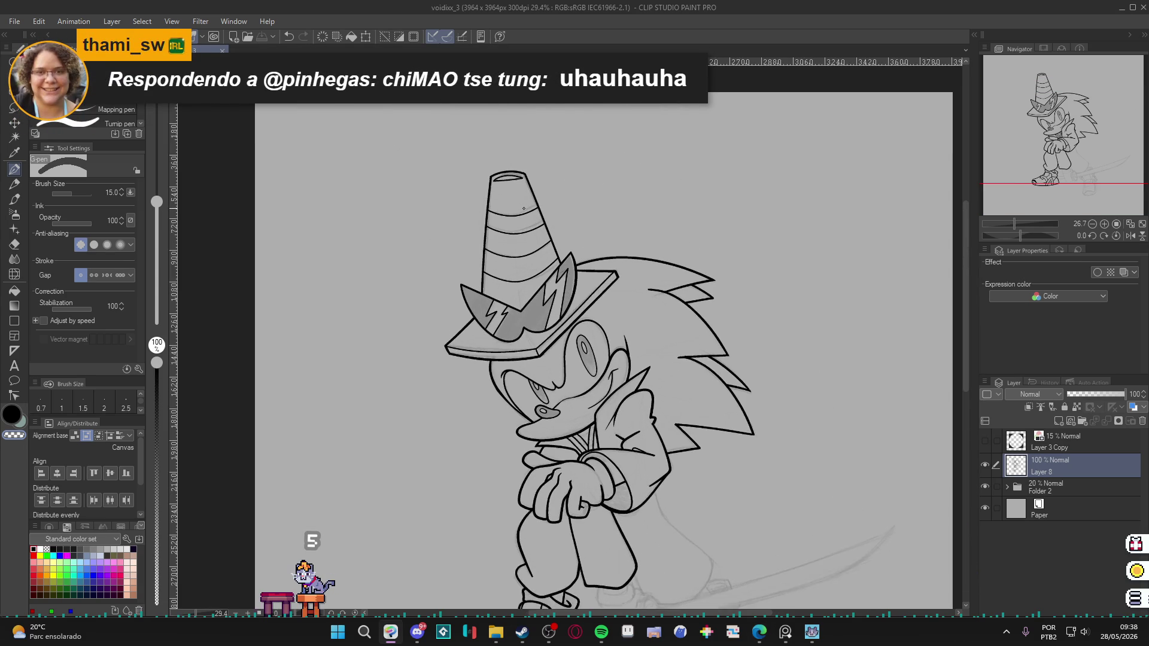
pyautogui.scroll(-3, 524, 209)
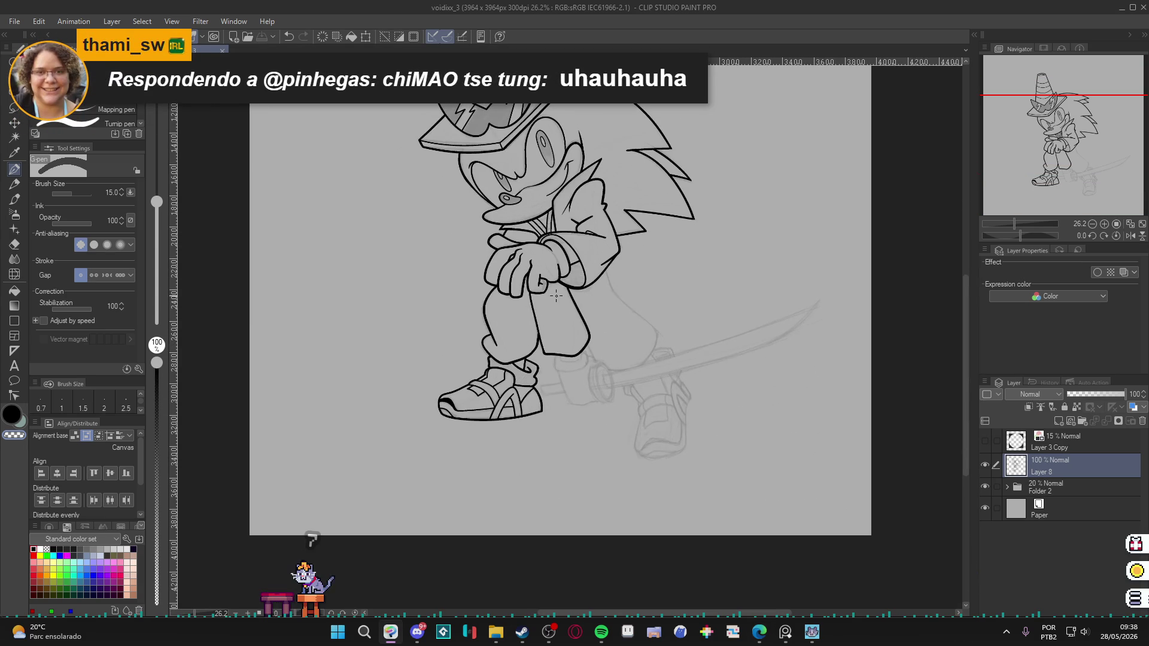
pyautogui.scroll(5, 554, 295)
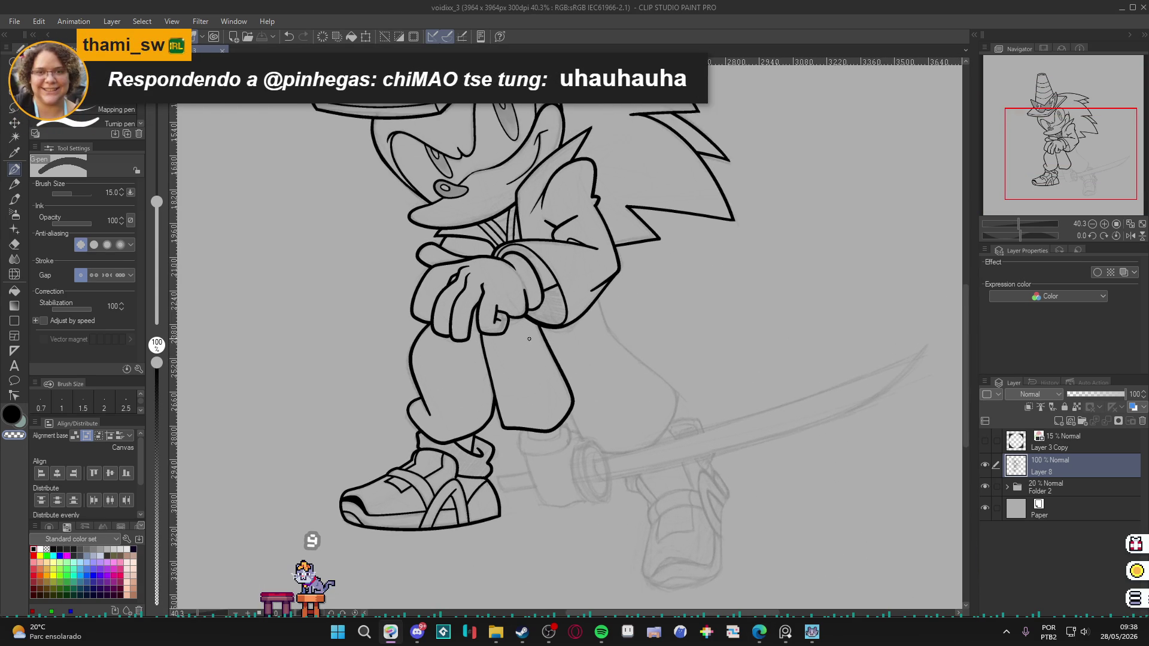
pyautogui.hscroll(2, 562, 390)
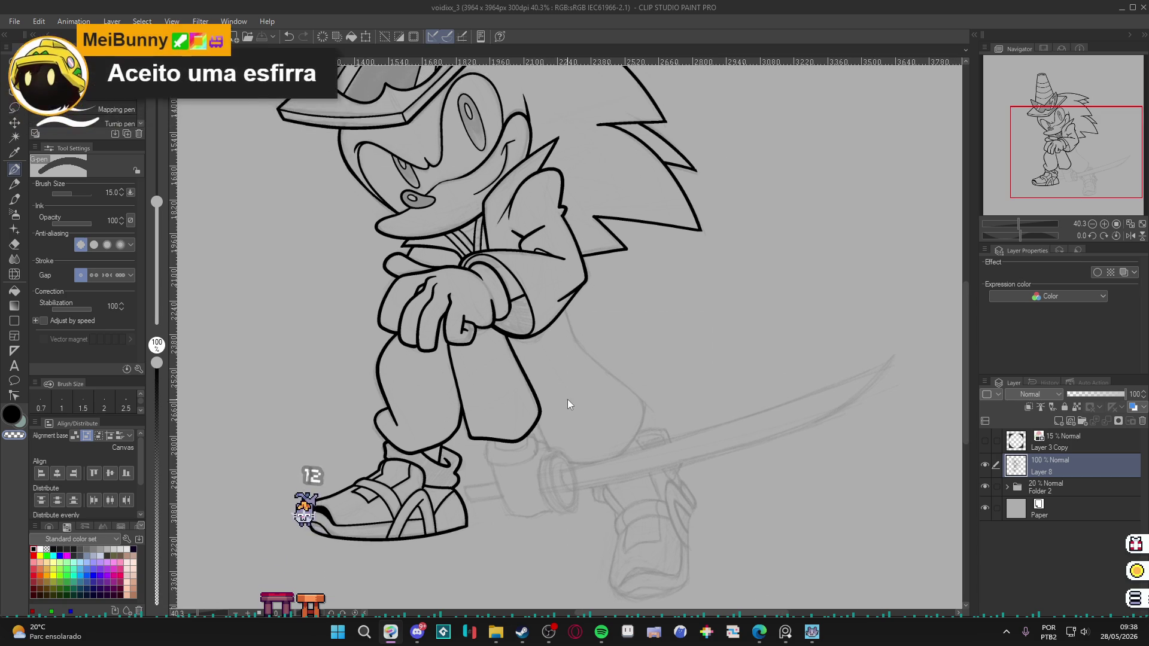
pyautogui.click(983, 465)
# Show Layer 8, clear the cuff and shoe selections, and add a new layer above it.
pyautogui.click(982, 466)
pyautogui.press('w')
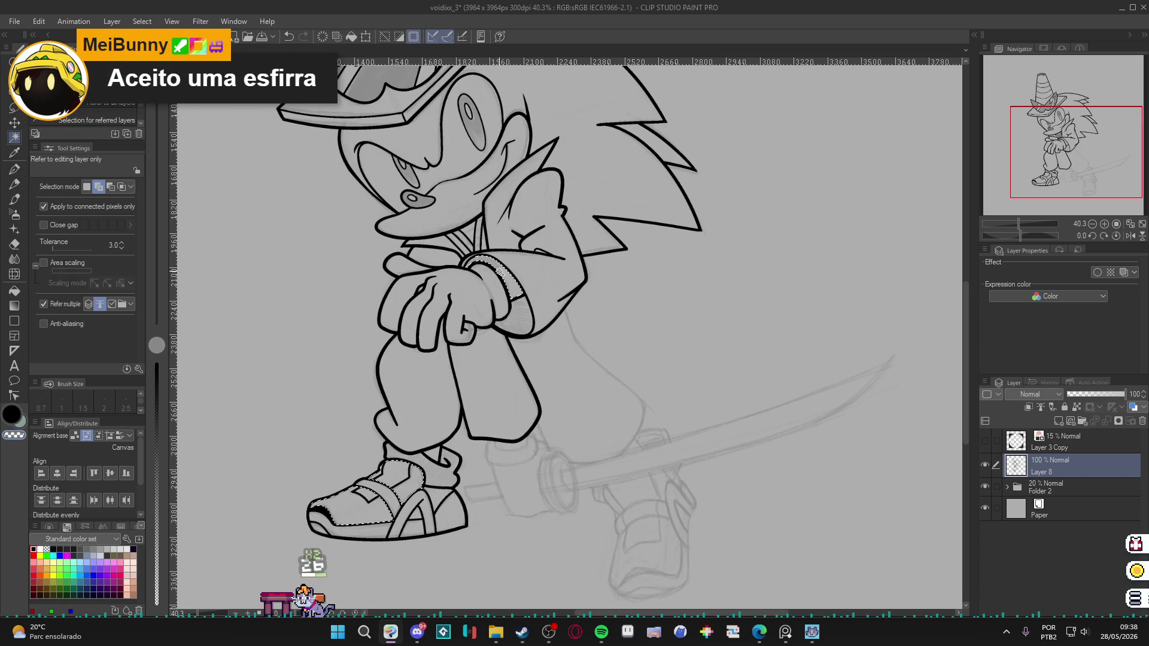
pyautogui.hotkey('ctrl', 'd')
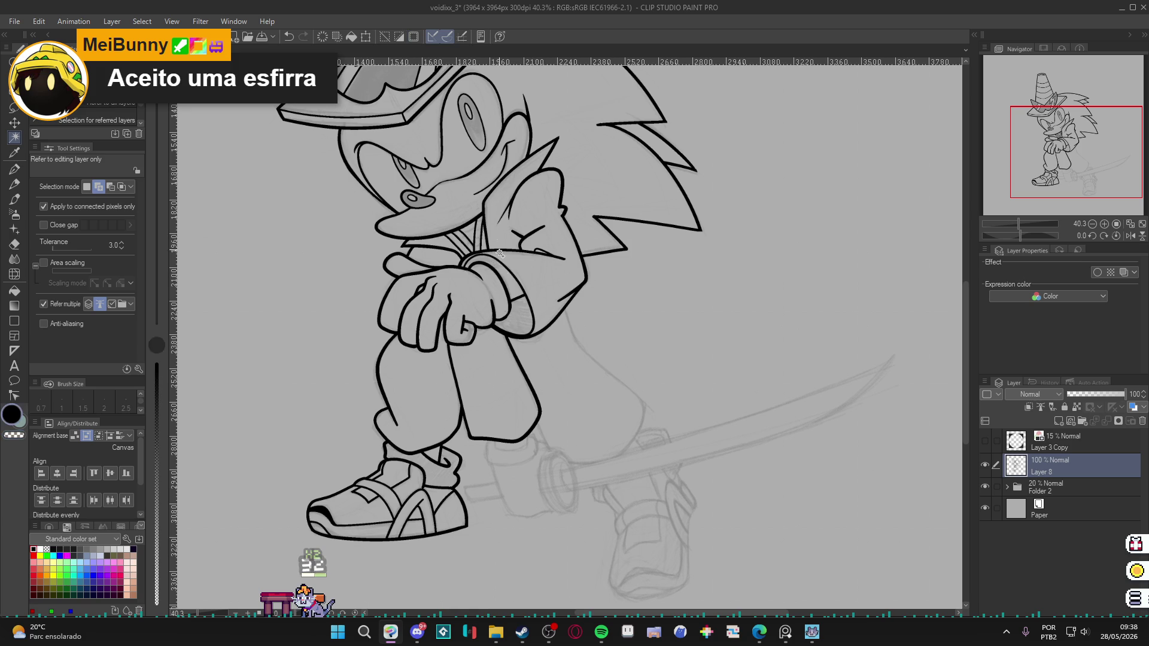
pyautogui.press('p')
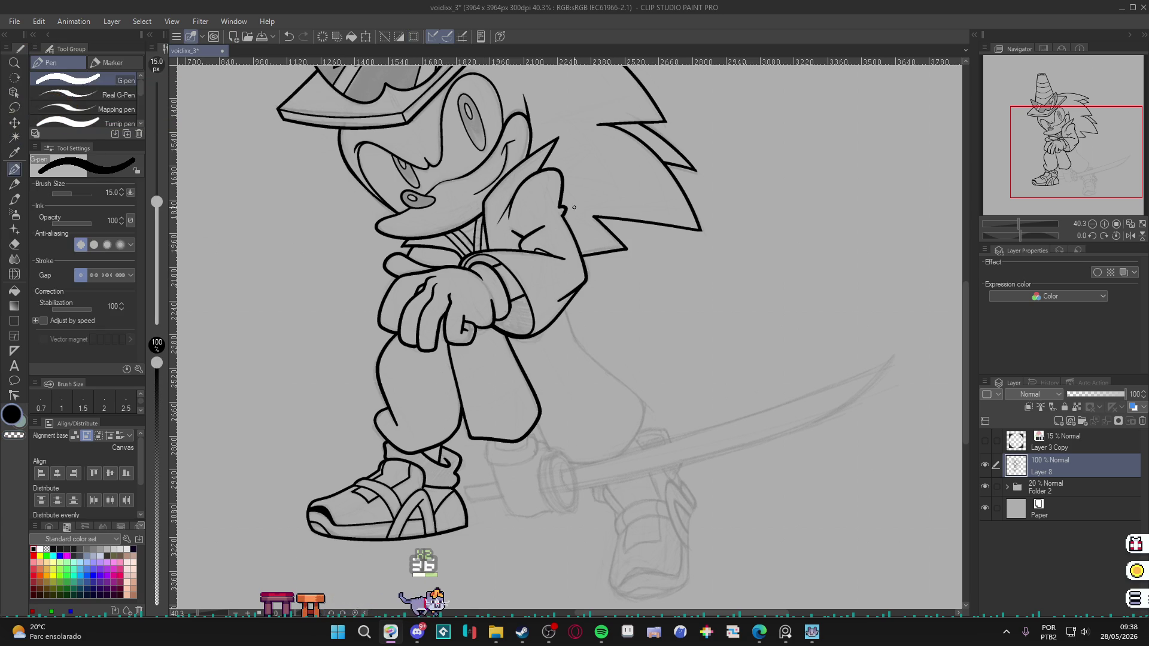
pyautogui.moveTo(619, 383); pyautogui.dragTo(609, 359)
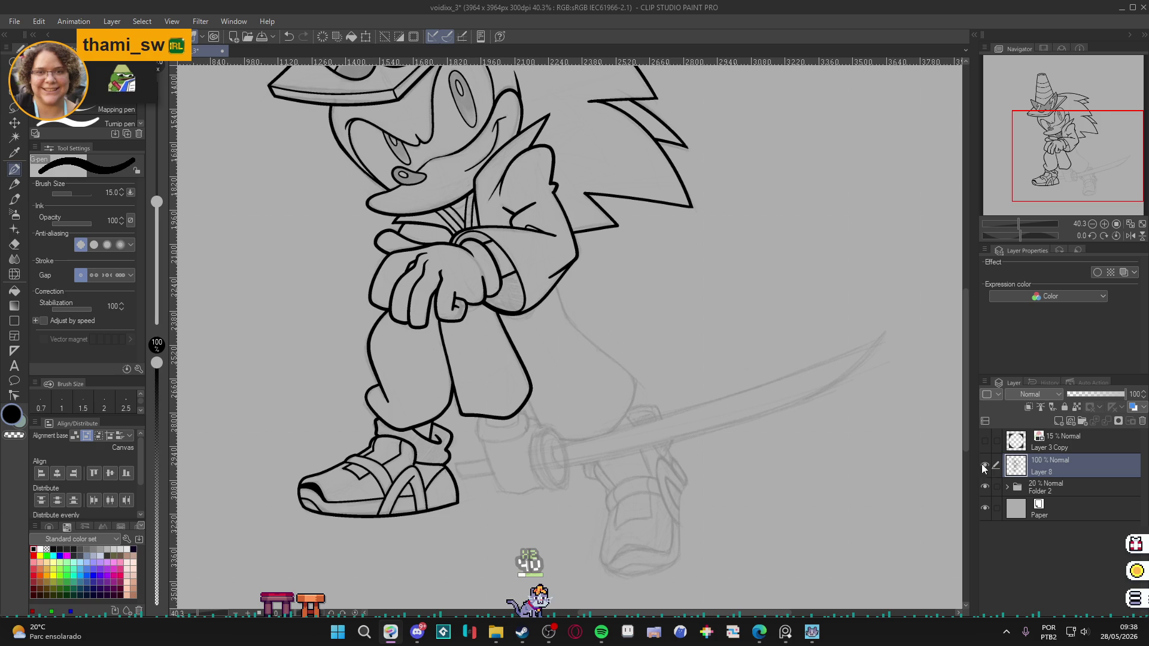
pyautogui.moveTo(764, 463); pyautogui.dragTo(727, 451)
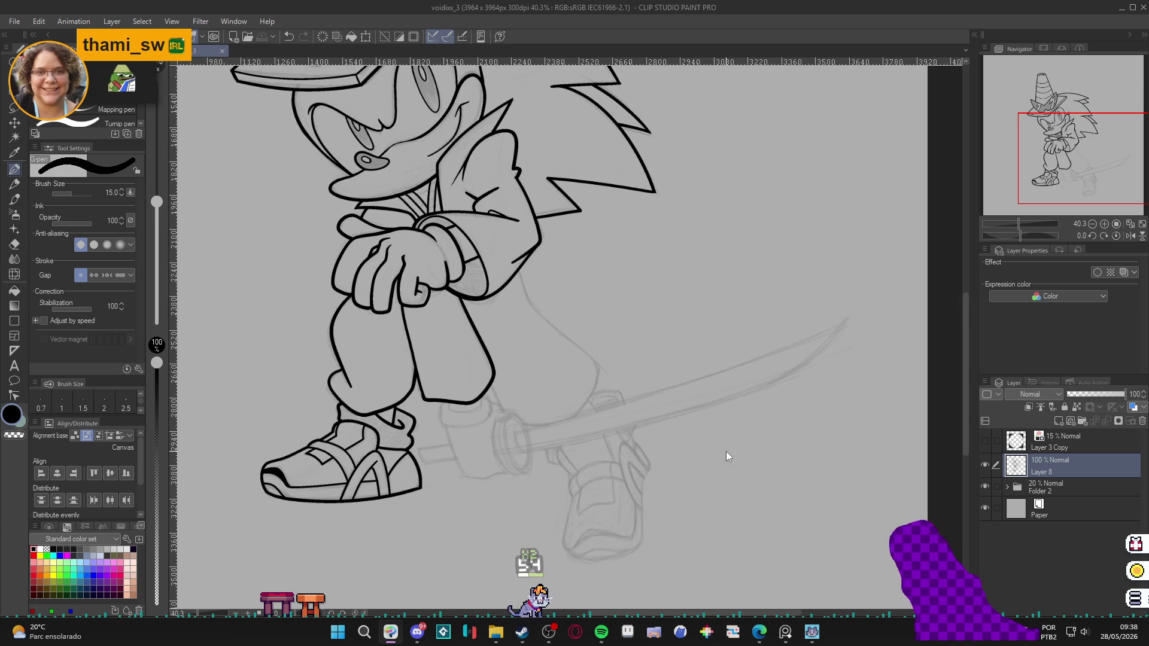
pyautogui.hotkey('ctrl', 'shift', 'n')
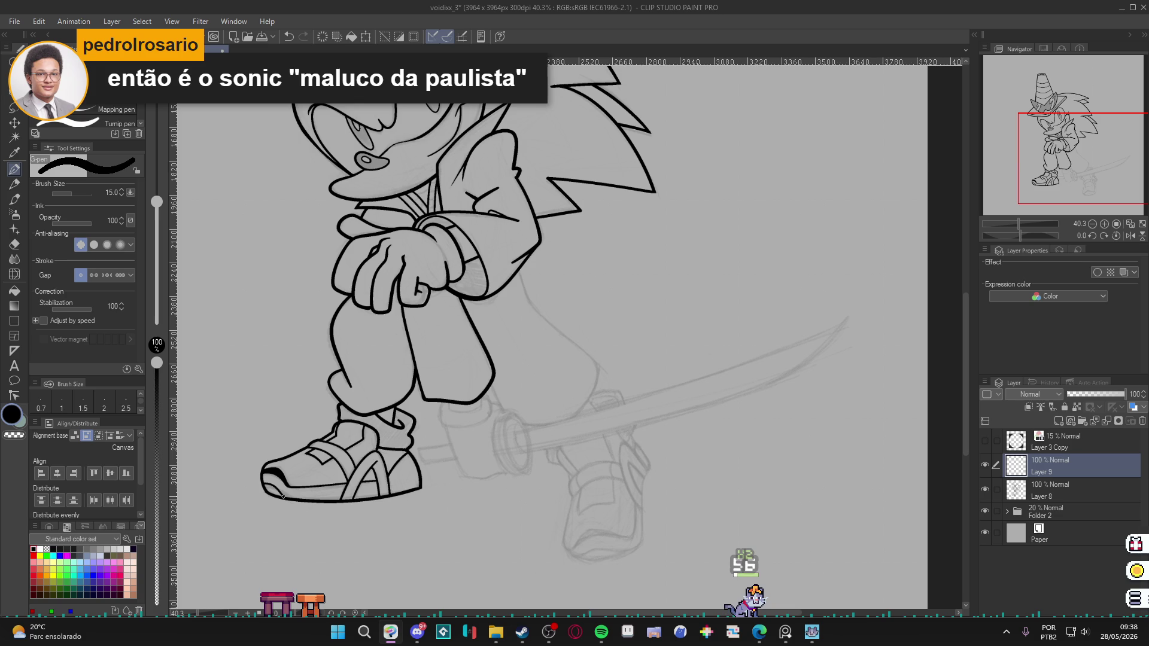
# Ink the leg cuff's outline with curved strokes, raising the pen size to 15.
pyautogui.scroll(6, 413, 443)
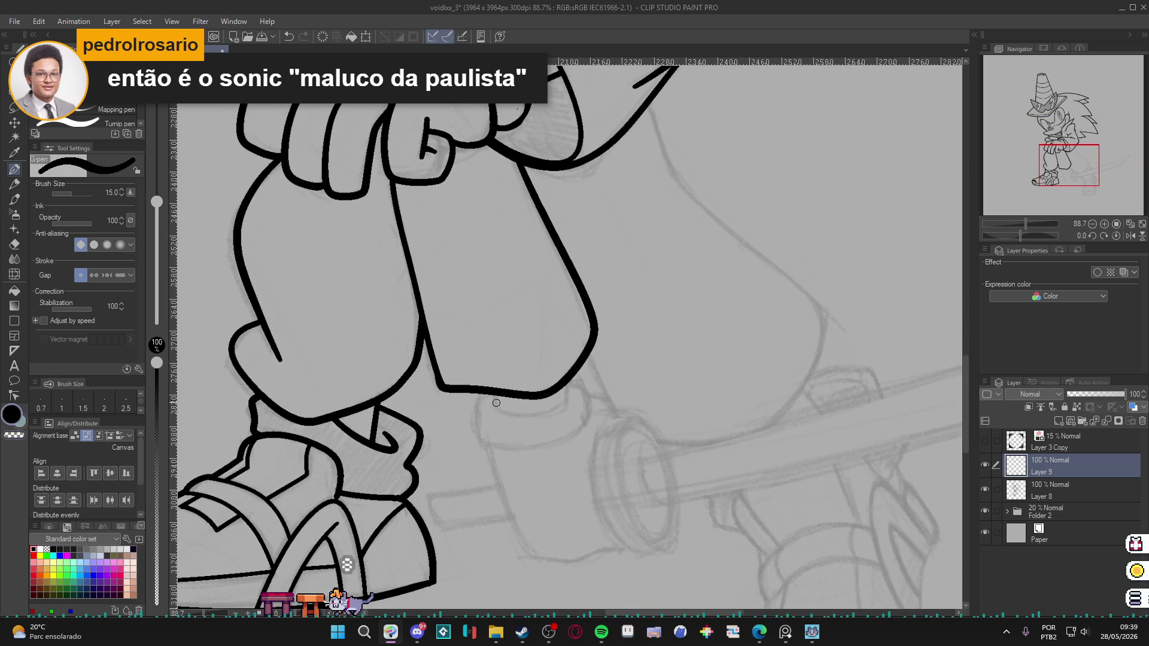
pyautogui.moveTo(564, 388)
pyautogui.mouseDown()
pyautogui.moveTo(563, 419)
pyautogui.moveTo(538, 384)
pyautogui.moveTo(534, 333)
pyautogui.mouseUp()
pyautogui.press('r')
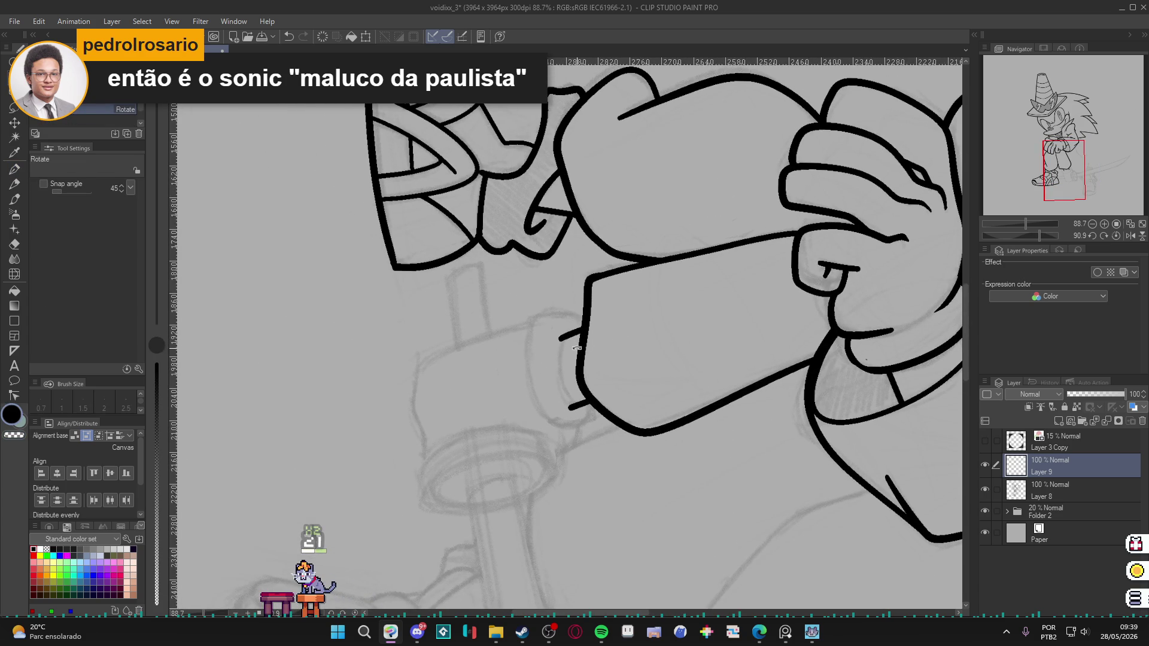
pyautogui.press('p')
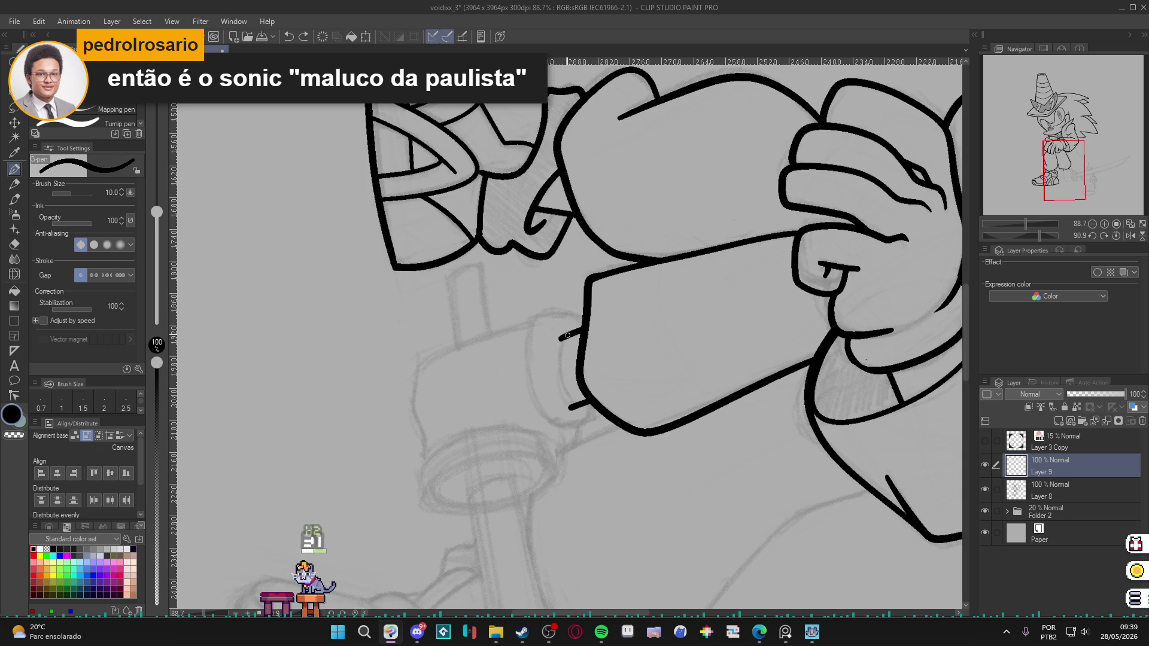
pyautogui.moveTo(566, 330)
pyautogui.mouseDown()
pyautogui.moveTo(558, 352)
pyautogui.moveTo(570, 410)
pyautogui.mouseUp()
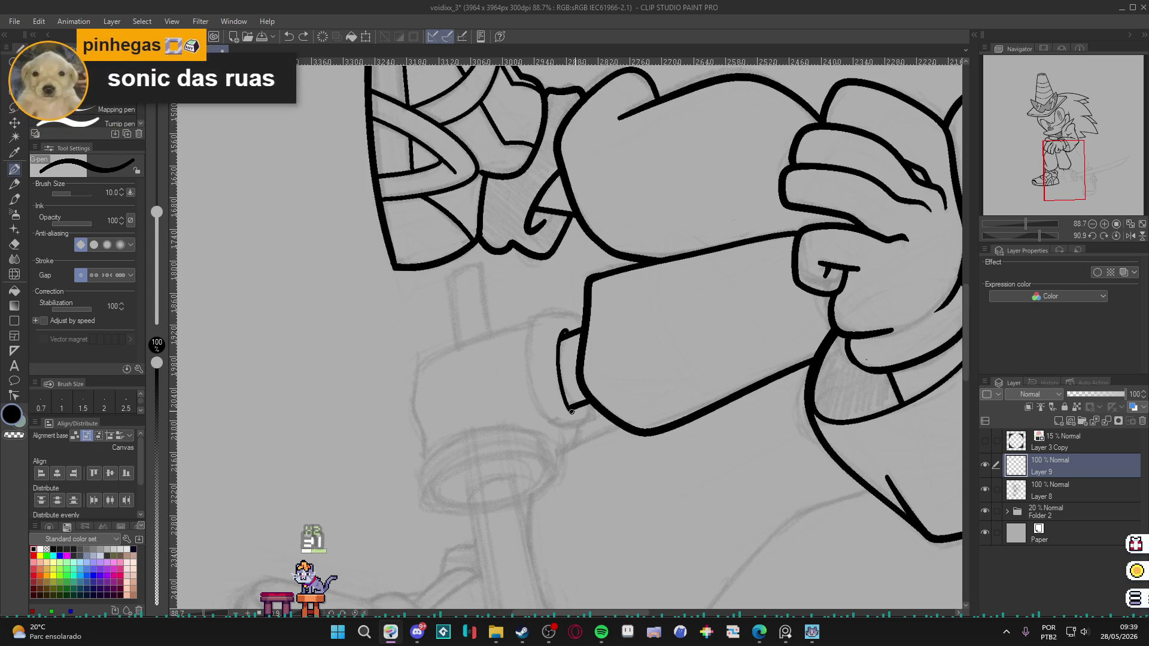
pyautogui.press(']')
pyautogui.press(']')
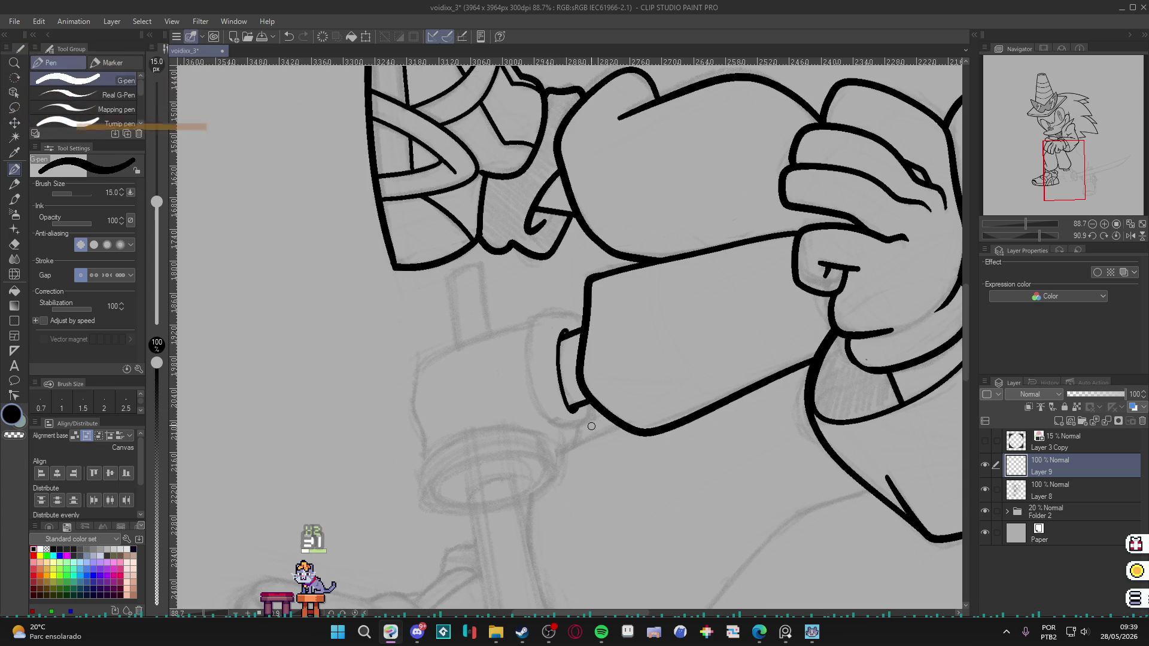
pyautogui.moveTo(638, 326); pyautogui.dragTo(688, 418)
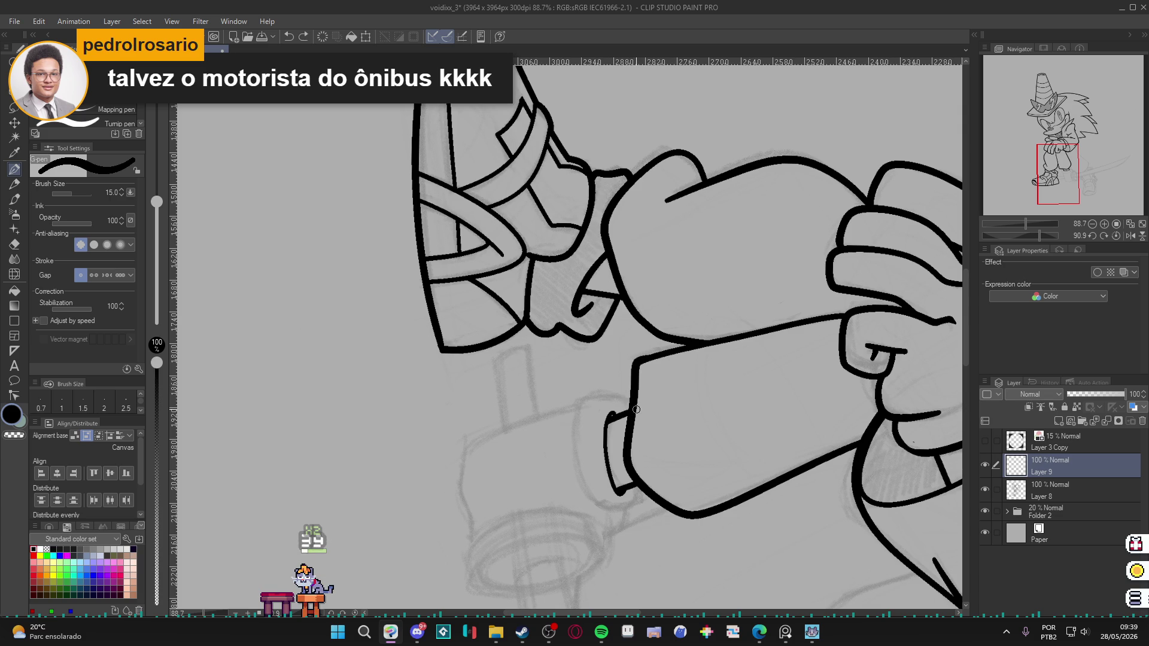
pyautogui.moveTo(632, 401); pyautogui.dragTo(620, 389)
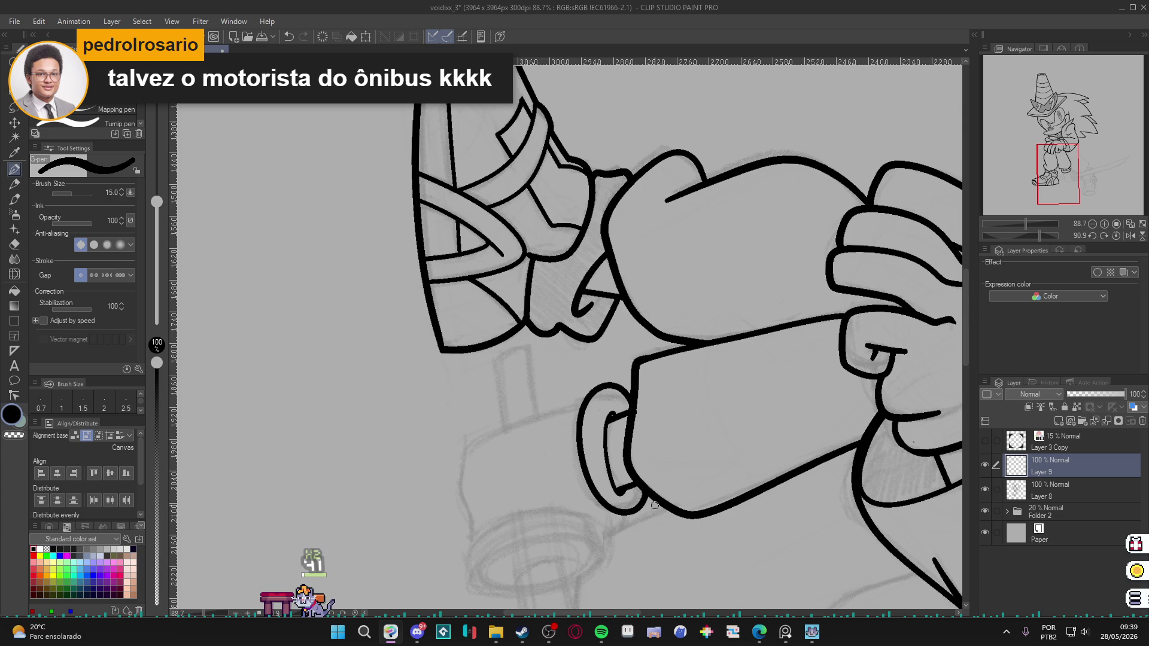
# Tilt the canvas 45°, extend the leg line below the cuff, and ink the shoe's lower outline.
pyautogui.press('-')
pyautogui.press('-')
pyautogui.press('-')
pyautogui.moveTo(852, 507)
pyautogui.mouseDown()
pyautogui.moveTo(698, 341)
pyautogui.moveTo(735, 395)
pyautogui.mouseUp()
pyautogui.moveTo(708, 333); pyautogui.dragTo(723, 382)
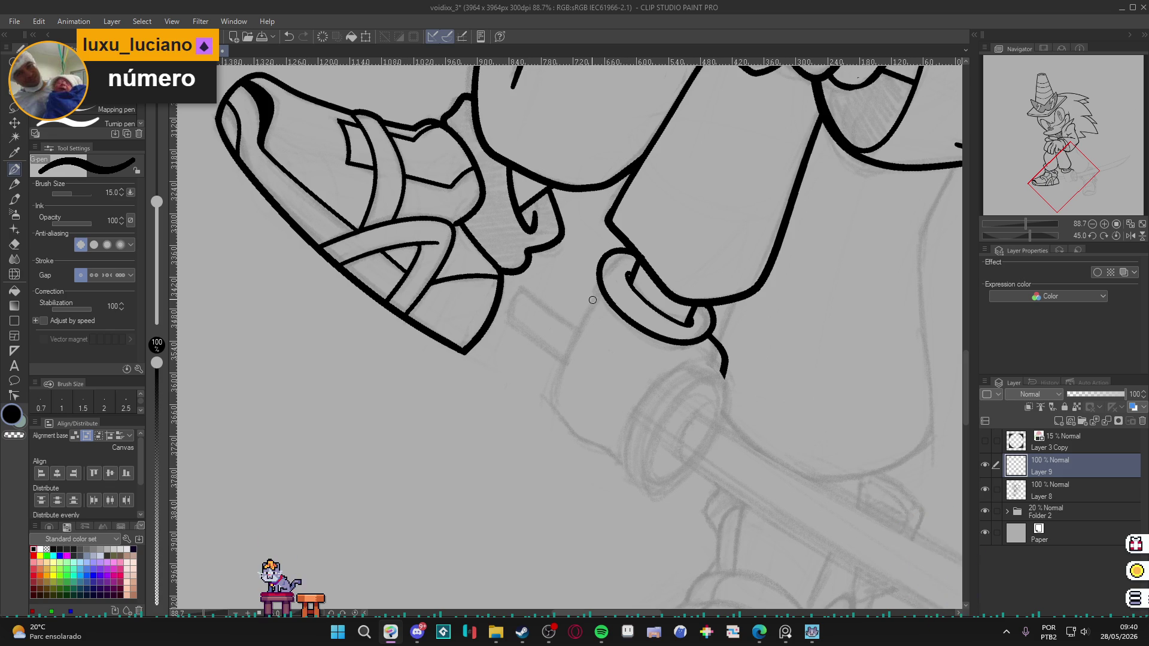
pyautogui.scroll(-4, 593, 300)
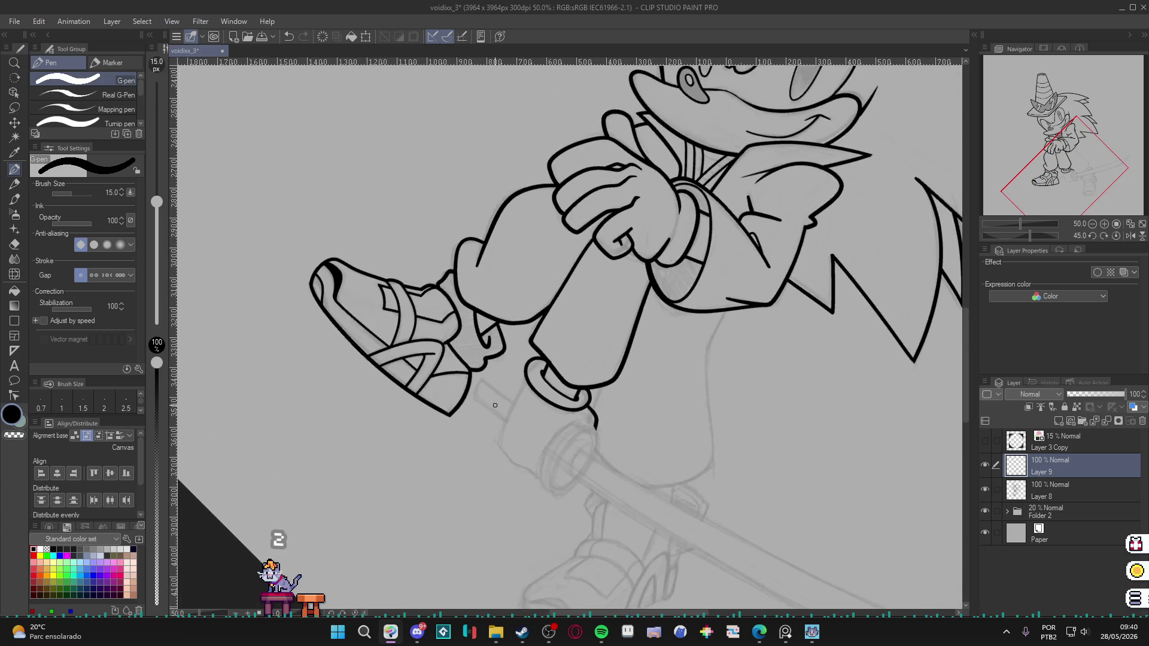
pyautogui.scroll(-1, 501, 415)
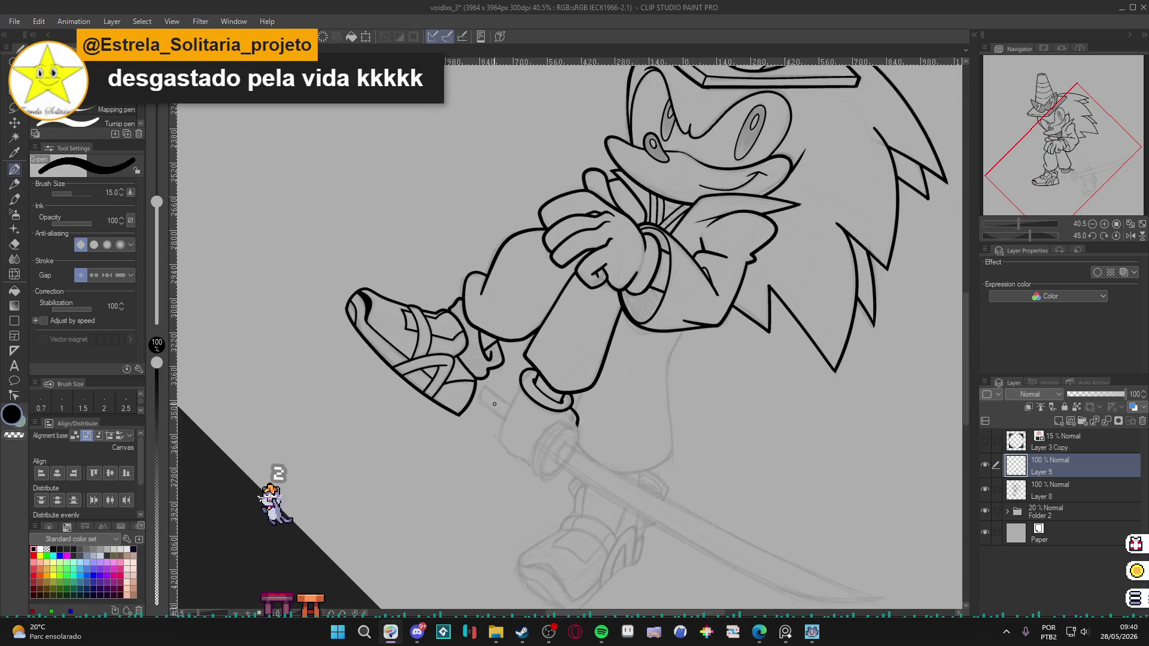
pyautogui.scroll(6, 494, 404)
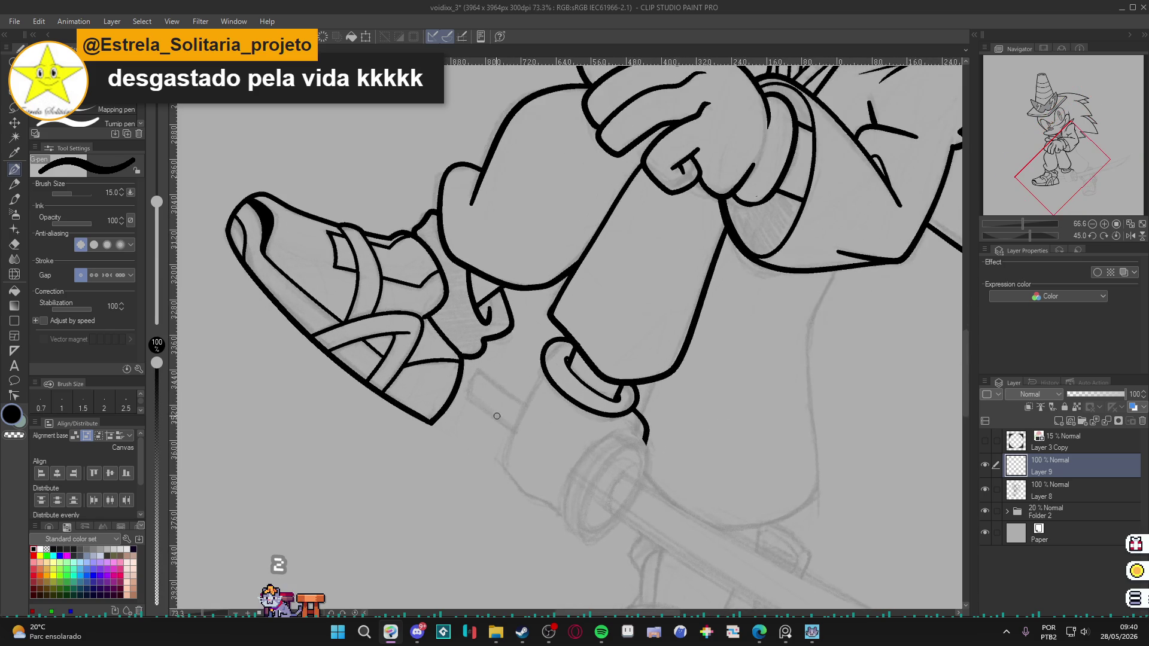
pyautogui.scroll(1, 503, 428)
pyautogui.moveTo(503, 428); pyautogui.dragTo(488, 404)
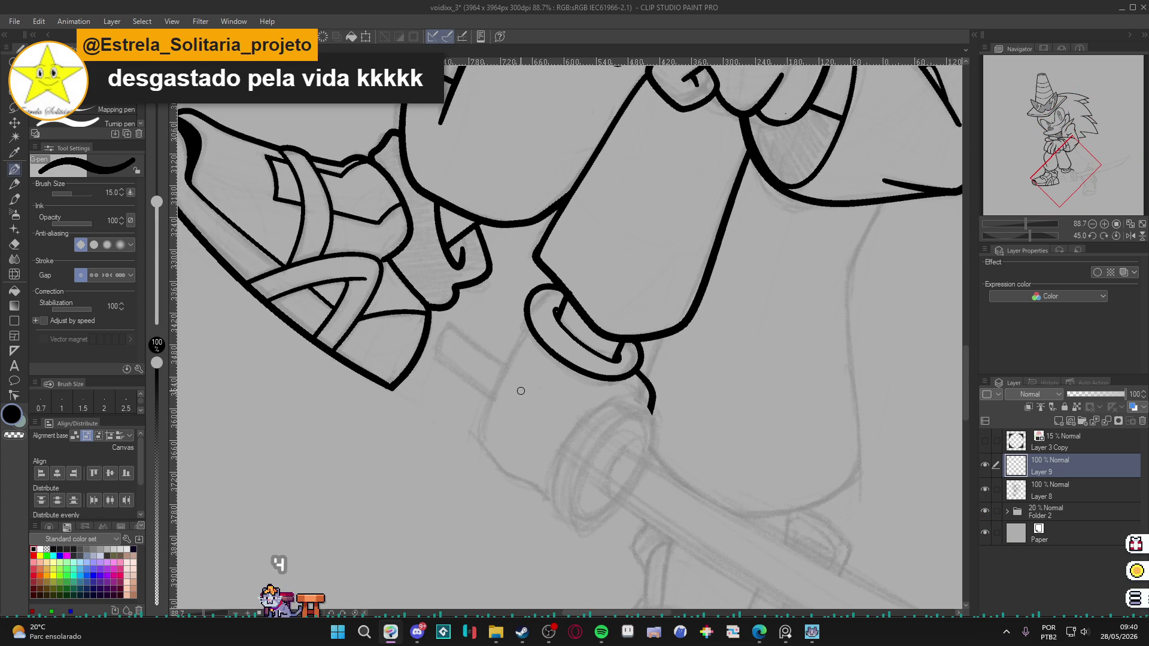
pyautogui.scroll(1, 539, 367)
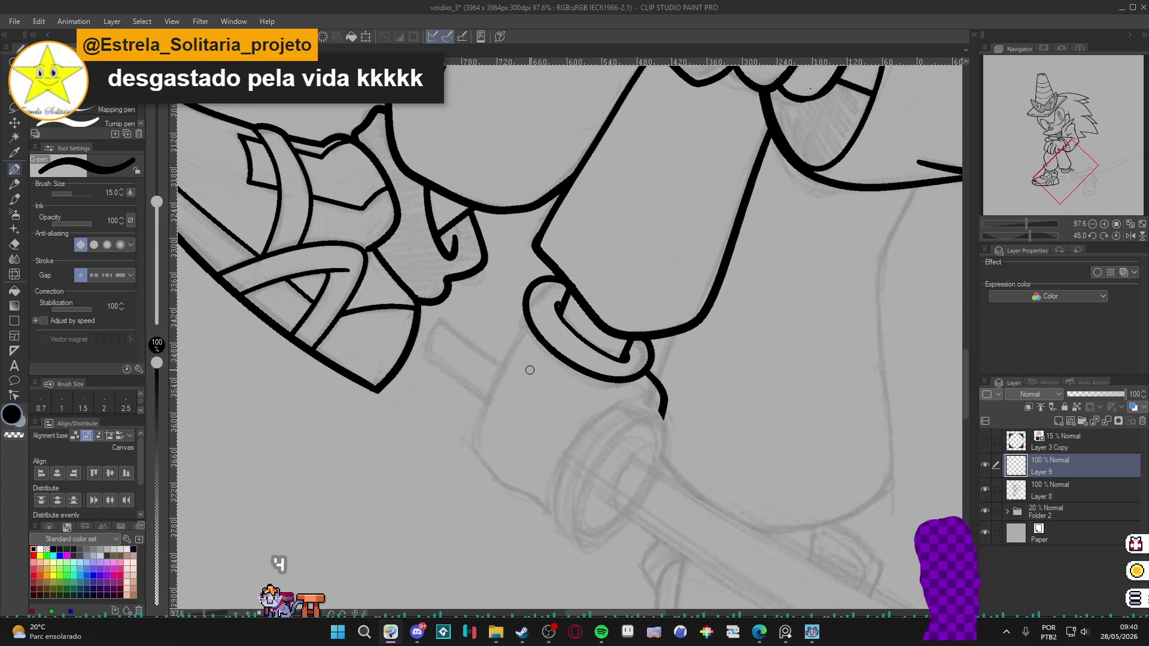
pyautogui.scroll(1, 519, 402)
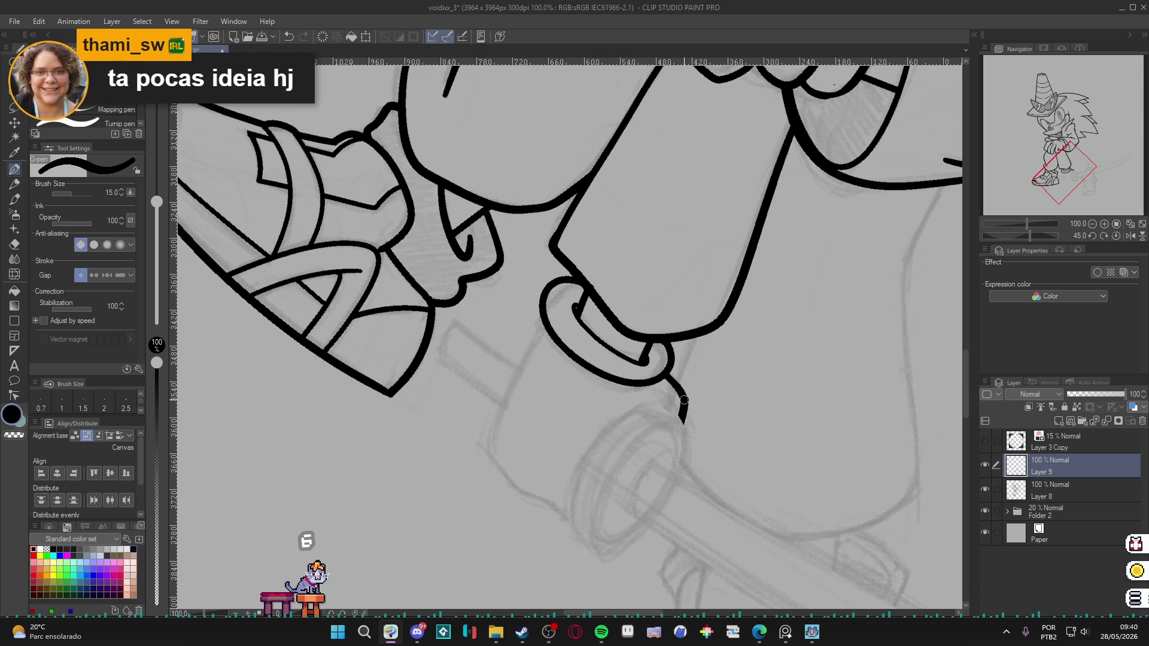
pyautogui.scroll(5, 684, 400)
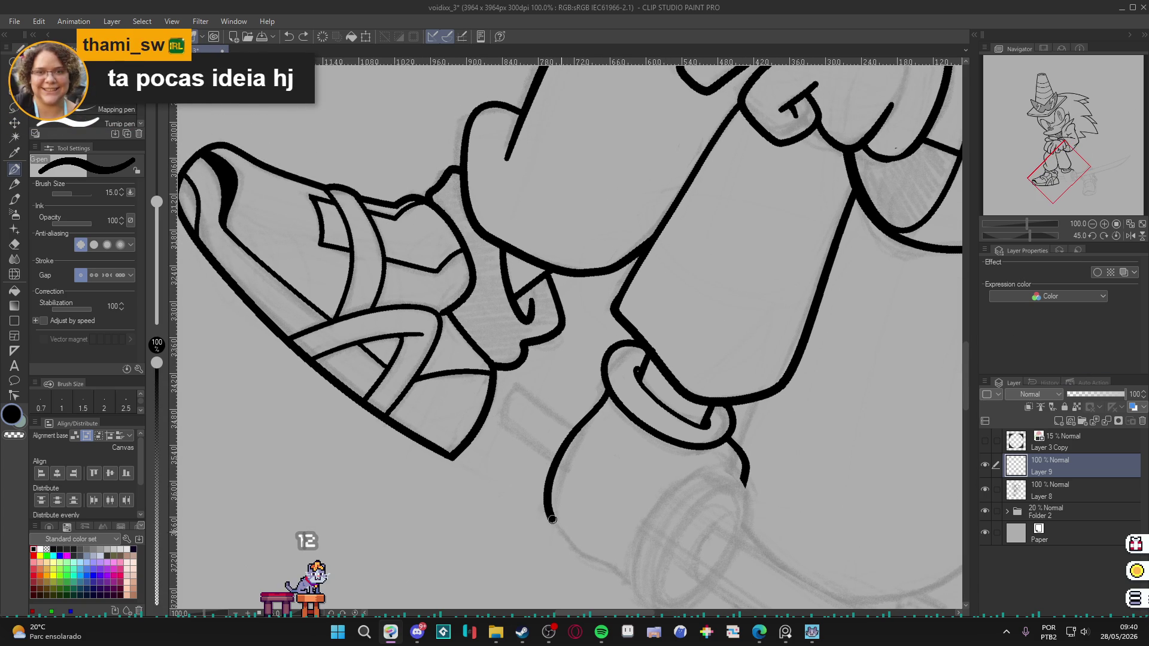
pyautogui.scroll(-5, 635, 556)
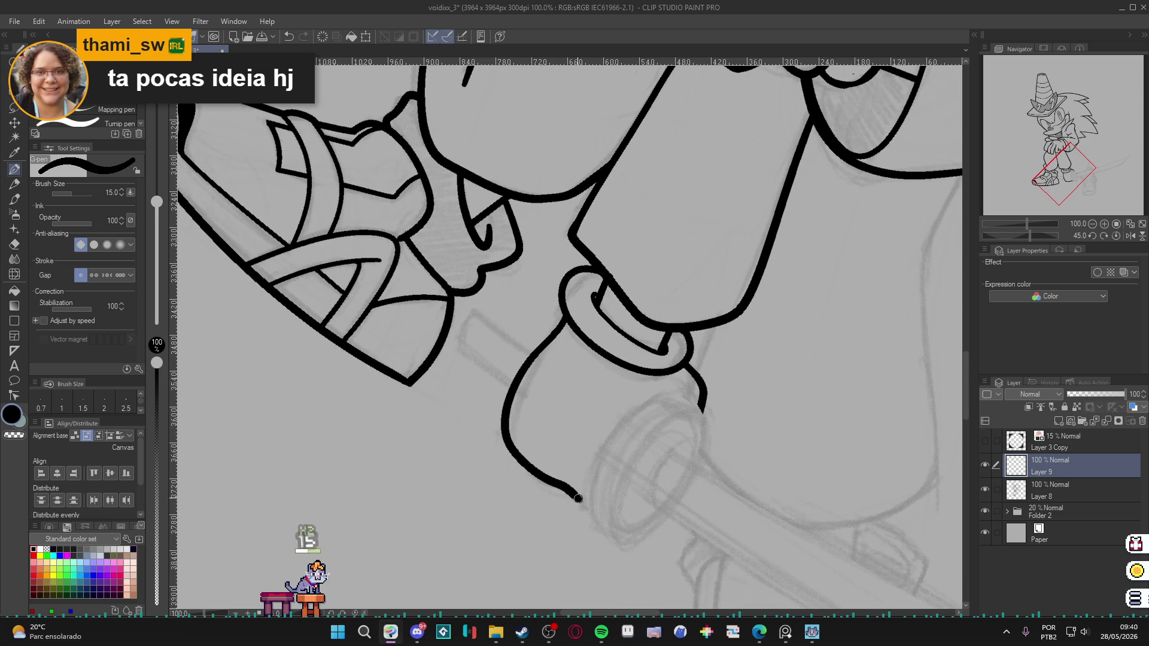
pyautogui.moveTo(569, 486)
pyautogui.mouseDown()
pyautogui.moveTo(555, 471)
pyautogui.moveTo(601, 514)
pyautogui.mouseUp()
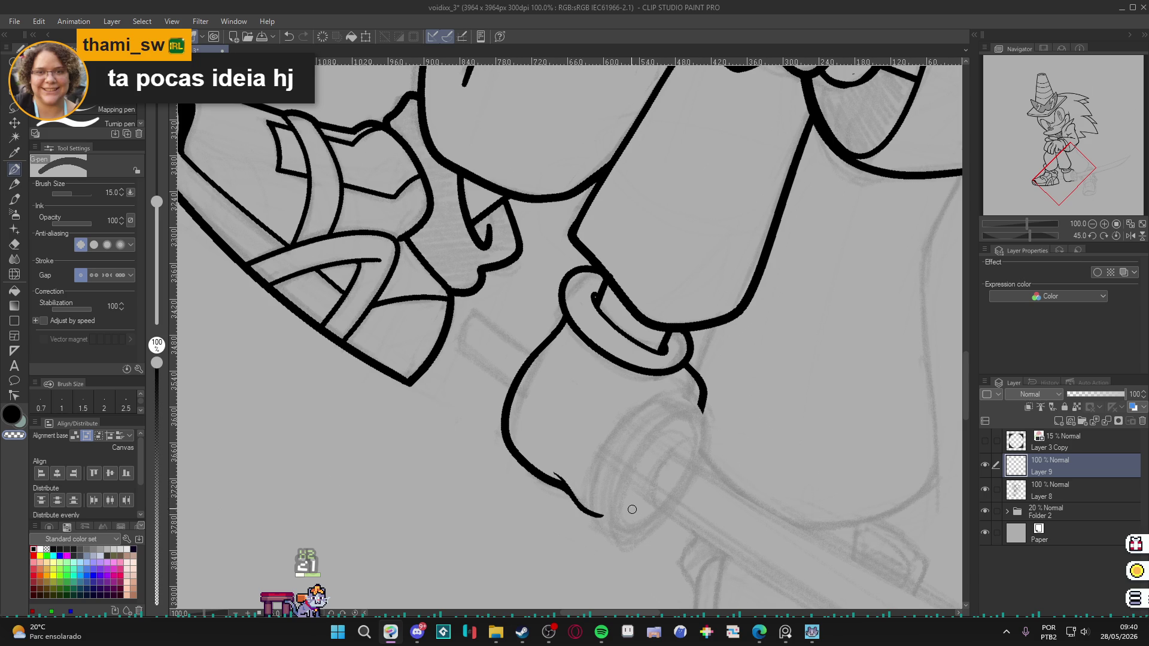
# Rotate the view upright, save the drawing, and zoom out over the cuff and shoe.
pyautogui.moveTo(798, 453)
pyautogui.mouseDown()
pyautogui.moveTo(751, 327)
pyautogui.moveTo(689, 393)
pyautogui.mouseUp()
pyautogui.hotkey('ctrl', 's')
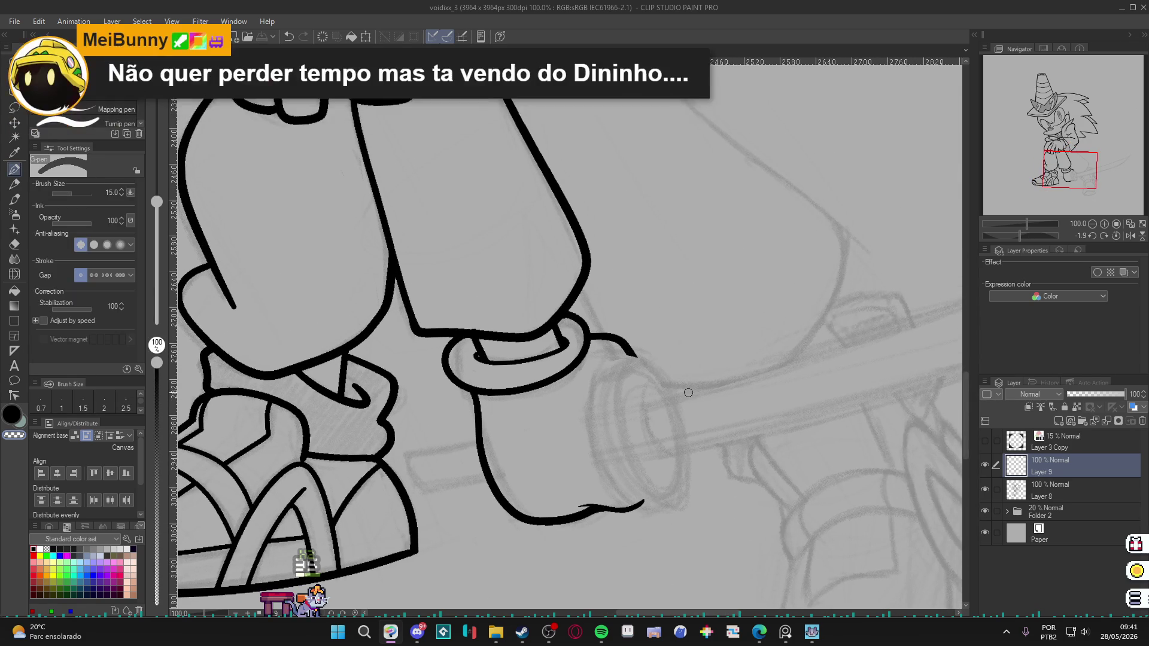
pyautogui.scroll(-1, 580, 408)
pyautogui.moveTo(580, 407)
pyautogui.mouseDown()
pyautogui.moveTo(442, 402)
pyautogui.moveTo(502, 509)
pyautogui.moveTo(606, 453)
pyautogui.mouseUp()
pyautogui.scroll(-2, 451, 422)
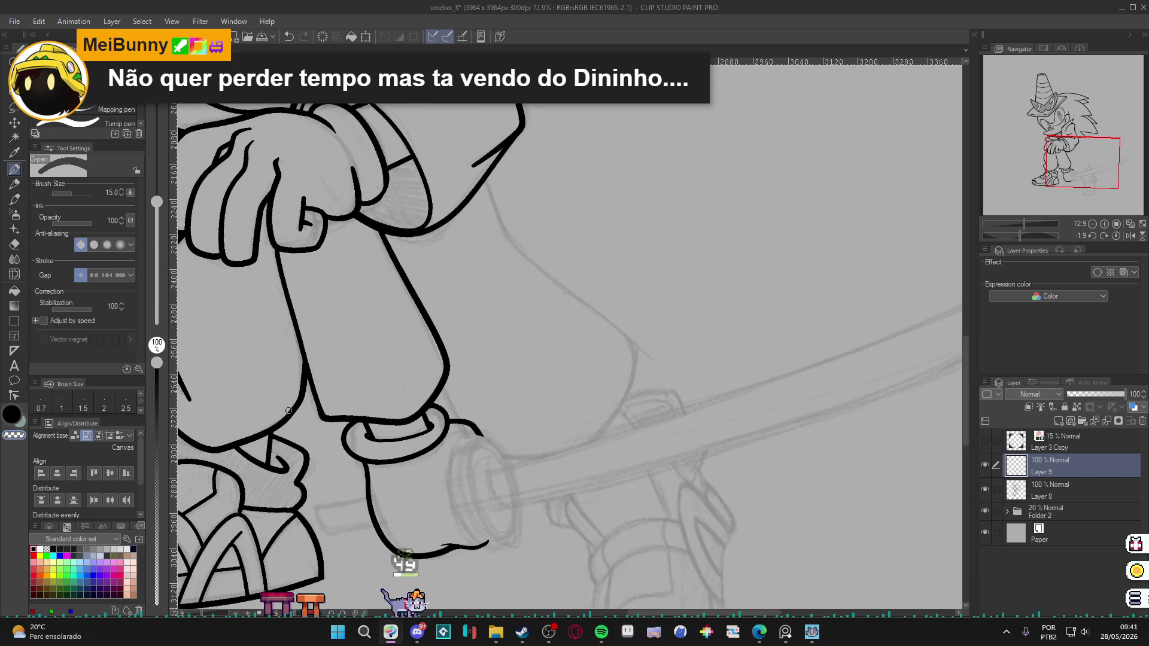
pyautogui.press('u')
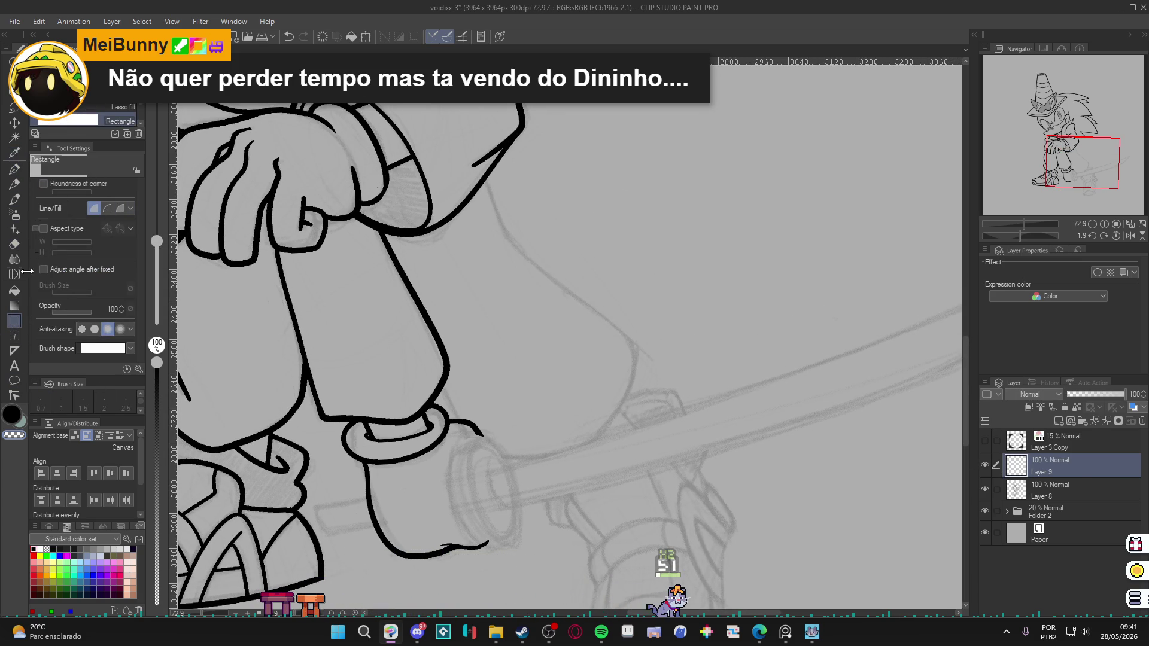
# Place an ellipse Figure ruler over the cup end and nudge it to fit the rim.
pyautogui.click(14, 351)
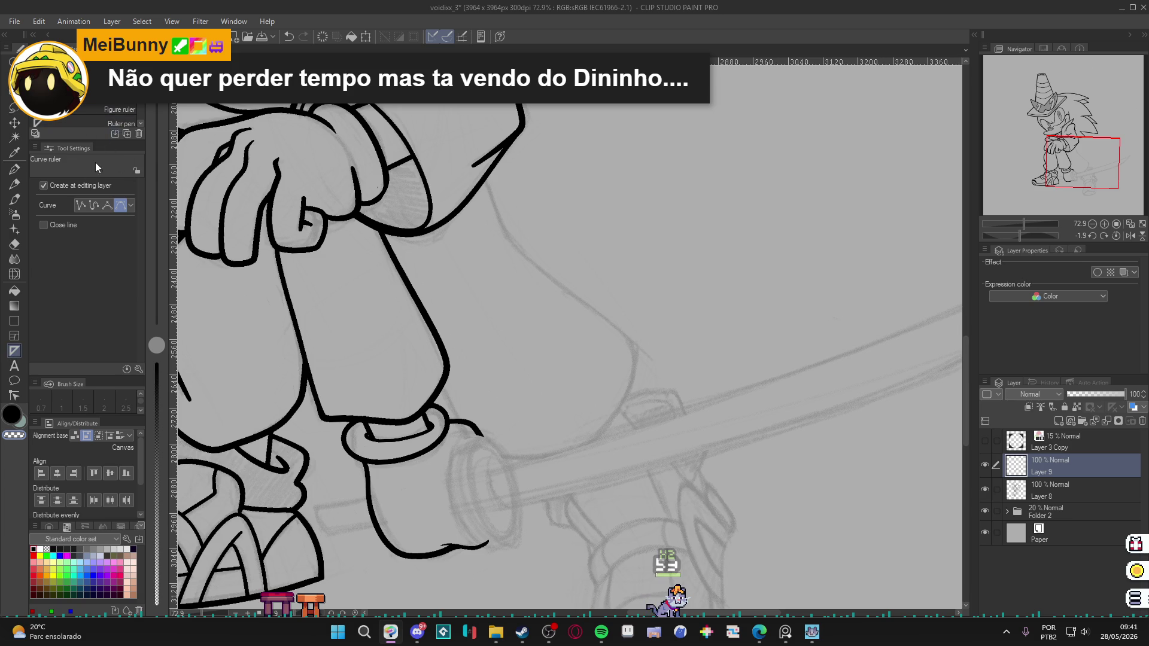
pyautogui.click(105, 111)
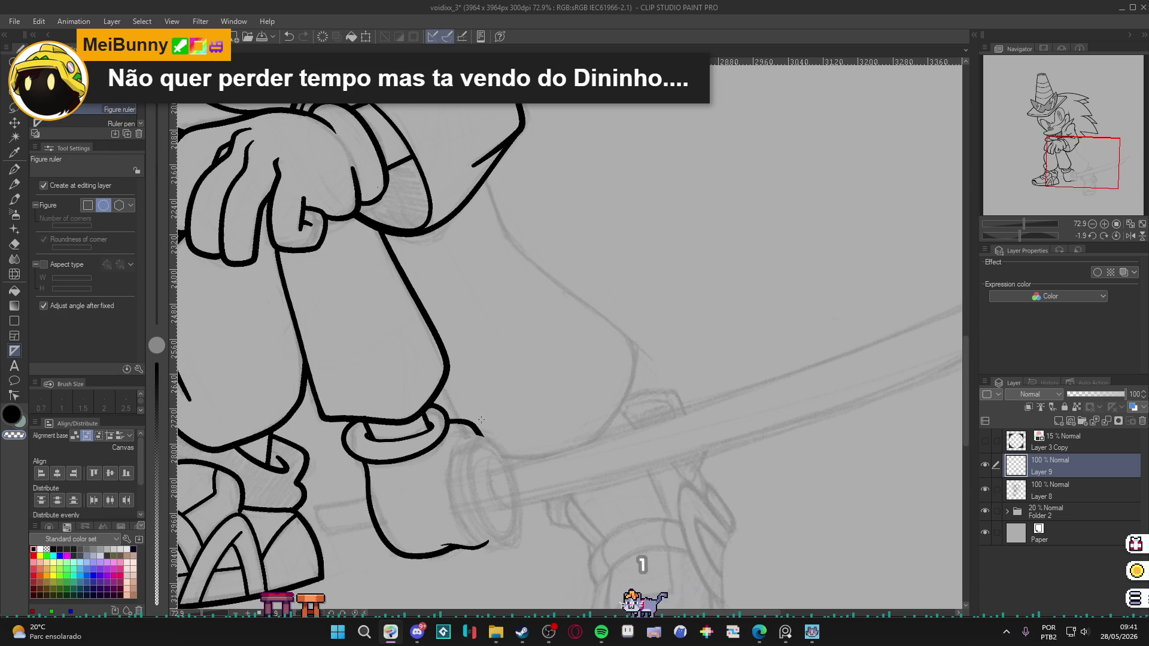
pyautogui.scroll(2, 437, 441)
pyautogui.moveTo(437, 441); pyautogui.dragTo(493, 559)
pyautogui.click(525, 558)
pyautogui.keyDown('ctrl'); pyautogui.click(504, 555); pyautogui.keyUp('ctrl')
pyautogui.moveTo(524, 560); pyautogui.dragTo(535, 555)
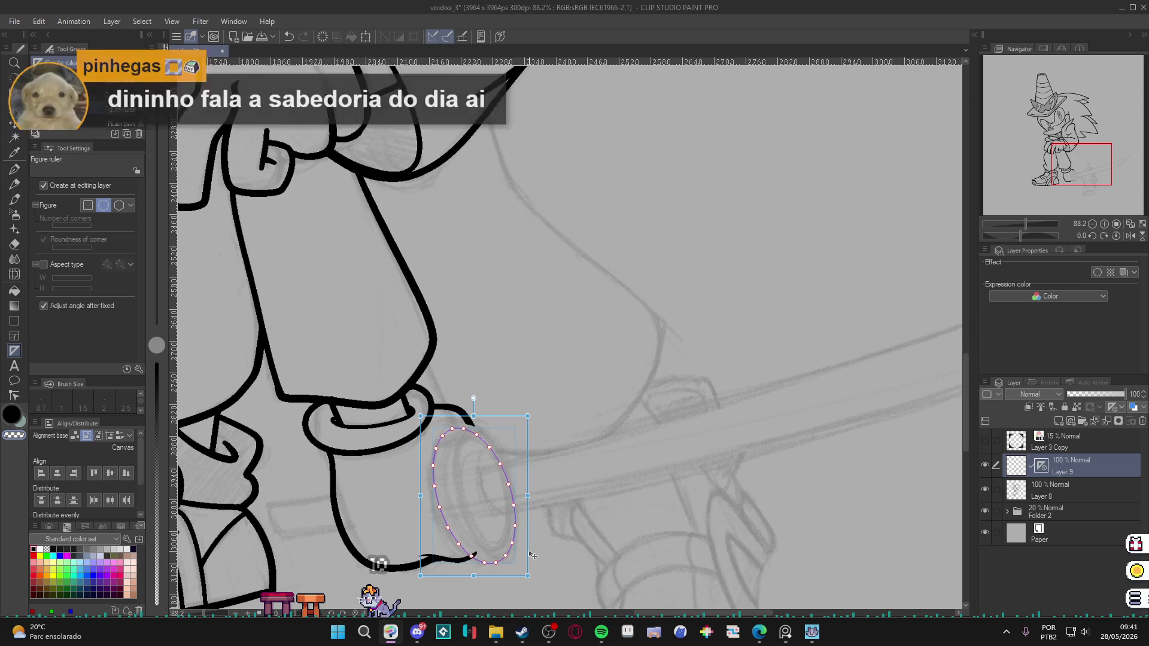
pyautogui.keyDown('ctrl'); pyautogui.click(509, 552); pyautogui.keyUp('ctrl')
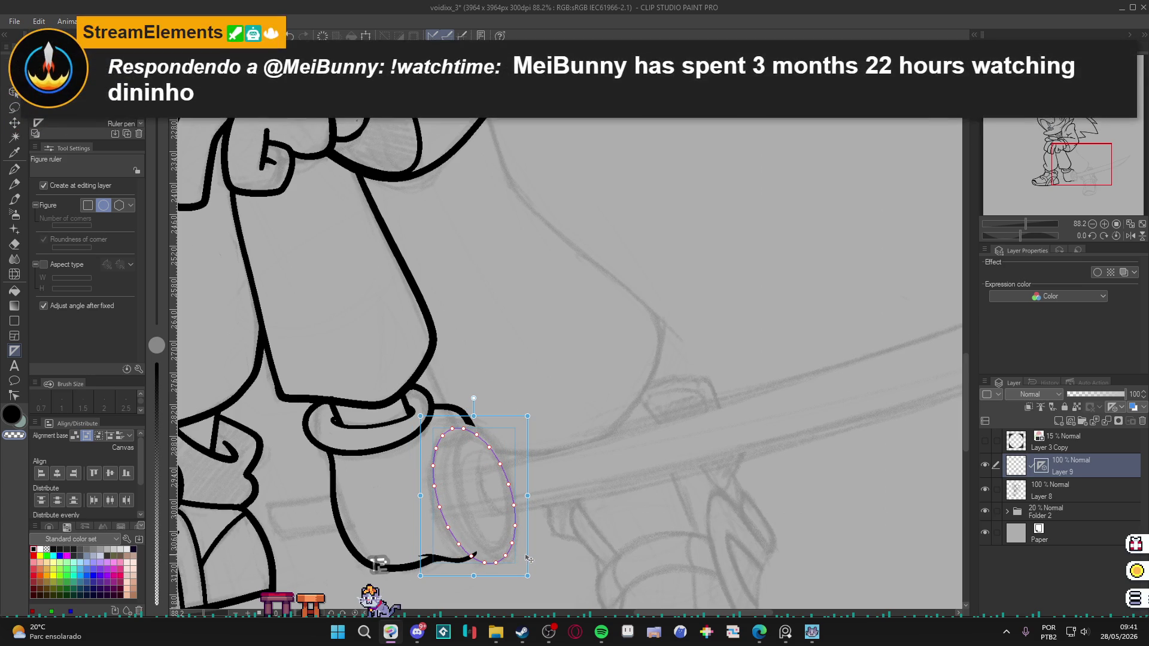
pyautogui.moveTo(532, 560); pyautogui.dragTo(547, 556)
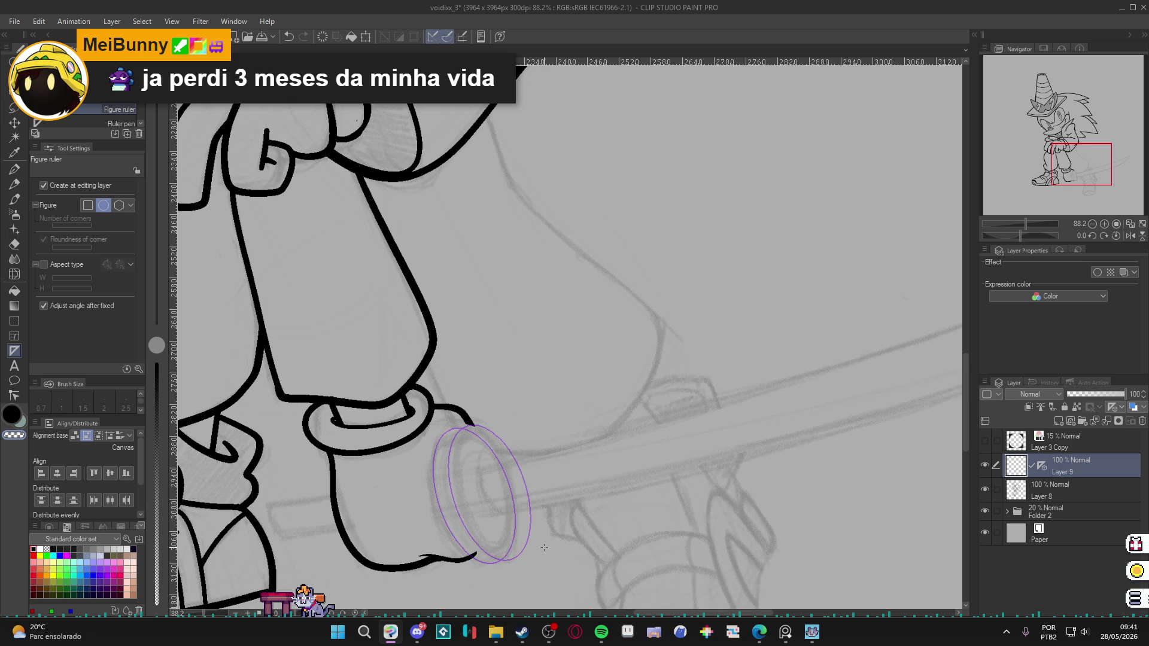
# Undo a test rim stroke, add Layer 10, and move the ellipse ruler onto it.
pyautogui.press('p')
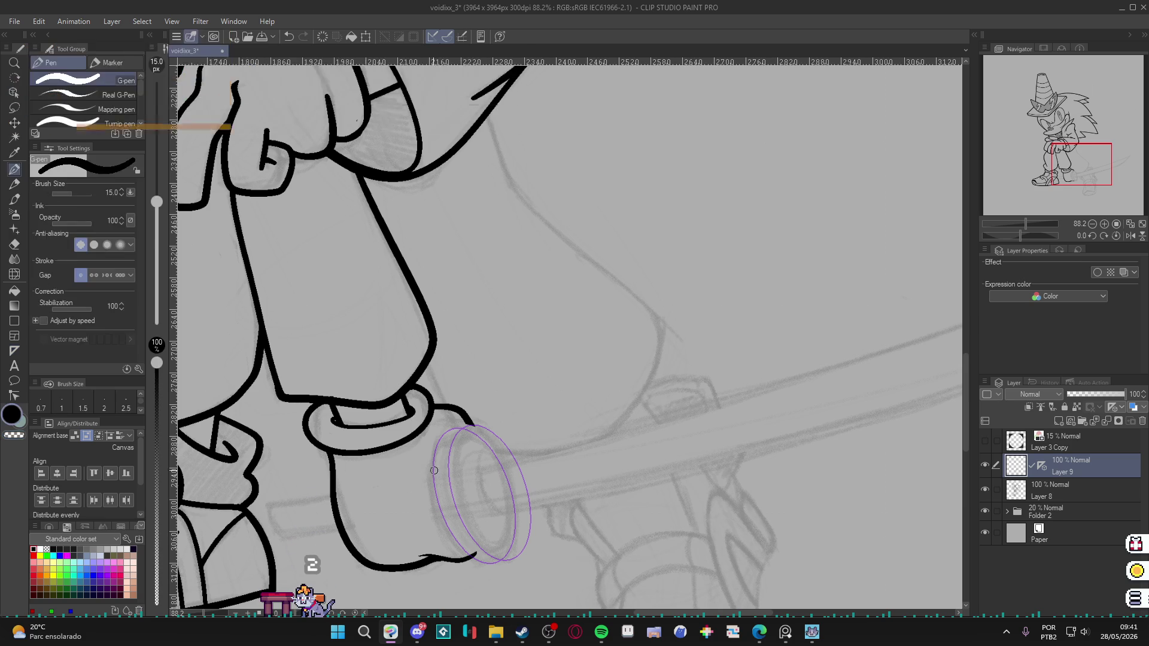
pyautogui.moveTo(437, 454)
pyautogui.mouseDown()
pyautogui.moveTo(444, 510)
pyautogui.moveTo(470, 555)
pyautogui.mouseUp()
pyautogui.hotkey('ctrl', 'z')
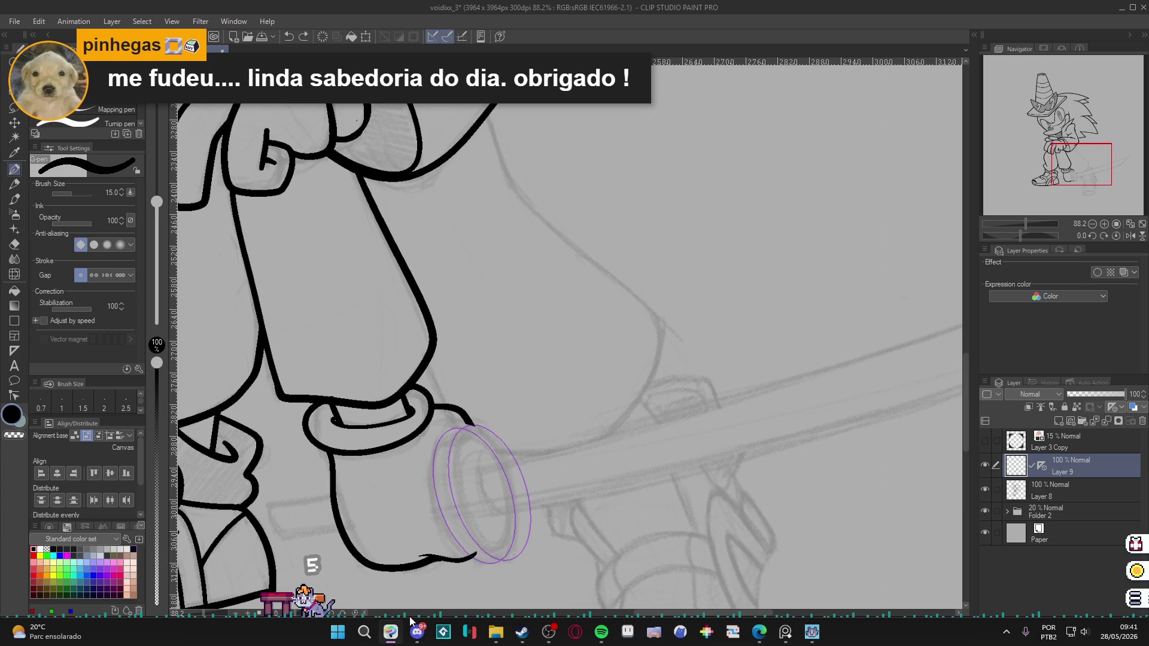
pyautogui.hotkey('ctrl', 'shift', 'n')
pyautogui.moveTo(1043, 483); pyautogui.dragTo(1051, 462)
pyautogui.click(1052, 465)
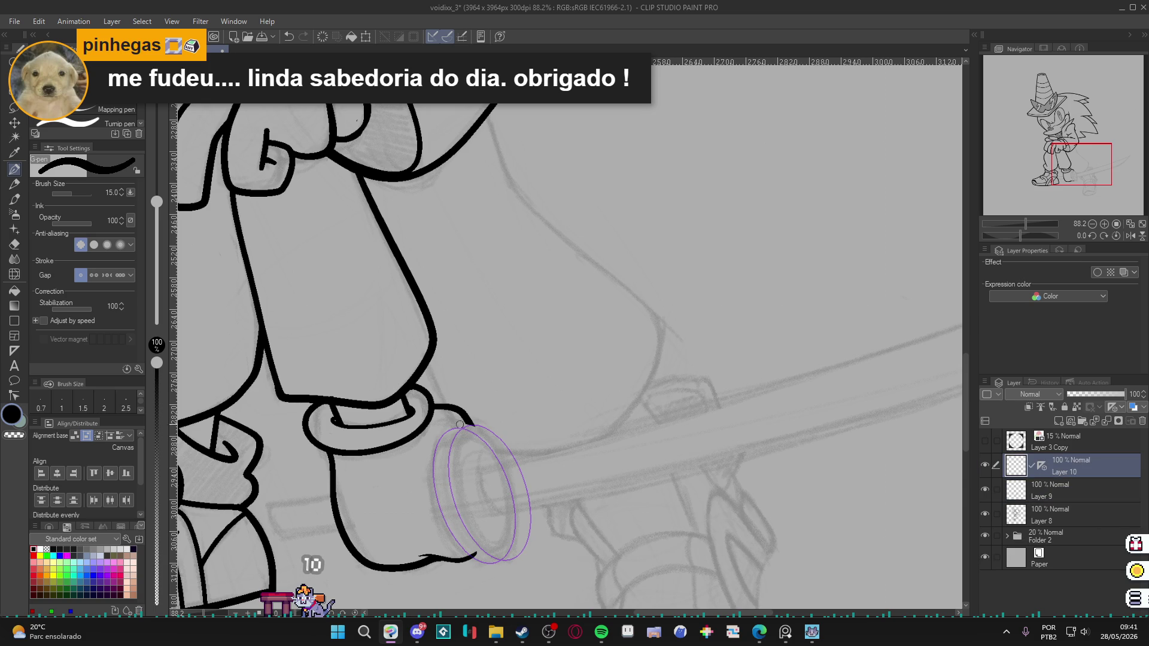
# Ink the thick elliptical rim, add a size-10 inner edge, then remove the ruler.
pyautogui.moveTo(443, 437)
pyautogui.mouseDown()
pyautogui.moveTo(435, 506)
pyautogui.moveTo(466, 555)
pyautogui.mouseUp()
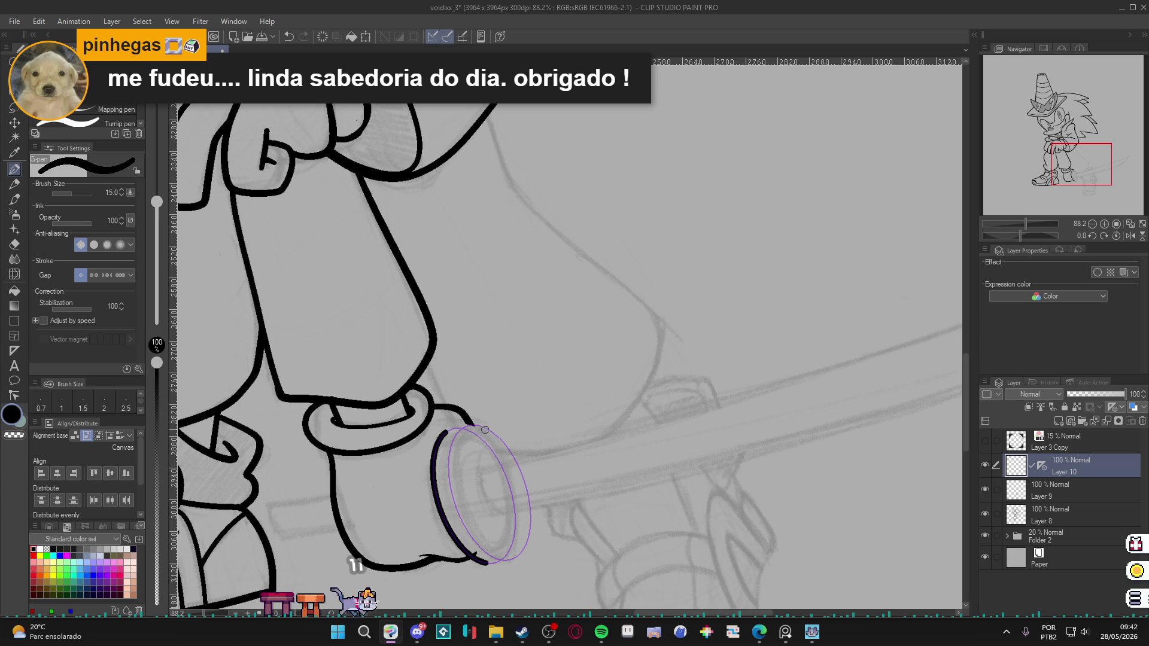
pyautogui.moveTo(471, 426); pyautogui.dragTo(518, 557)
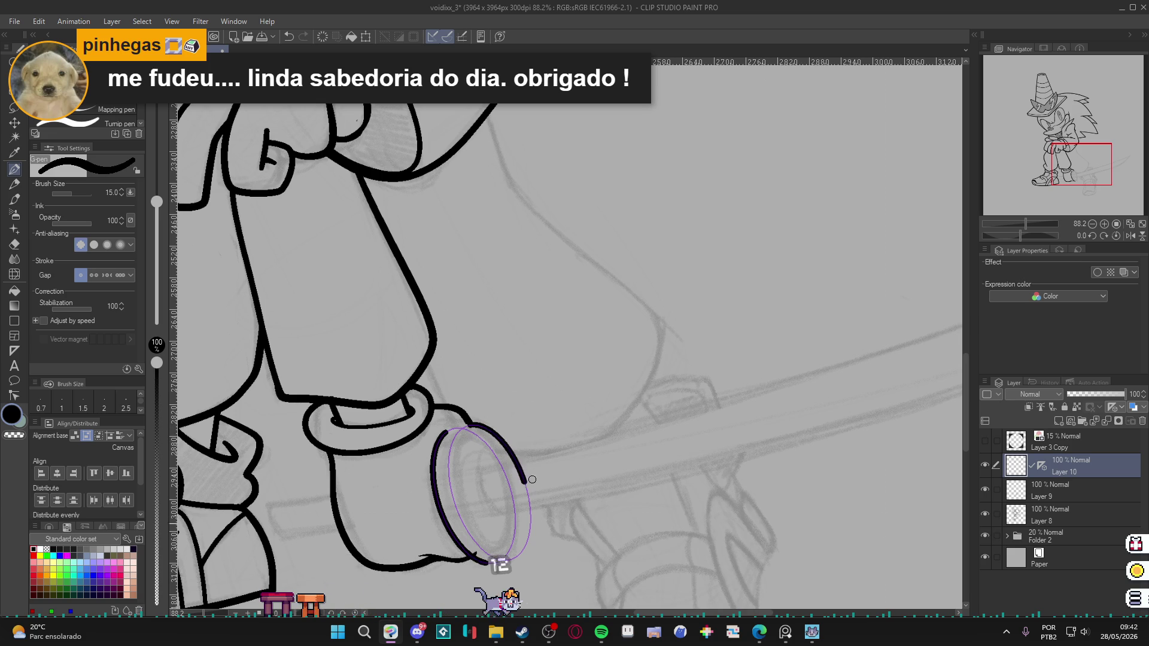
pyautogui.press('[')
pyautogui.press('[')
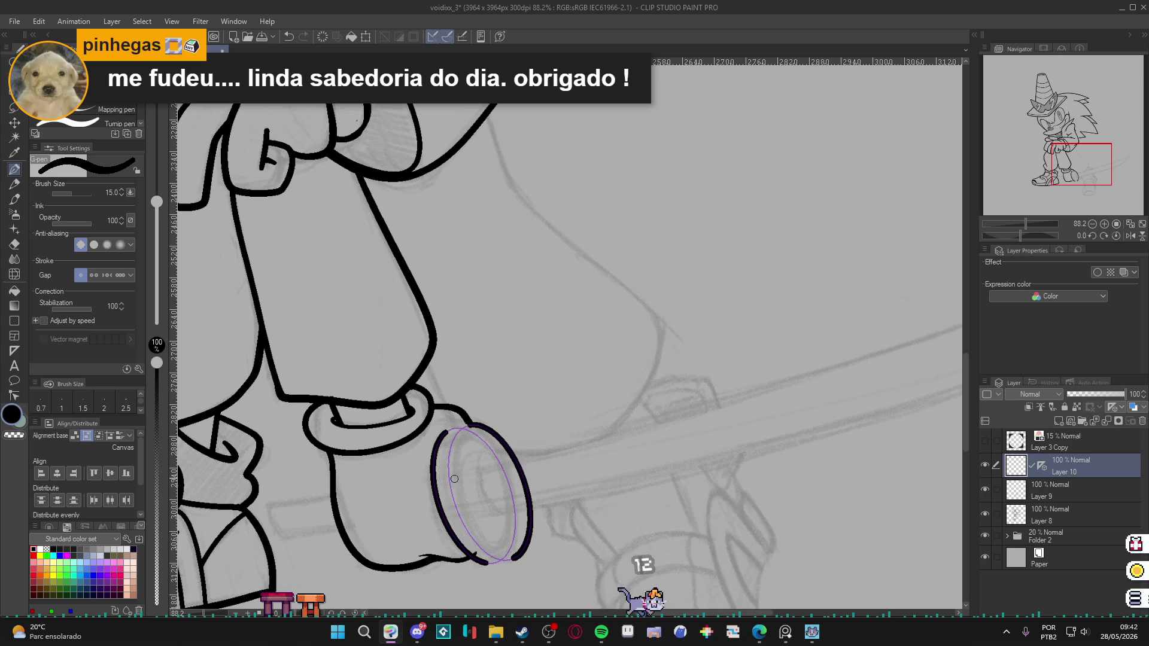
pyautogui.moveTo(454, 439); pyautogui.dragTo(453, 488)
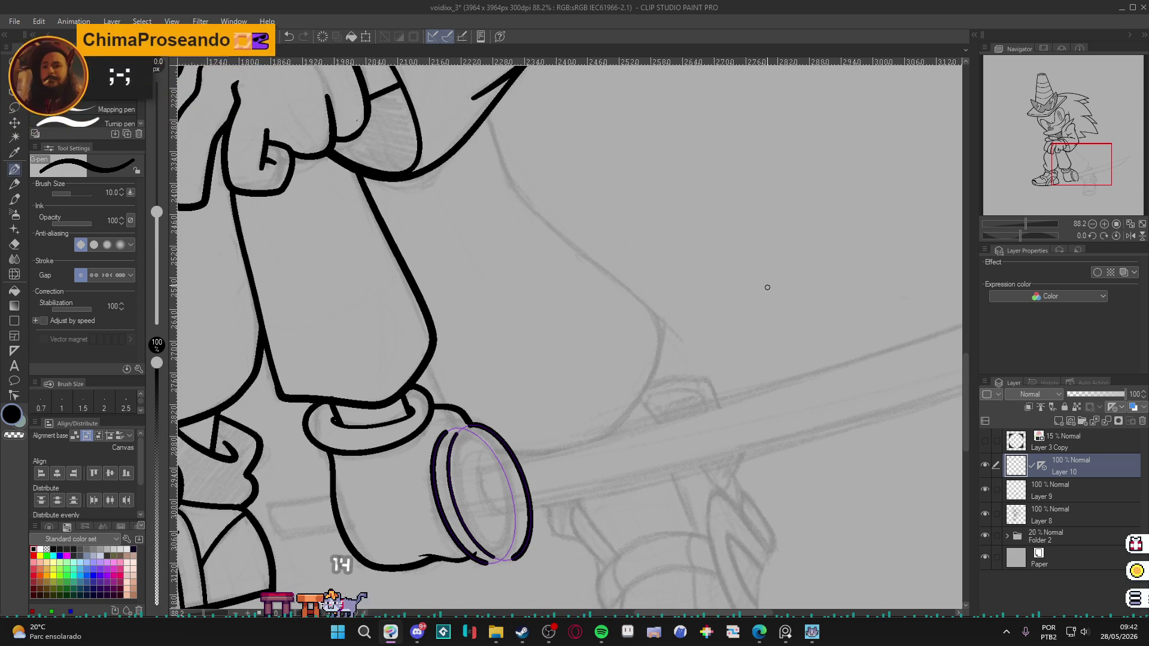
pyautogui.hotkey('ctrl', 'z')
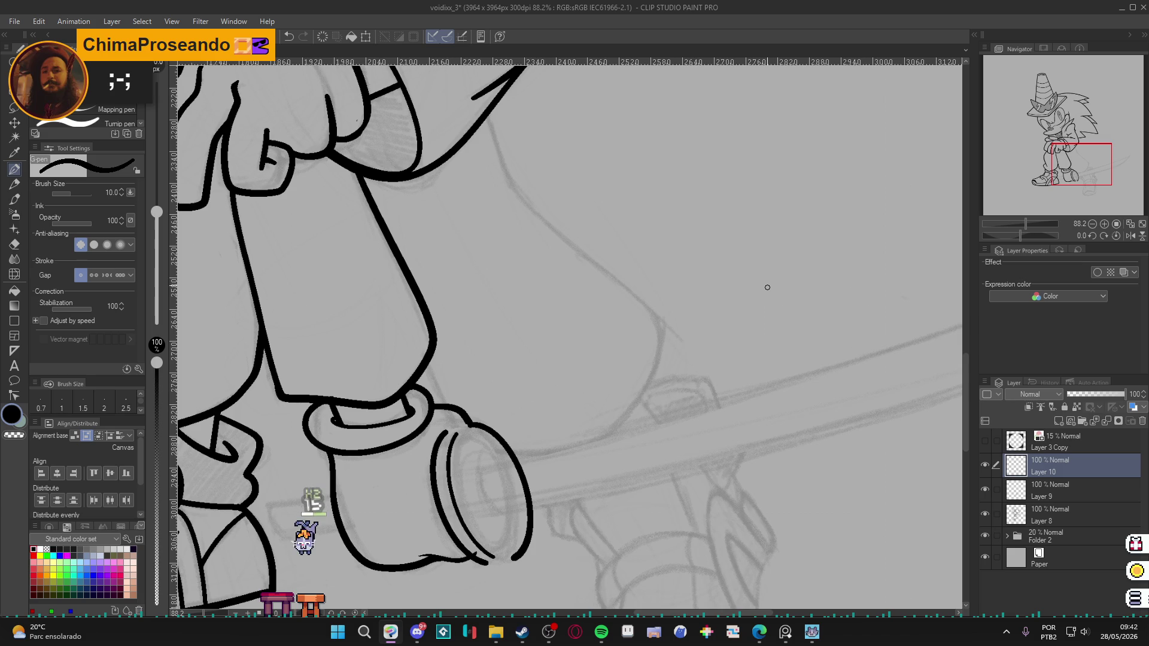
# On Layer 10, ink a short stroke joining the cup's left side to the rim, then rotate upright.
pyautogui.moveTo(738, 449)
pyautogui.mouseDown()
pyautogui.moveTo(628, 508)
pyautogui.moveTo(496, 437)
pyautogui.moveTo(716, 542)
pyautogui.mouseUp()
pyautogui.moveTo(578, 438); pyautogui.dragTo(609, 505)
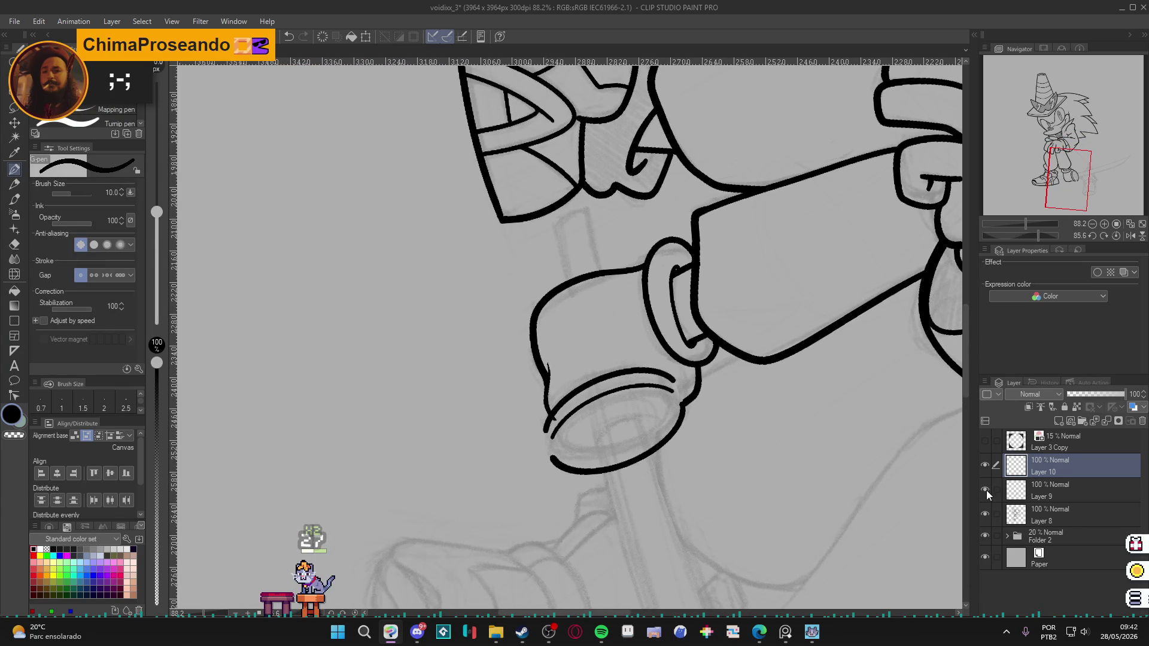
pyautogui.click(1023, 495)
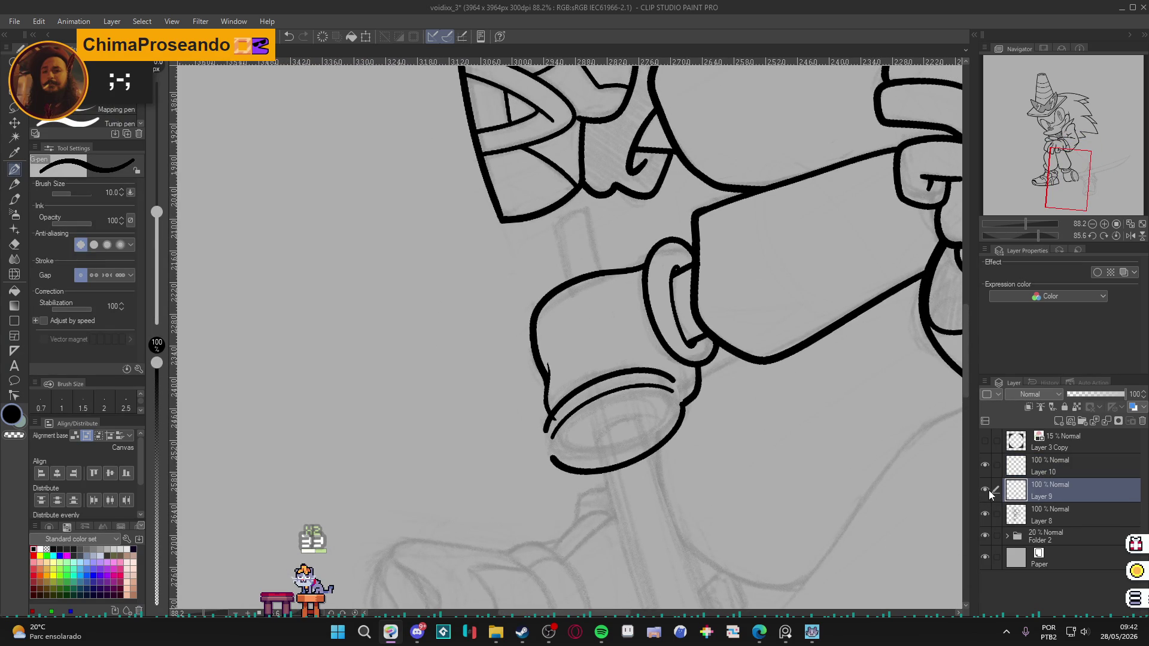
pyautogui.press('e')
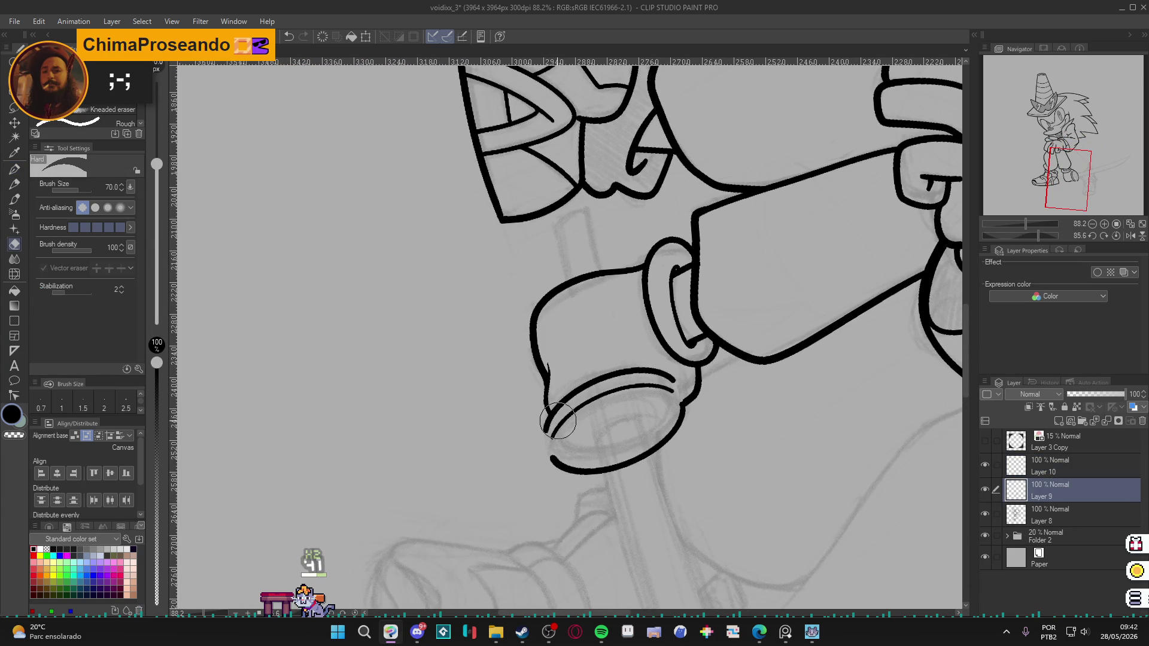
pyautogui.click(1029, 465)
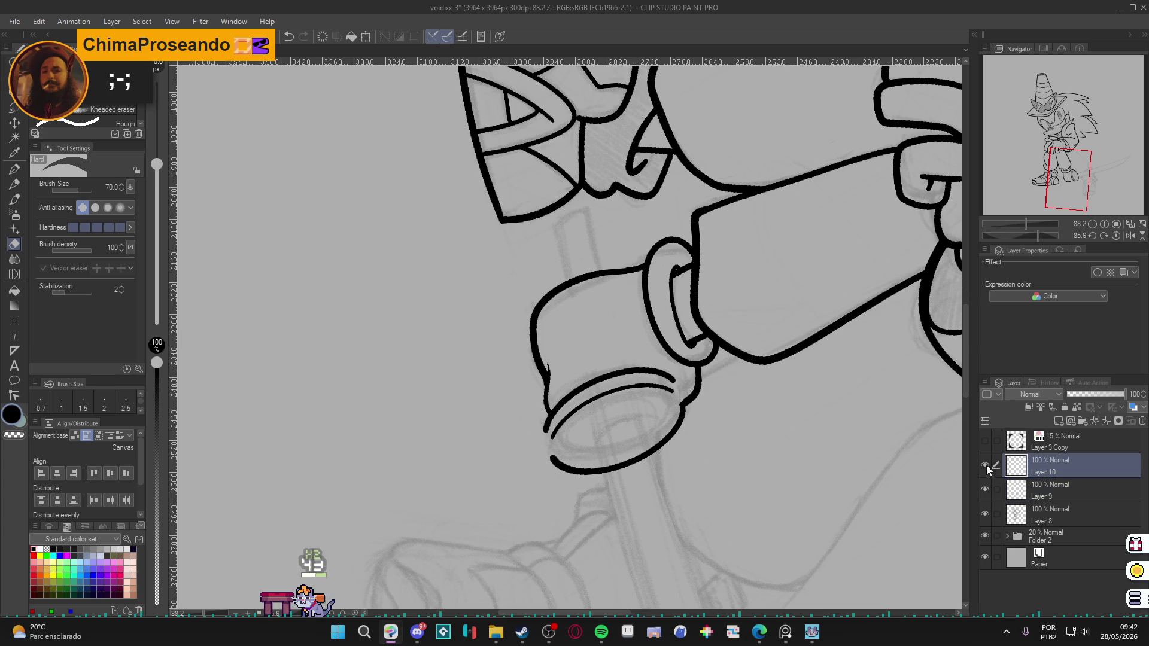
pyautogui.press('p')
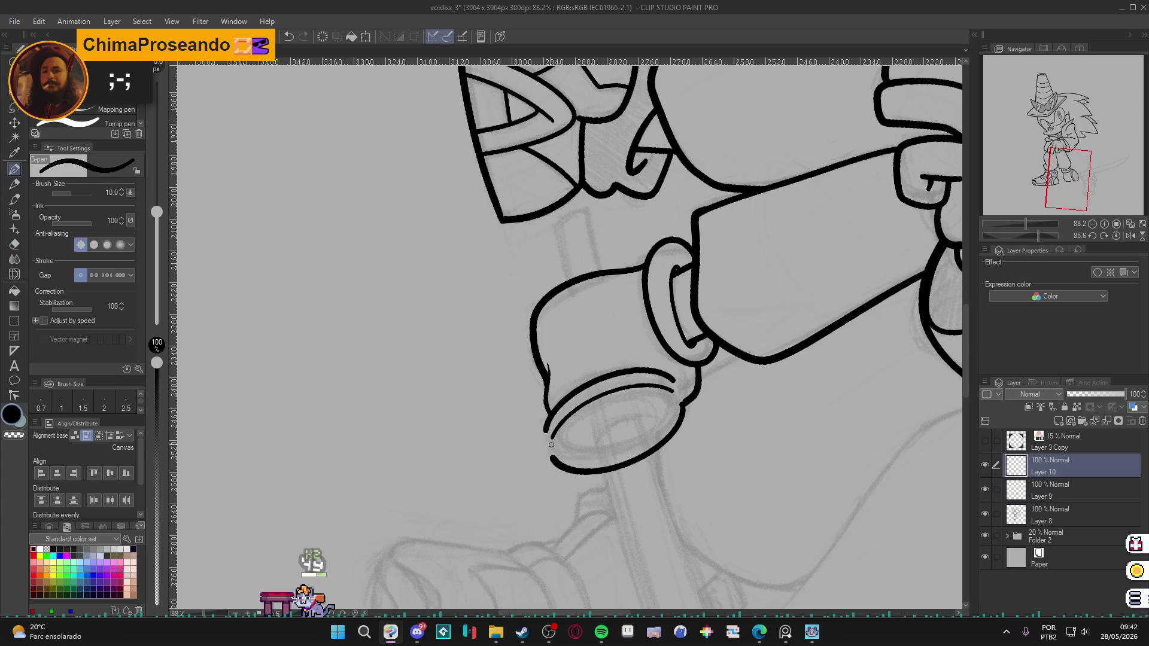
pyautogui.moveTo(546, 430); pyautogui.dragTo(551, 456)
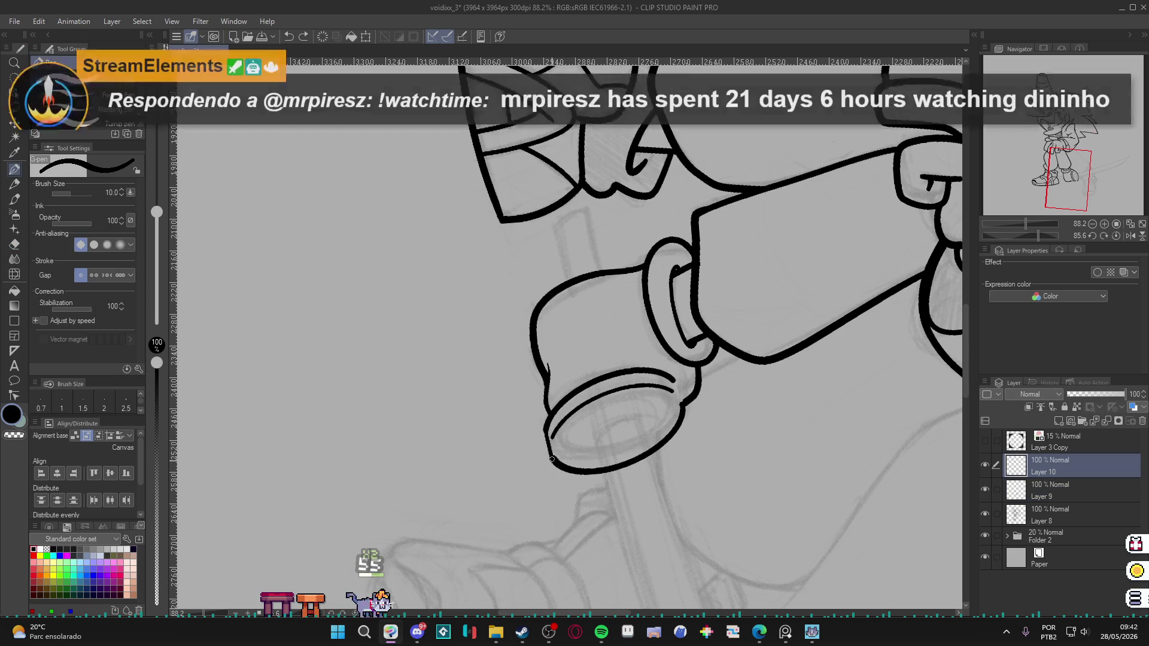
pyautogui.hotkey('ctrl', 'z')
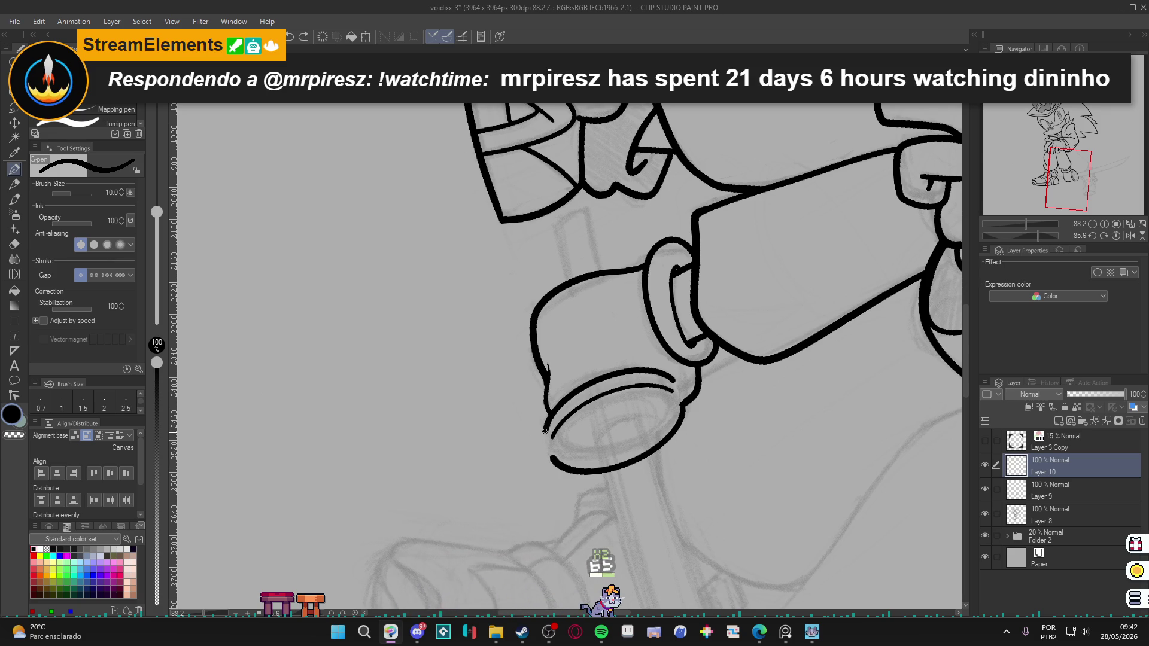
pyautogui.moveTo(545, 431); pyautogui.dragTo(552, 457)
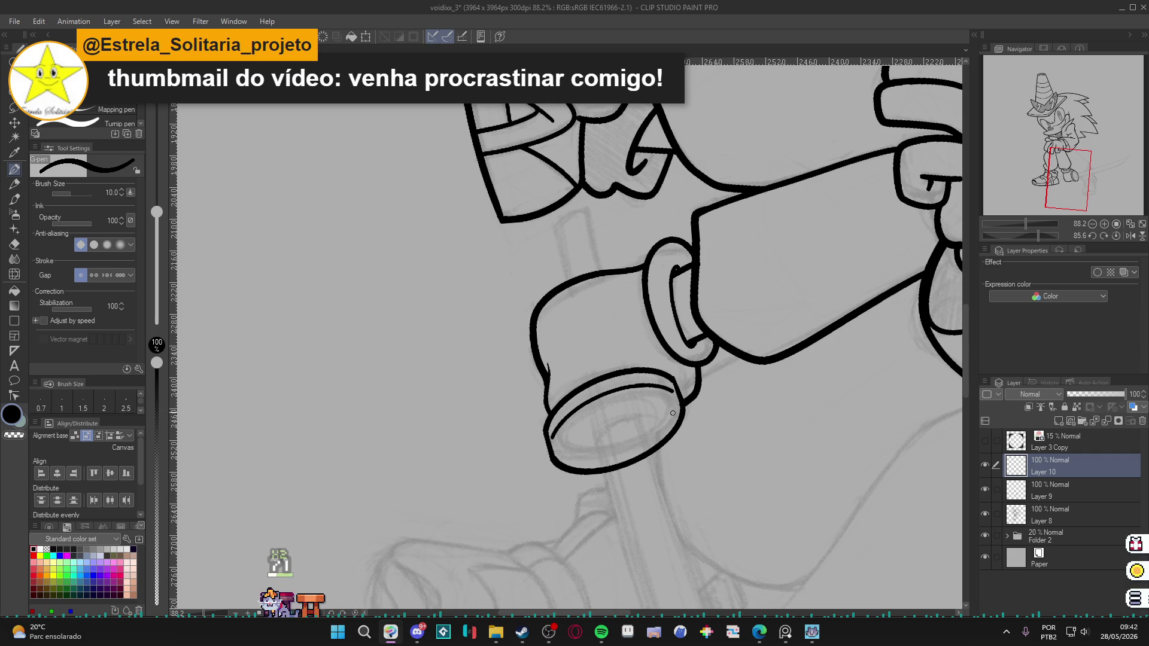
pyautogui.press('r')
pyautogui.moveTo(673, 413)
pyautogui.mouseDown()
pyautogui.moveTo(712, 324)
pyautogui.moveTo(691, 224)
pyautogui.mouseUp()
pyautogui.scroll(3, 635, 440)
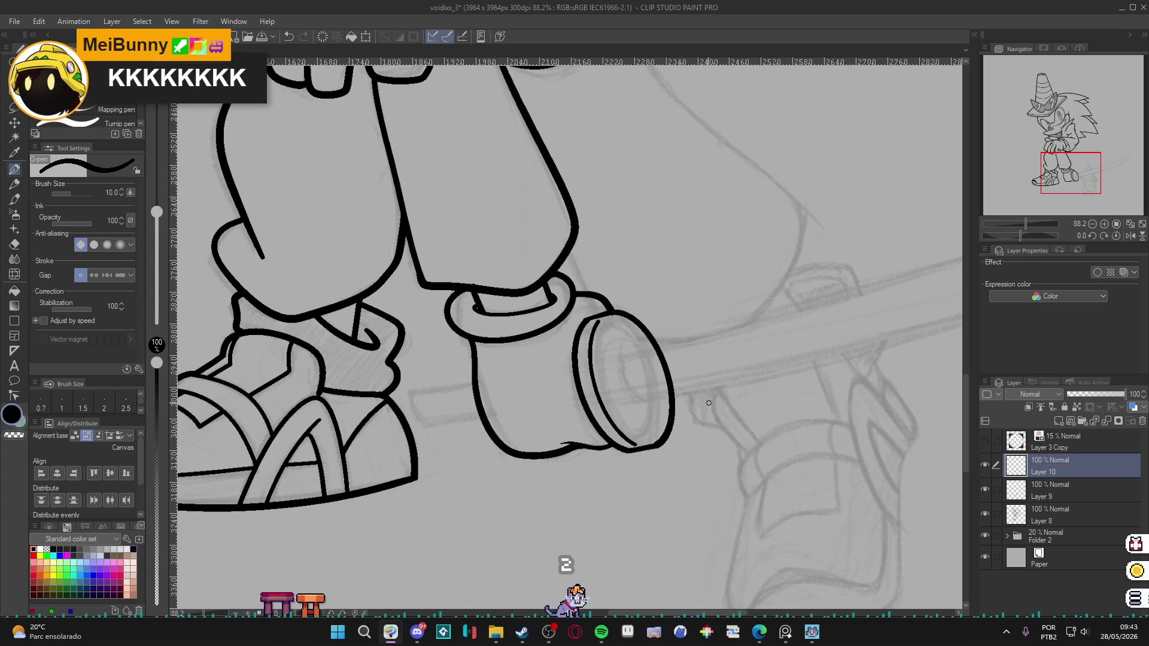
# Check the rim line art by hiding and showing it, then rotate the view.
pyautogui.click(985, 466)
pyautogui.click(983, 467)
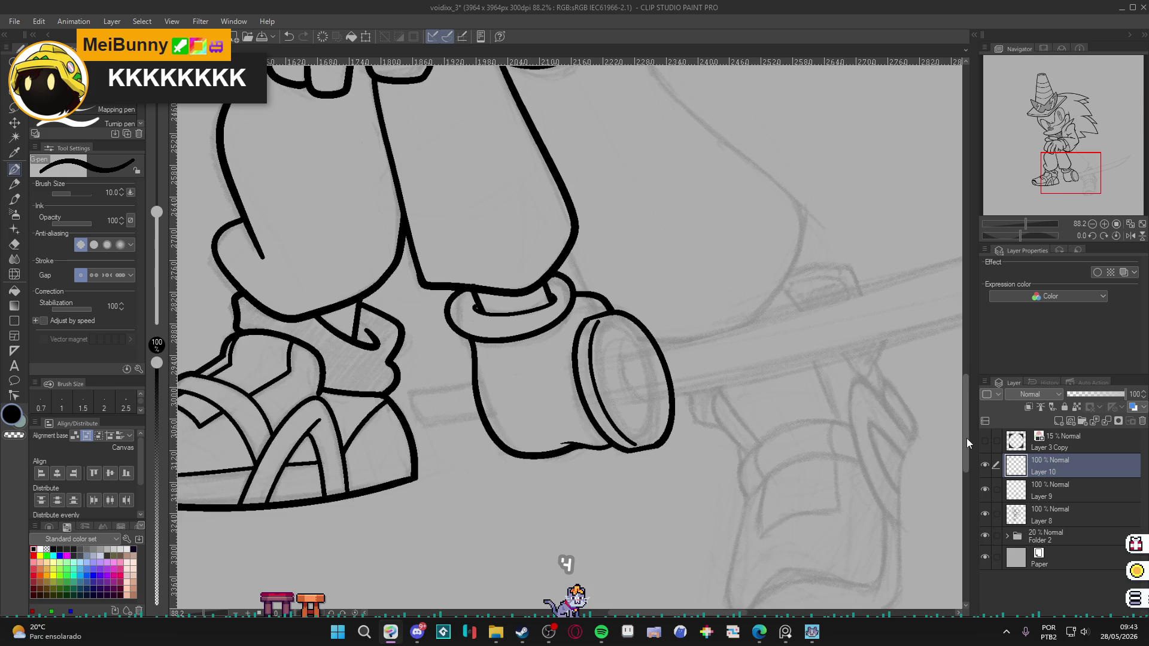
pyautogui.scroll(-5, 569, 335)
pyautogui.moveTo(419, 359)
pyautogui.mouseDown()
pyautogui.moveTo(268, 454)
pyautogui.moveTo(311, 419)
pyautogui.mouseUp()
pyautogui.press('p')
pyautogui.moveTo(419, 479); pyautogui.dragTo(512, 374)
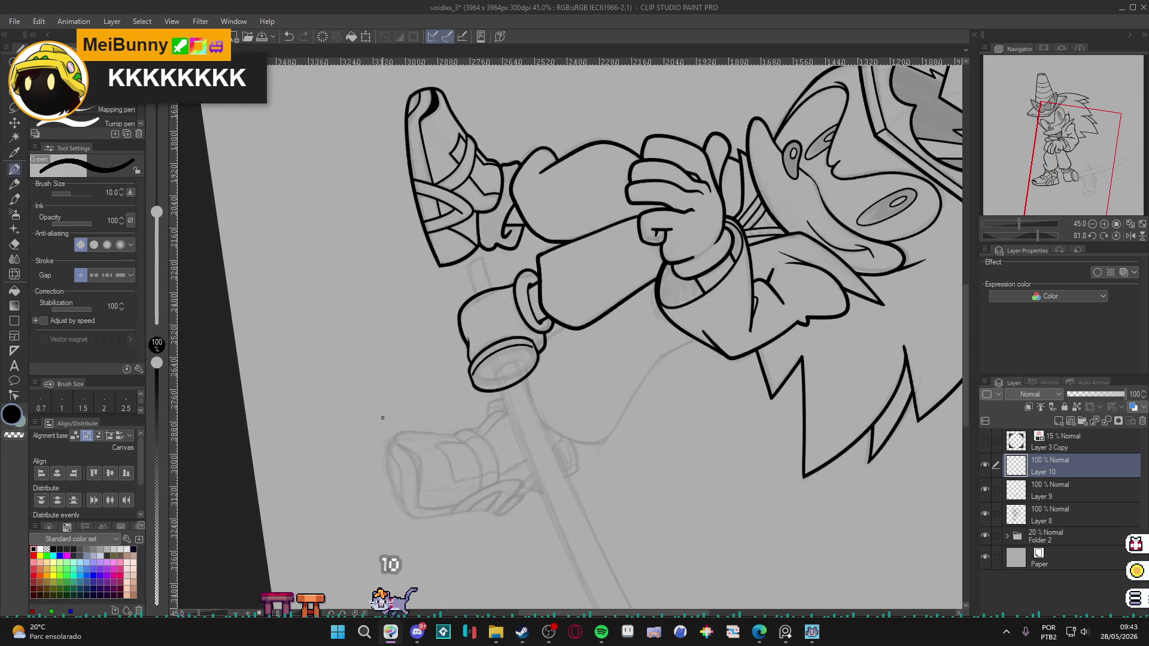
# Compare Layer 10's line art and reframe the view toward the shoe.
pyautogui.click(985, 469)
pyautogui.click(985, 468)
pyautogui.press('r')
pyautogui.scroll(-1, 698, 411)
pyautogui.moveTo(698, 410)
pyautogui.mouseDown()
pyautogui.moveTo(807, 372)
pyautogui.moveTo(749, 431)
pyautogui.mouseUp()
pyautogui.press('p')
pyautogui.scroll(3, 581, 418)
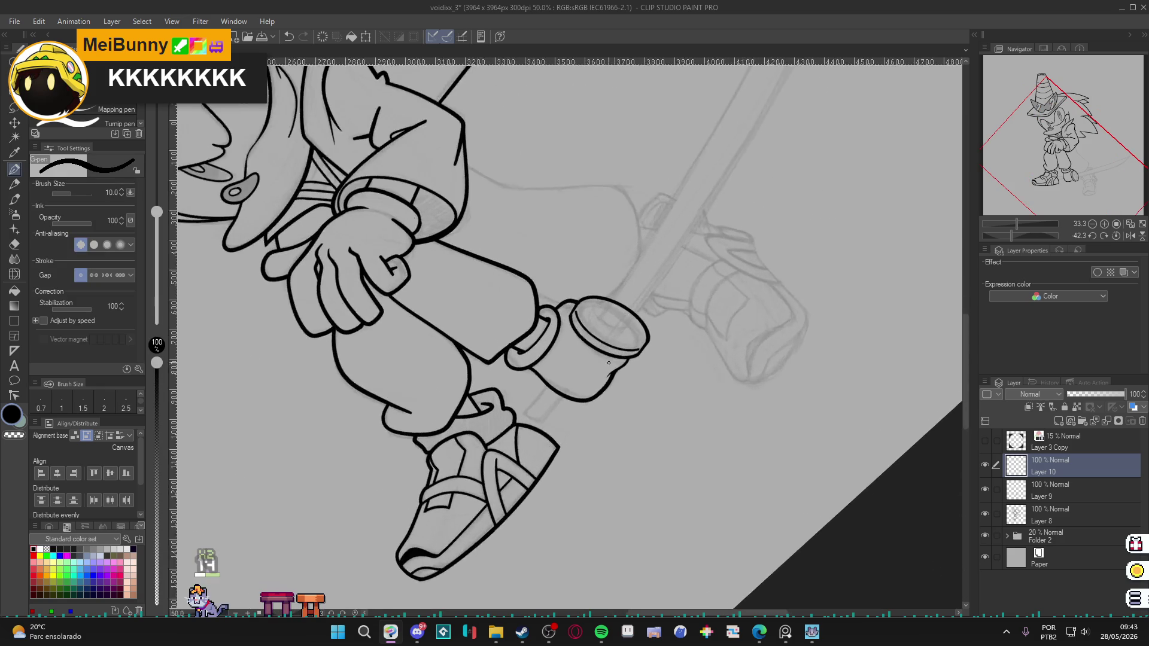
pyautogui.moveTo(580, 418); pyautogui.dragTo(680, 449)
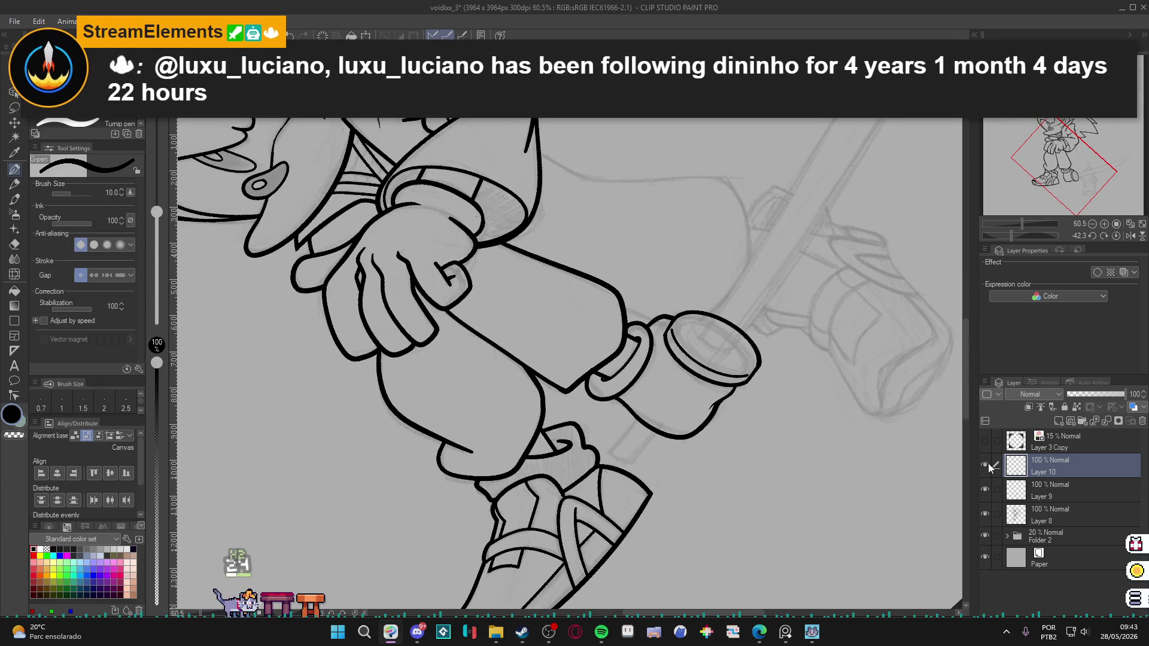
# Add new Layer 11 and enlarge the pen from 10 to 15 for the cuff.
pyautogui.hotkey('ctrl', 'shift', 'n')
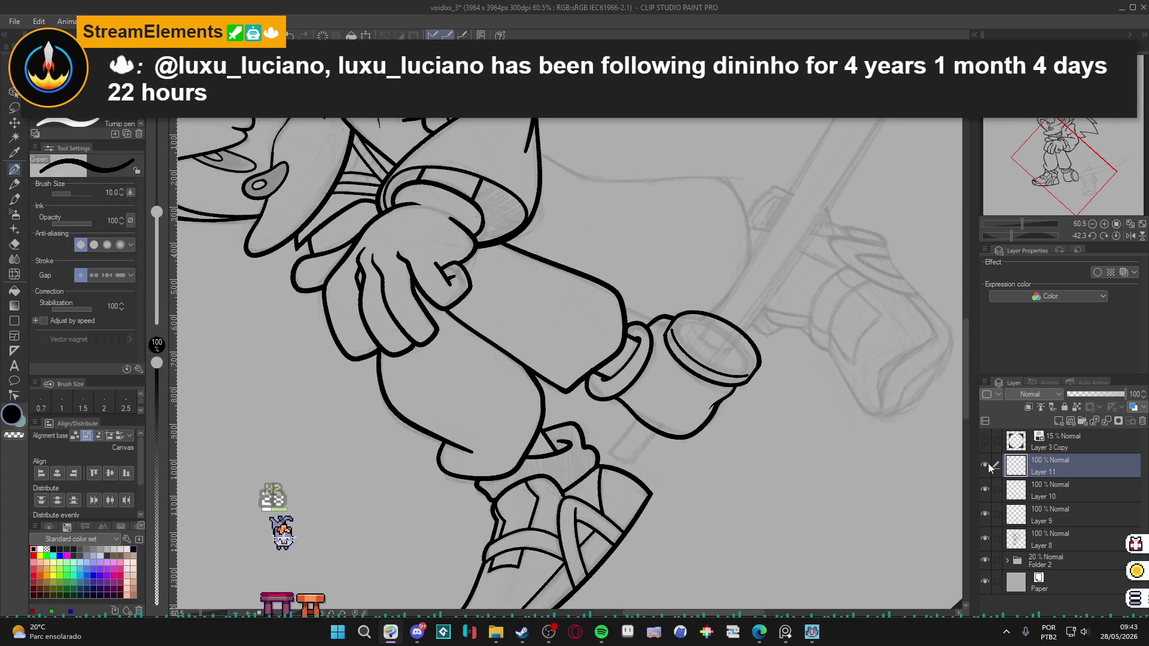
pyautogui.press('r')
pyautogui.moveTo(737, 389)
pyautogui.mouseDown()
pyautogui.moveTo(712, 309)
pyautogui.moveTo(699, 306)
pyautogui.moveTo(713, 381)
pyautogui.mouseUp()
pyautogui.press('p')
pyautogui.hotkey('ctrl', 'z')
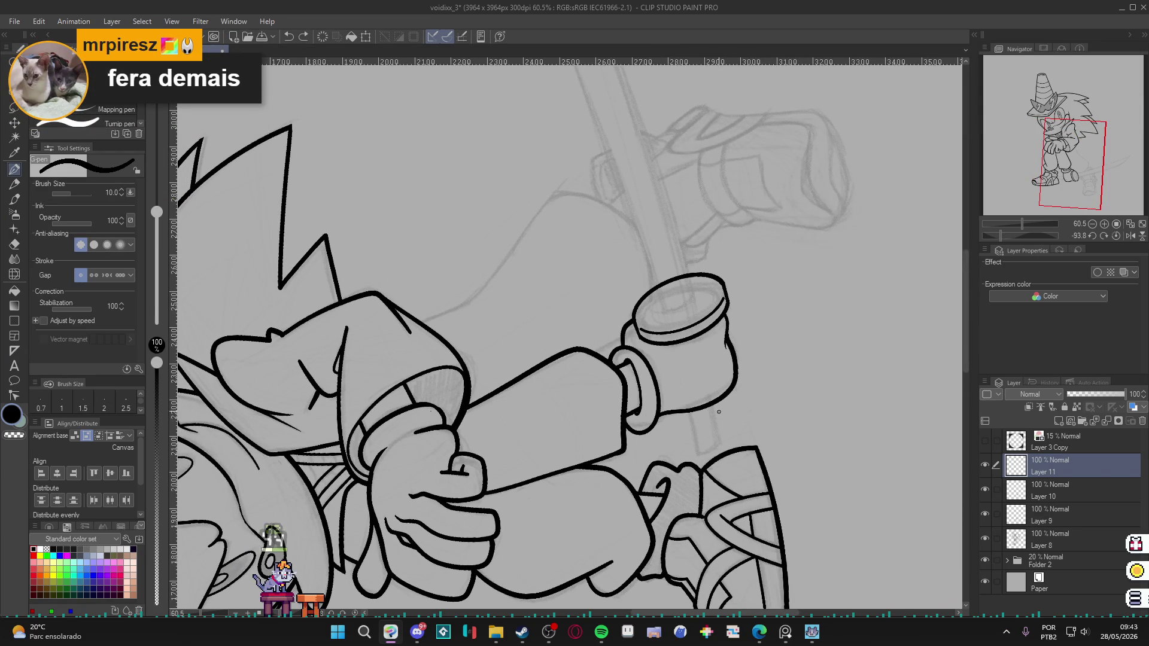
pyautogui.press(']')
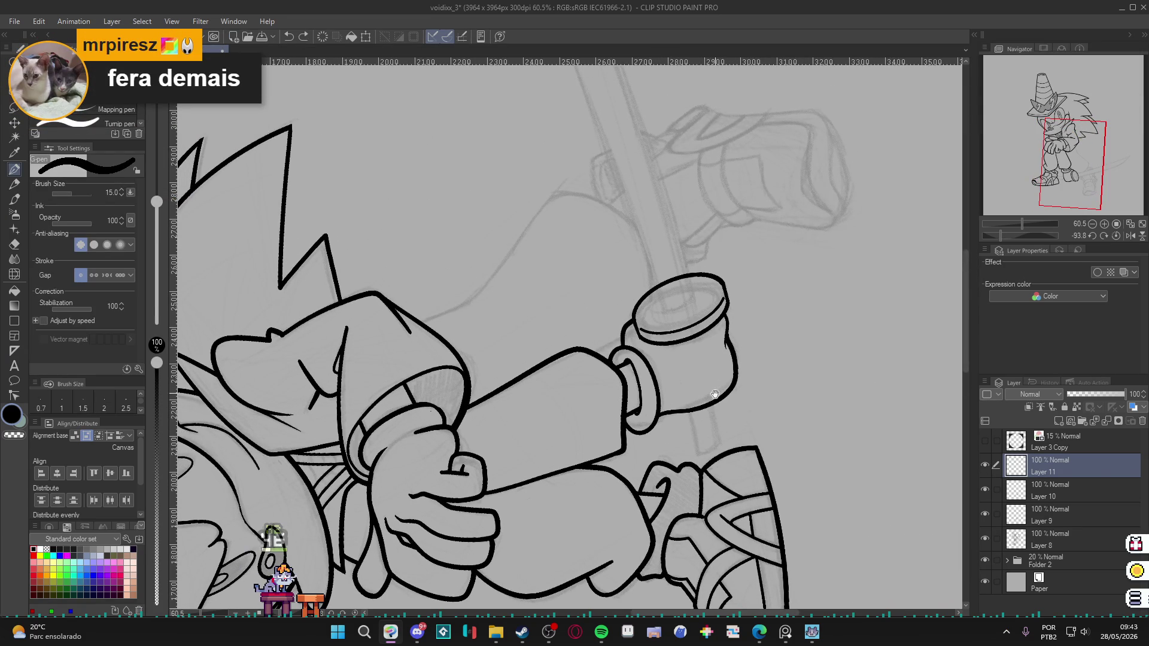
pyautogui.moveTo(714, 394); pyautogui.dragTo(720, 410)
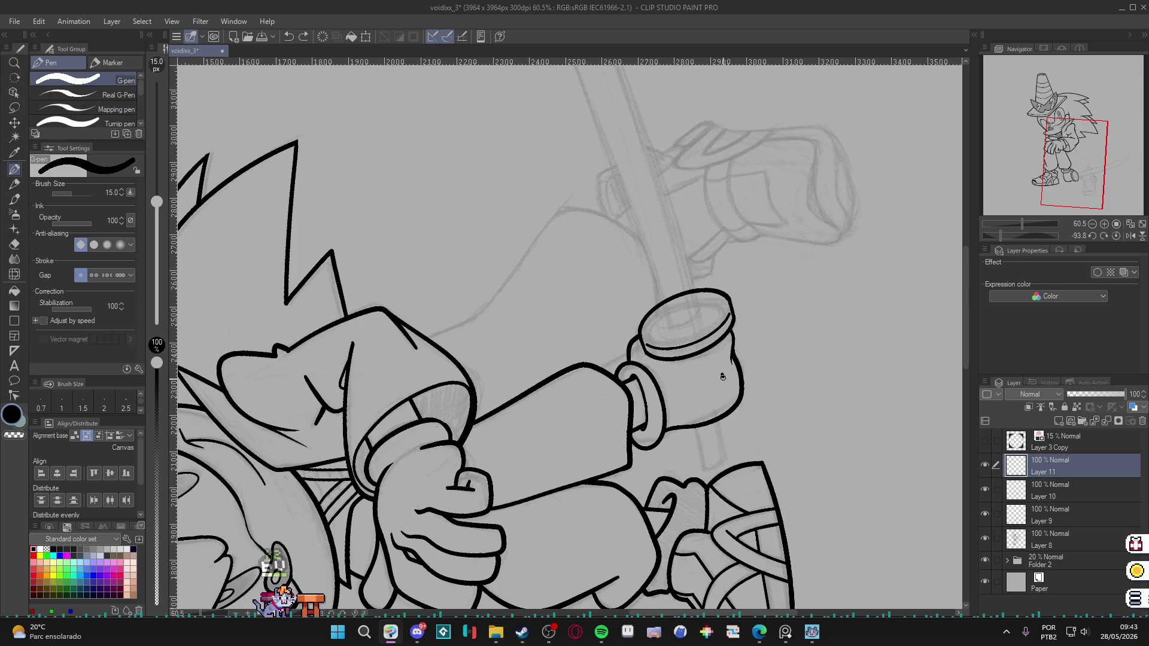
# Ink the leg cuff outline in thick black, redrawing the overlong strokes.
pyautogui.moveTo(722, 376); pyautogui.dragTo(739, 459)
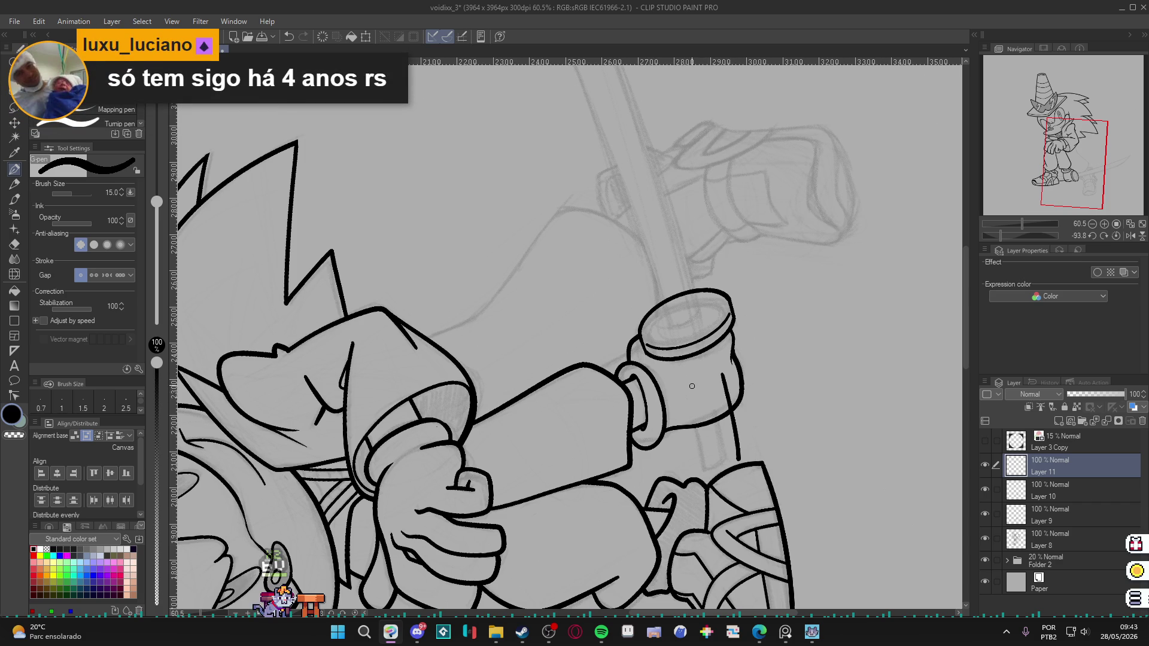
pyautogui.hotkey('ctrl', 'z')
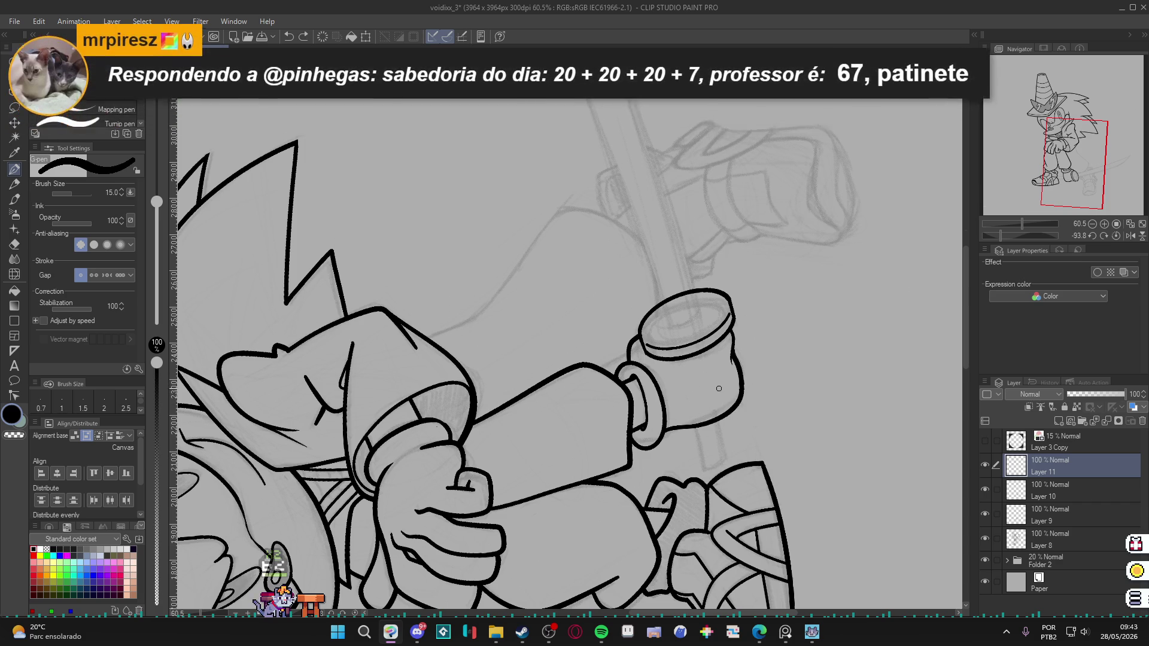
pyautogui.moveTo(717, 377); pyautogui.dragTo(733, 456)
pyautogui.moveTo(684, 392)
pyautogui.mouseDown()
pyautogui.moveTo(693, 418)
pyautogui.moveTo(418, 594)
pyautogui.moveTo(536, 525)
pyautogui.moveTo(541, 550)
pyautogui.moveTo(537, 526)
pyautogui.mouseUp()
pyautogui.hotkey('ctrl', 'z')
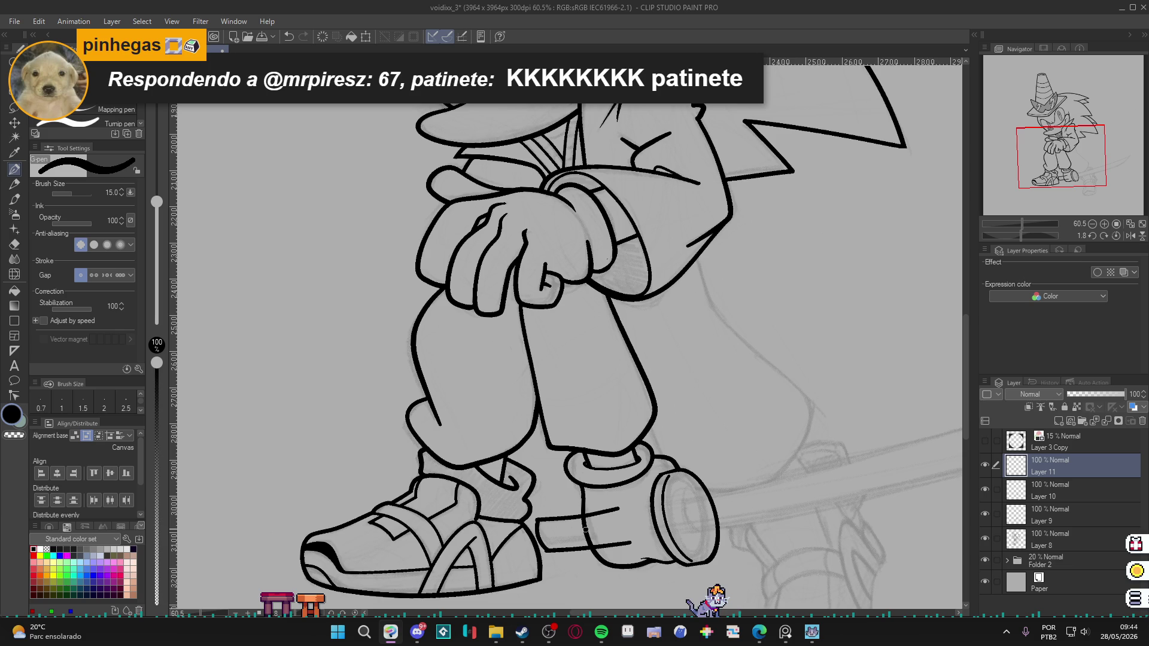
pyautogui.press('e')
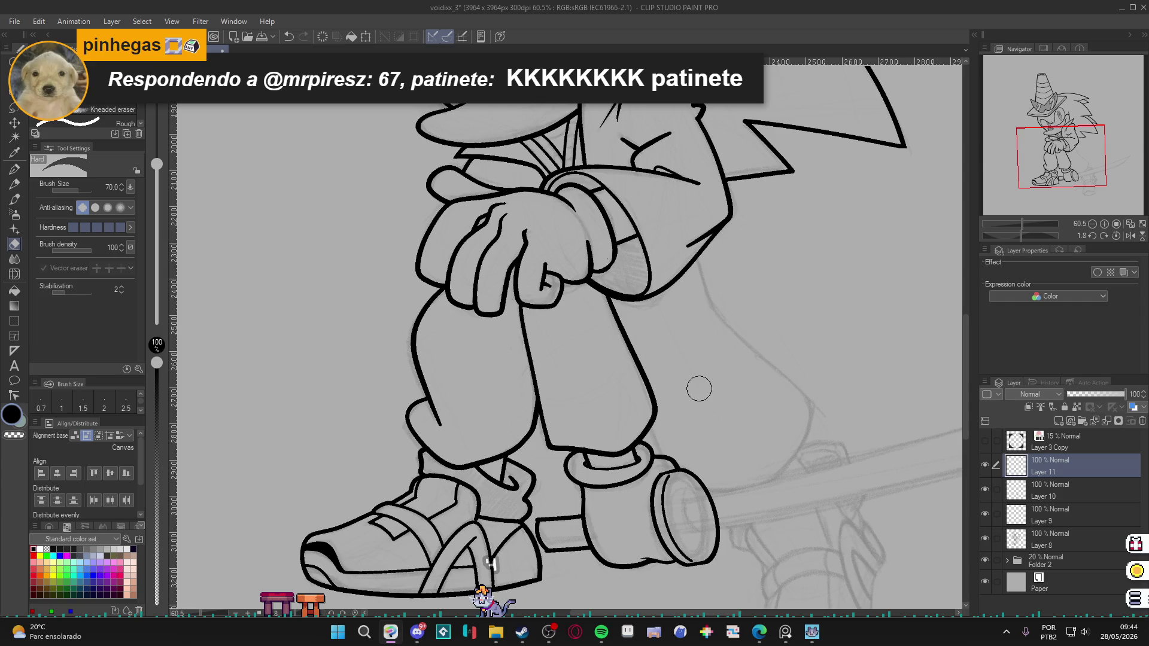
pyautogui.press('p')
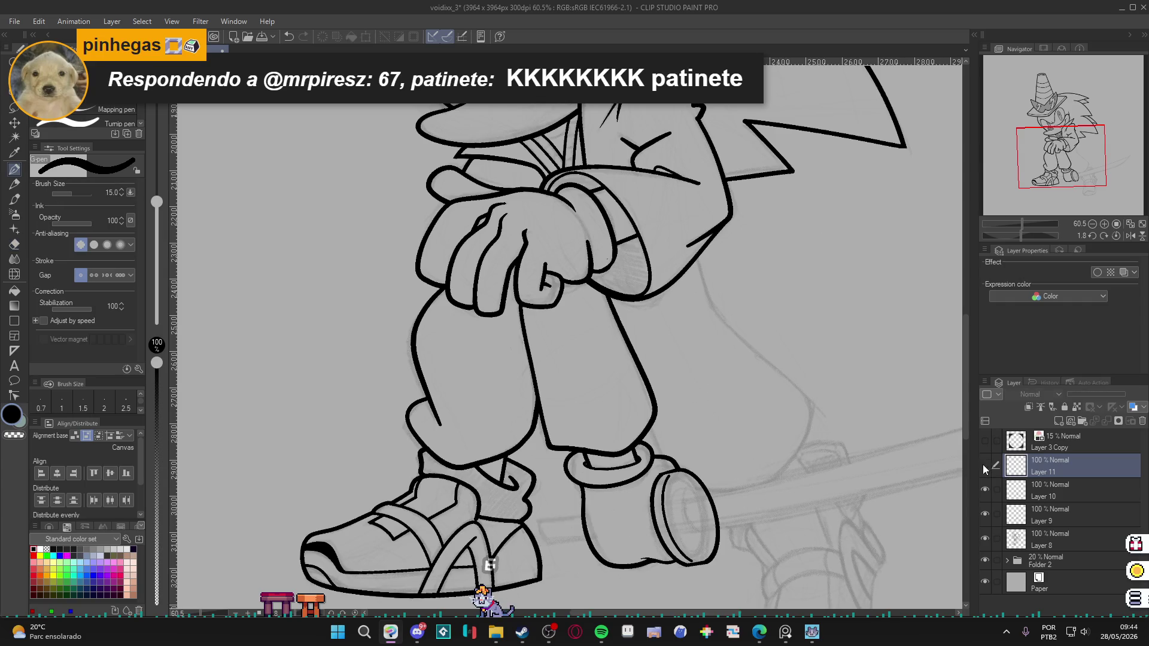
# Compare the right shoe strokes on Layers 10 and 9 by toggling their visibility.
pyautogui.click(985, 489)
pyautogui.click(986, 489)
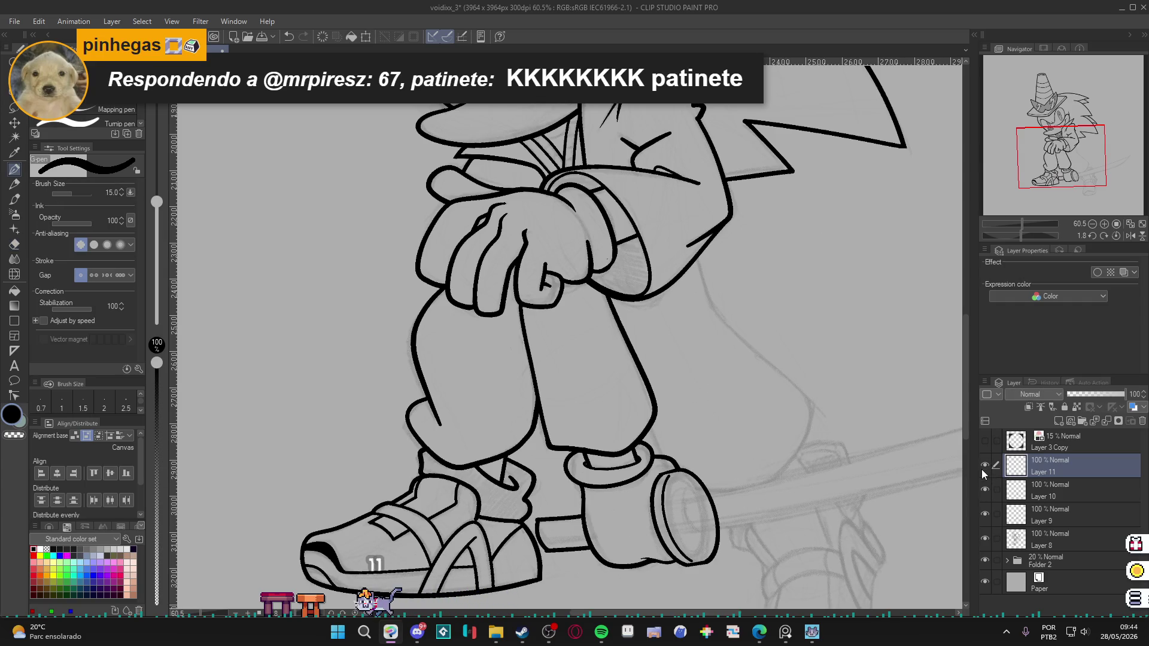
pyautogui.click(986, 486)
pyautogui.click(987, 485)
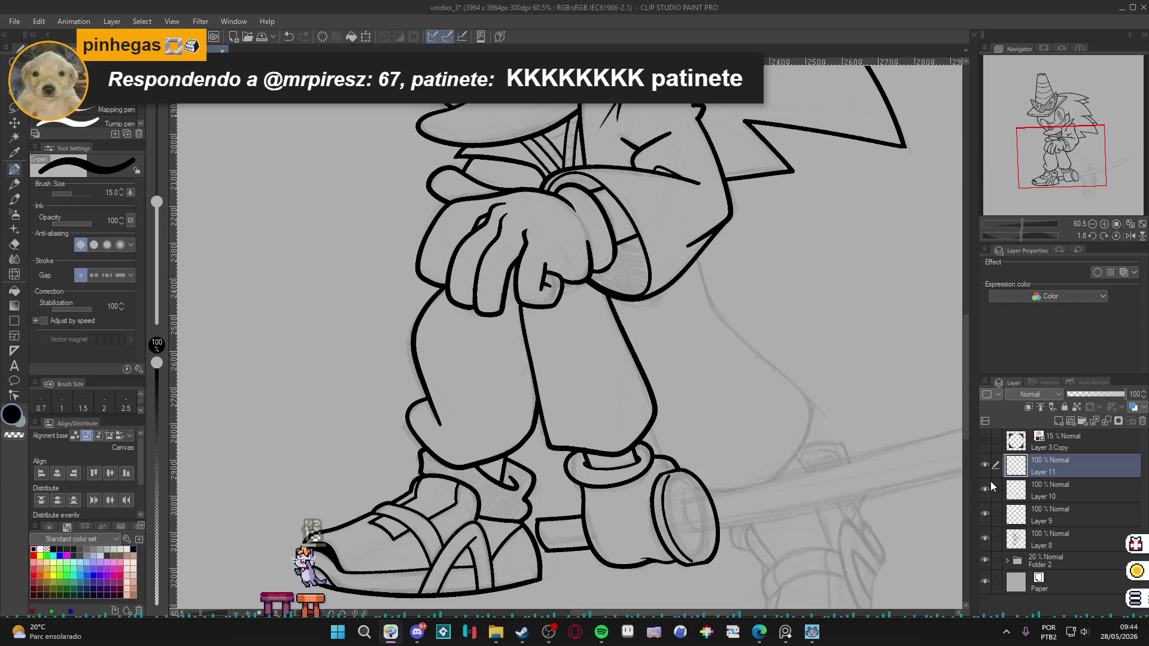
pyautogui.click(987, 490)
pyautogui.click(987, 491)
pyautogui.click(984, 514)
pyautogui.click(984, 513)
# Check Layer 11's new cuff strokes against Layers 9 and 10.
pyautogui.click(989, 488)
pyautogui.click(989, 488)
pyautogui.click(985, 466)
pyautogui.click(985, 465)
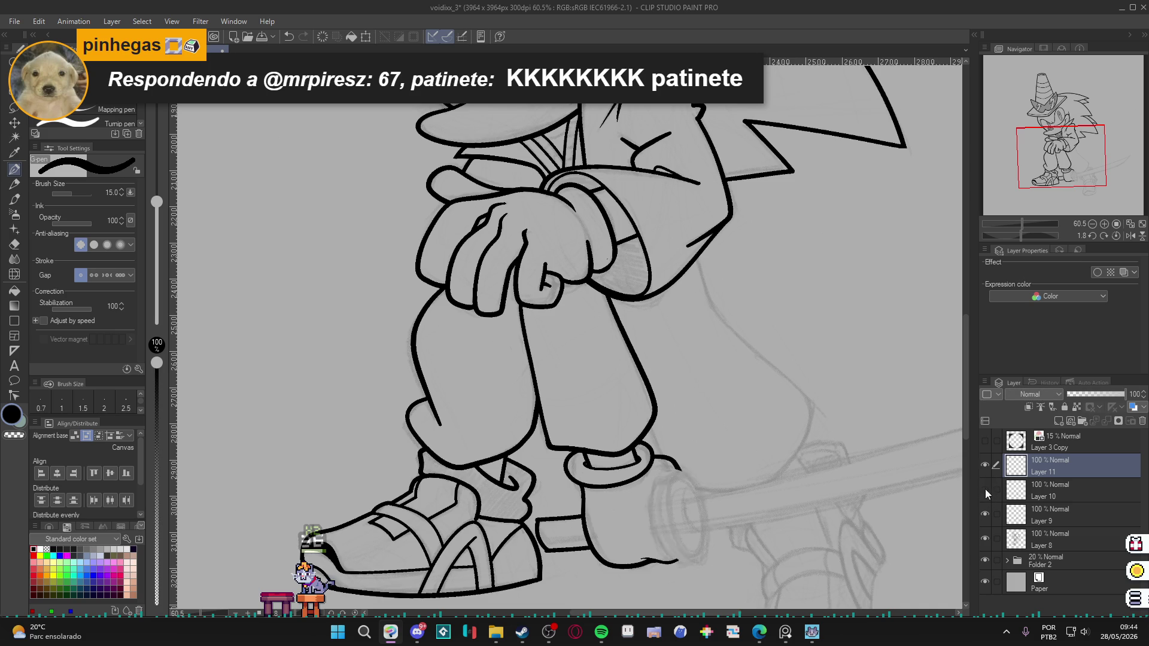
pyautogui.click(986, 510)
pyautogui.click(985, 510)
pyautogui.click(986, 490)
pyautogui.click(986, 490)
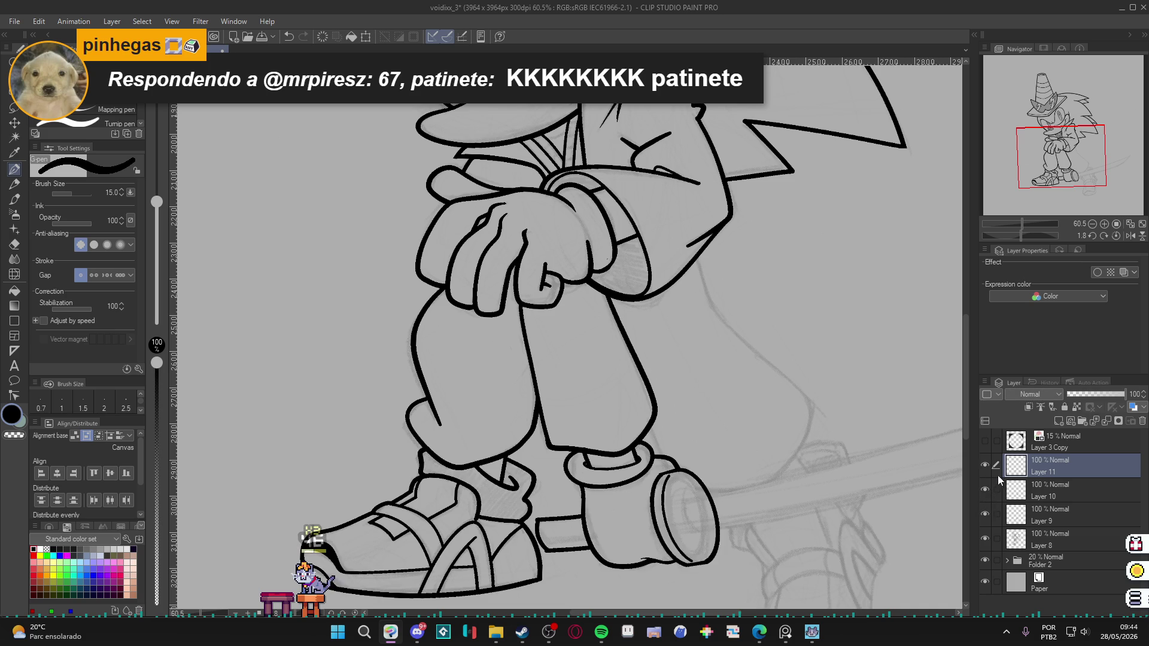
# Merge the shoe and cuff ink layers down into Layer 9.
pyautogui.hotkey('ctrl', 'e')
pyautogui.hotkey('ctrl', 'e')
pyautogui.click(986, 465)
pyautogui.click(986, 465)
pyautogui.moveTo(875, 502)
pyautogui.mouseDown()
pyautogui.moveTo(778, 485)
pyautogui.moveTo(611, 508)
pyautogui.moveTo(694, 490)
pyautogui.moveTo(507, 318)
pyautogui.mouseUp()
# Rotate and zoom the view to line up the katana sketch.
pyautogui.scroll(-5, 611, 509)
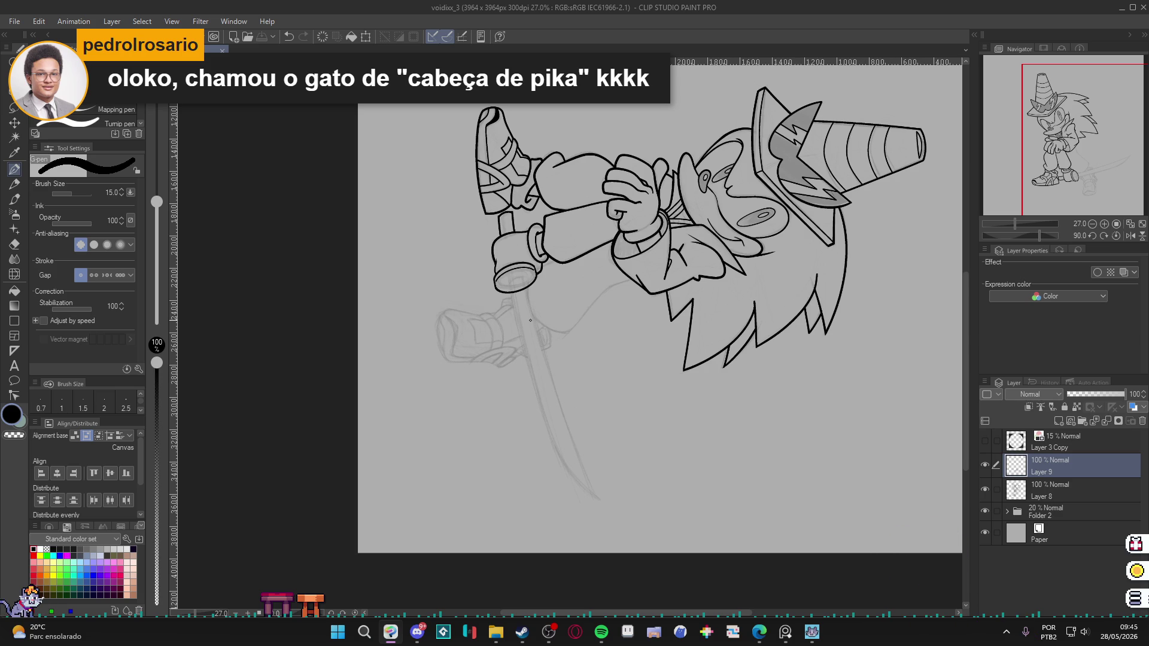
pyautogui.scroll(4, 565, 407)
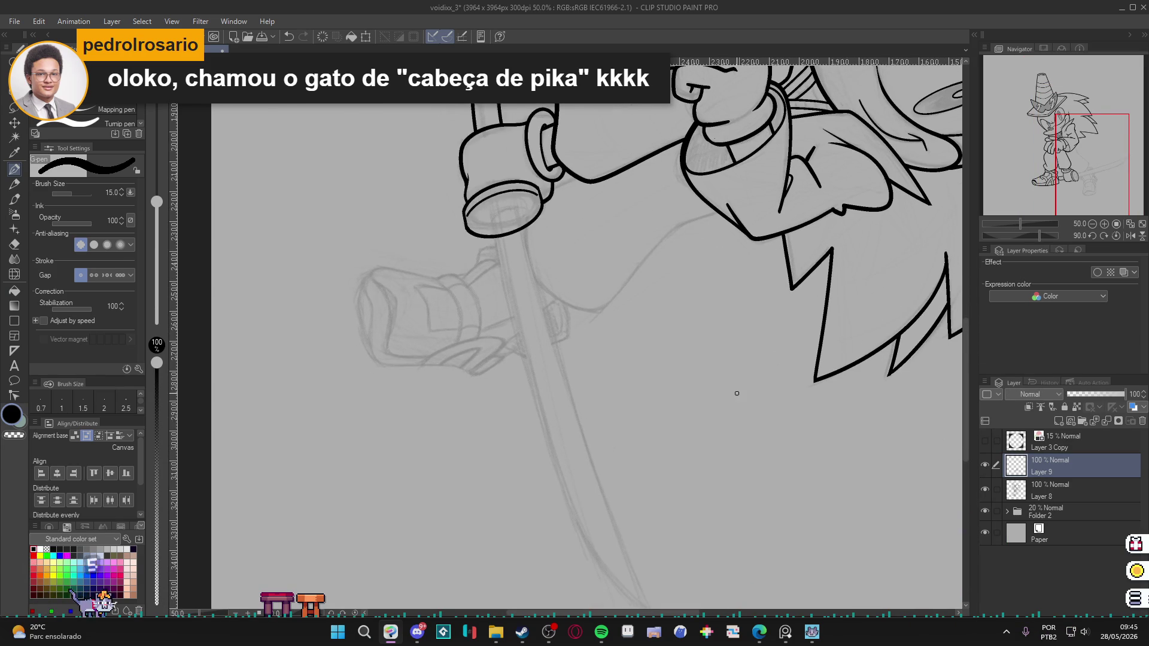
pyautogui.scroll(-2, 675, 385)
pyautogui.moveTo(601, 387)
pyautogui.mouseDown()
pyautogui.moveTo(616, 410)
pyautogui.moveTo(233, 559)
pyautogui.mouseUp()
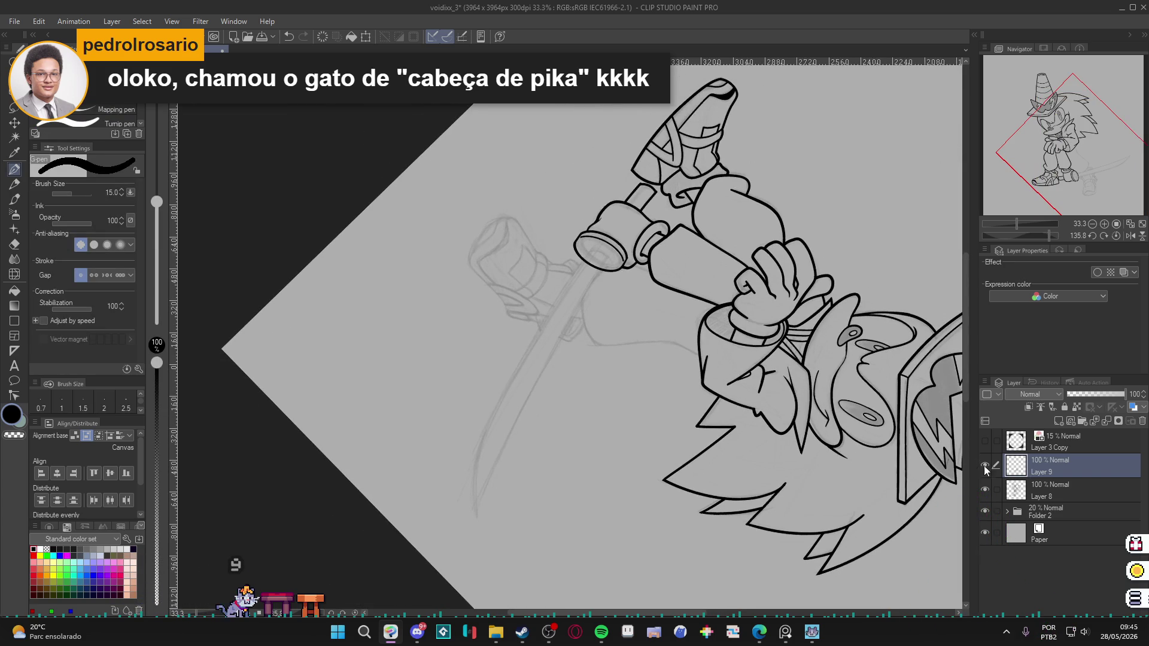
pyautogui.scroll(1, 574, 311)
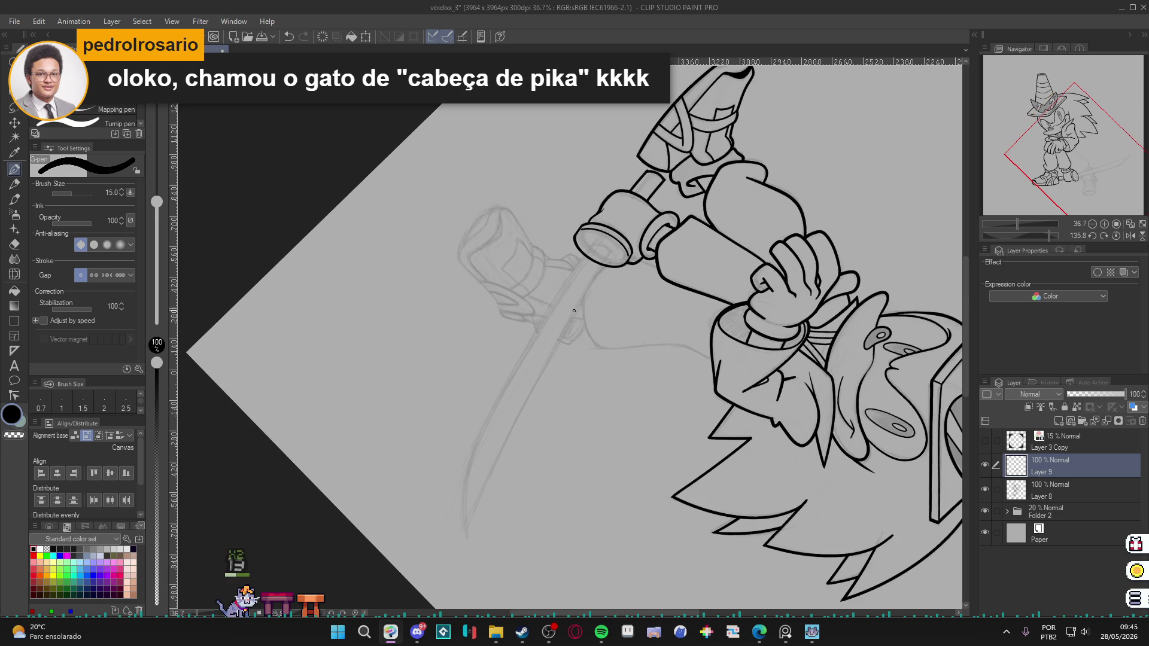
pyautogui.scroll(1, 573, 309)
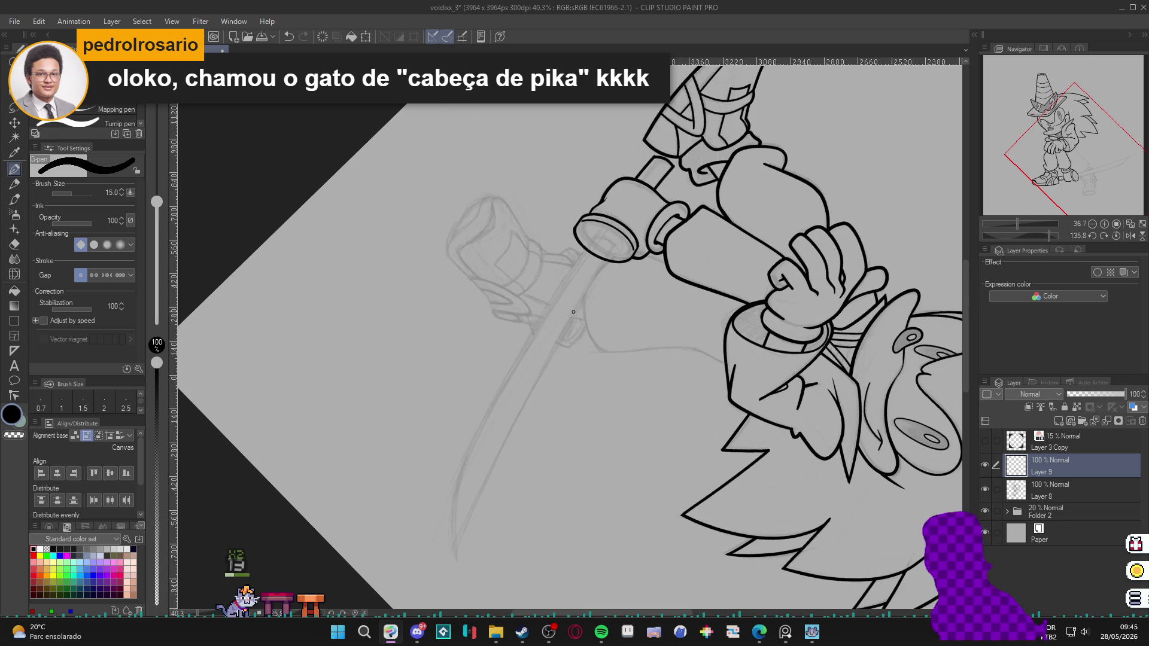
pyautogui.moveTo(582, 309); pyautogui.dragTo(593, 298)
# Save the drawing with Layer 9 visible and the sword sketch framed.
pyautogui.hotkey('ctrl', 's')
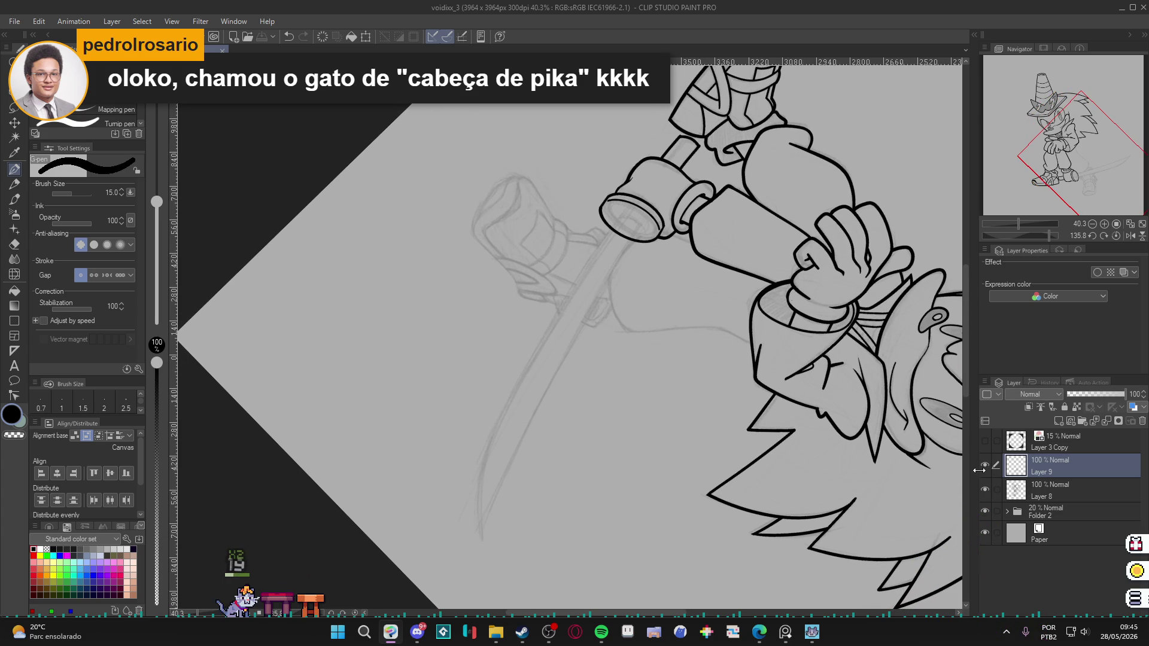
pyautogui.click(984, 465)
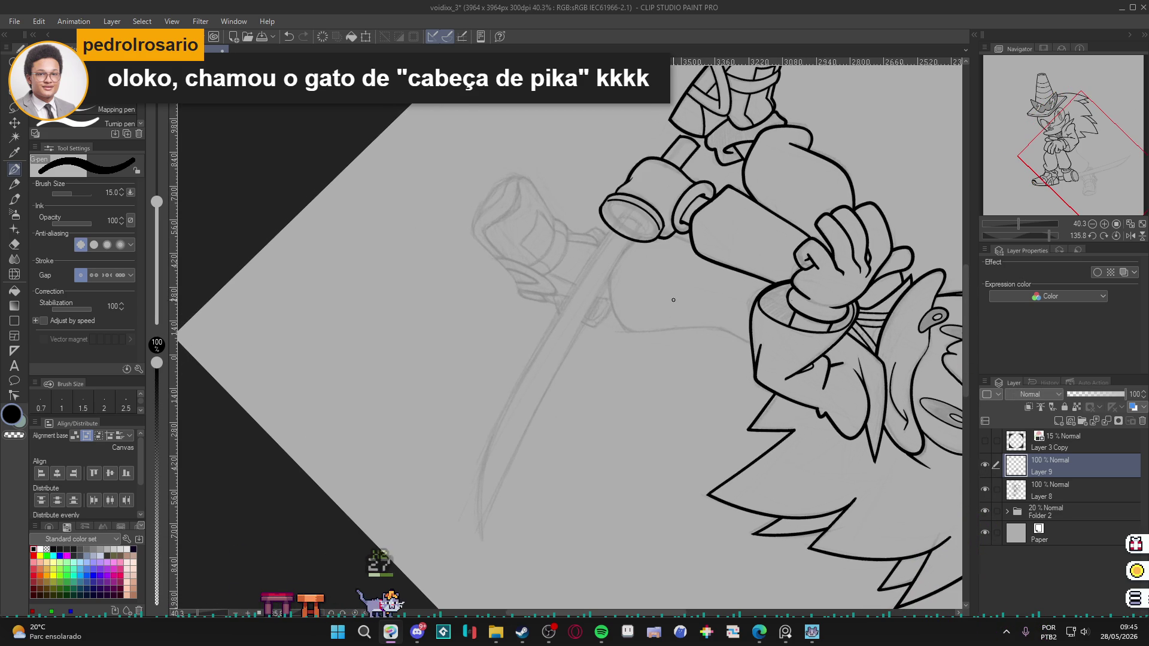
pyautogui.scroll(1, 646, 261)
pyautogui.moveTo(637, 264); pyautogui.dragTo(661, 259)
pyautogui.hotkey('ctrl', 's')
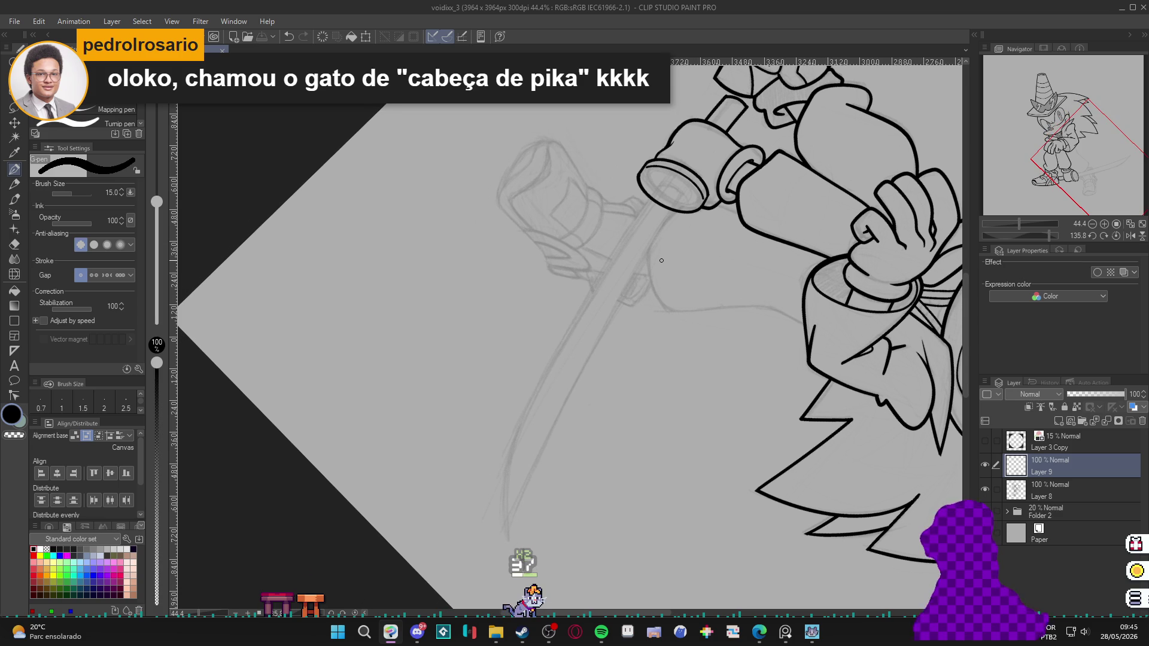
pyautogui.moveTo(587, 309); pyautogui.dragTo(599, 294)
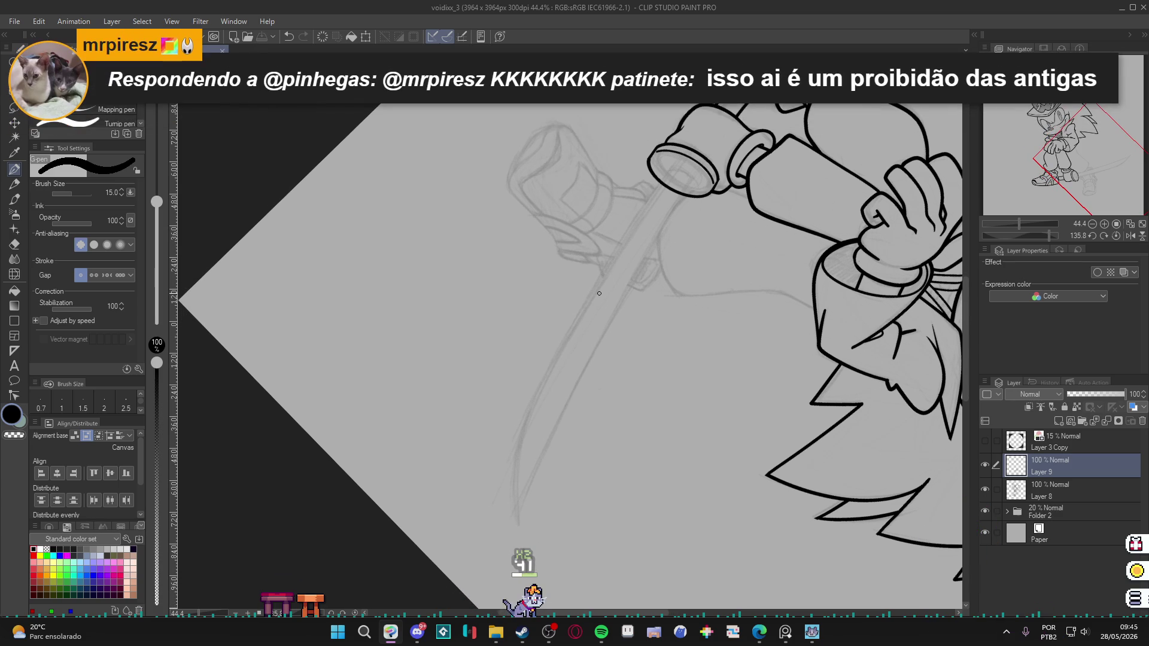
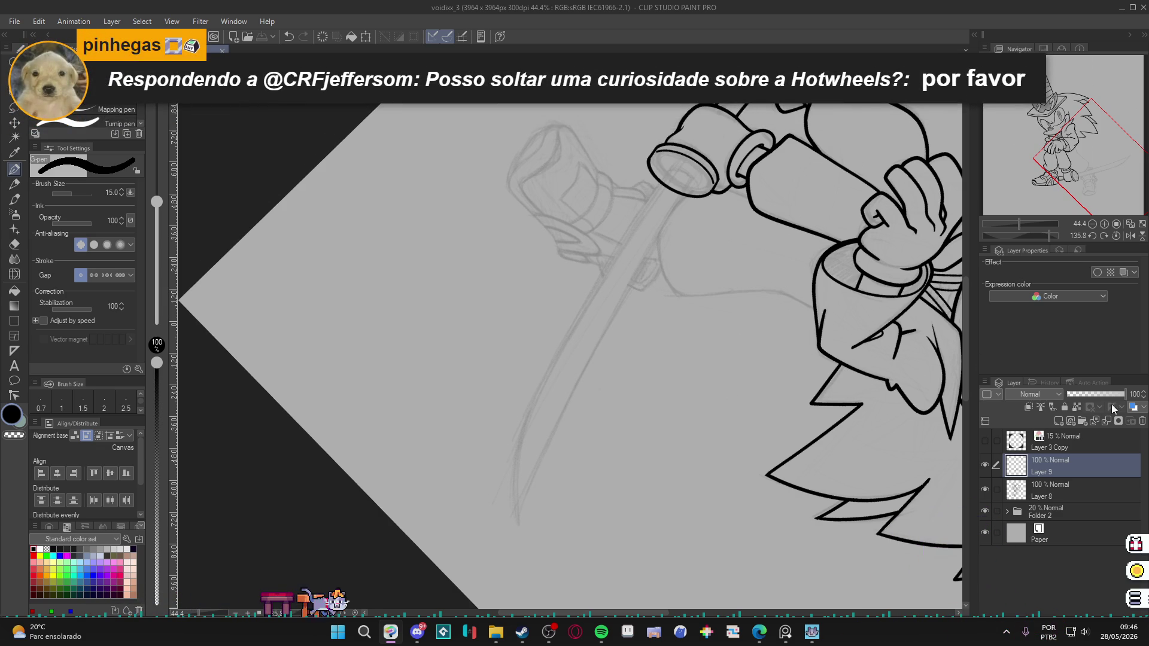
# Pan to the sword, save, and add a new Layer 10 for the katana.
pyautogui.hotkey('ctrl', 'z')
pyautogui.hotkey('ctrl', 'y')
pyautogui.moveTo(678, 298); pyautogui.dragTo(619, 302)
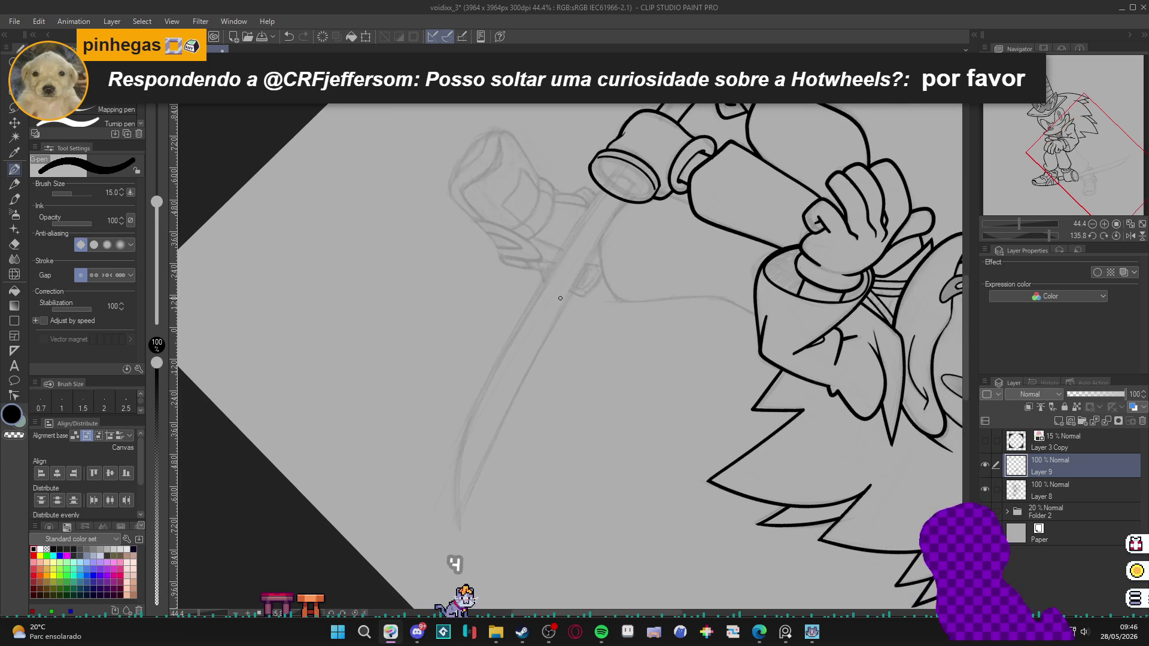
pyautogui.hotkey('ctrl', 's')
pyautogui.hotkey('ctrl', 'shift', 'n')
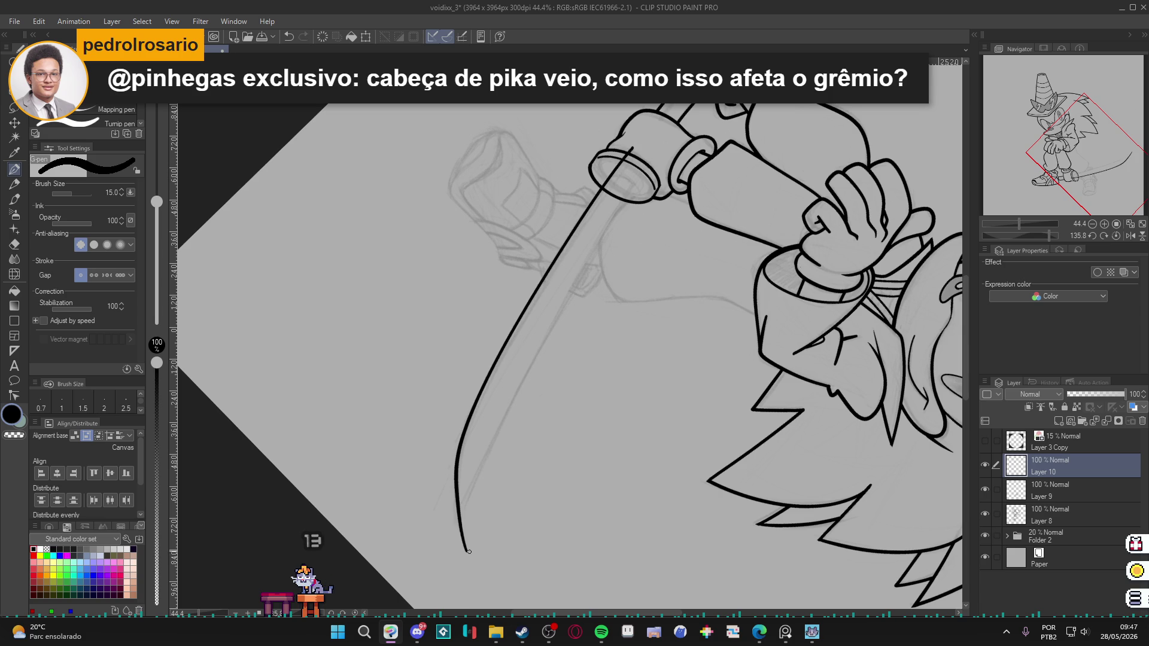
# Erase the sword line's bottom tail and its end inside the handle cap.
pyautogui.press('e')
pyautogui.moveTo(476, 542)
pyautogui.mouseDown()
pyautogui.moveTo(467, 529)
pyautogui.moveTo(452, 551)
pyautogui.mouseUp()
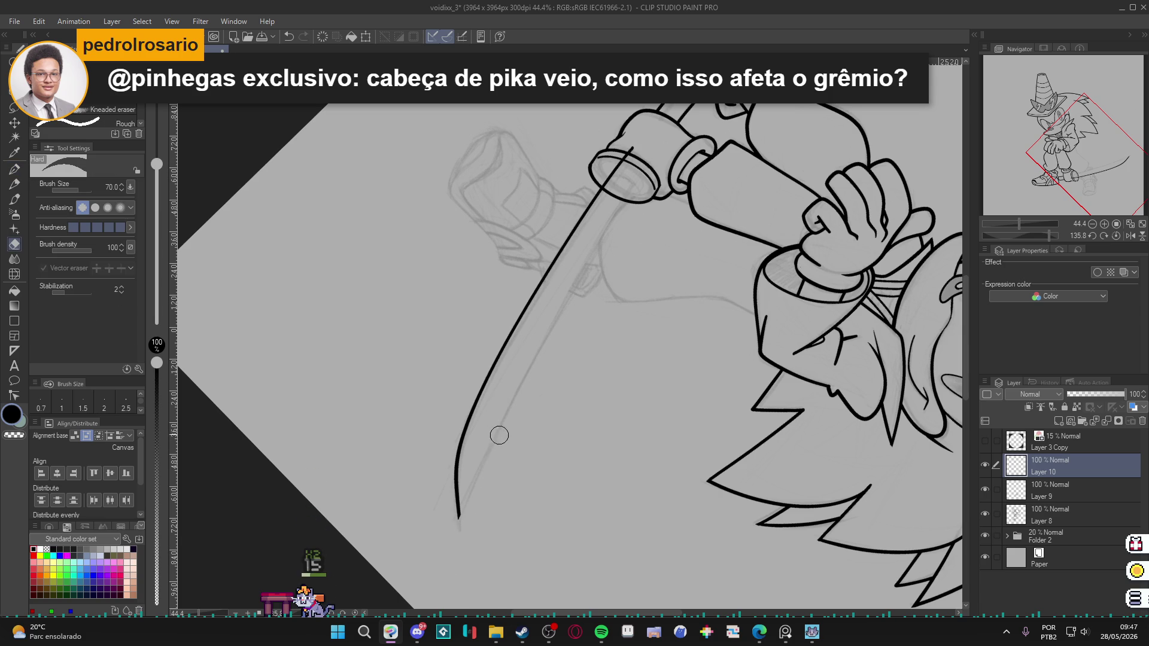
pyautogui.moveTo(638, 143); pyautogui.dragTo(627, 167)
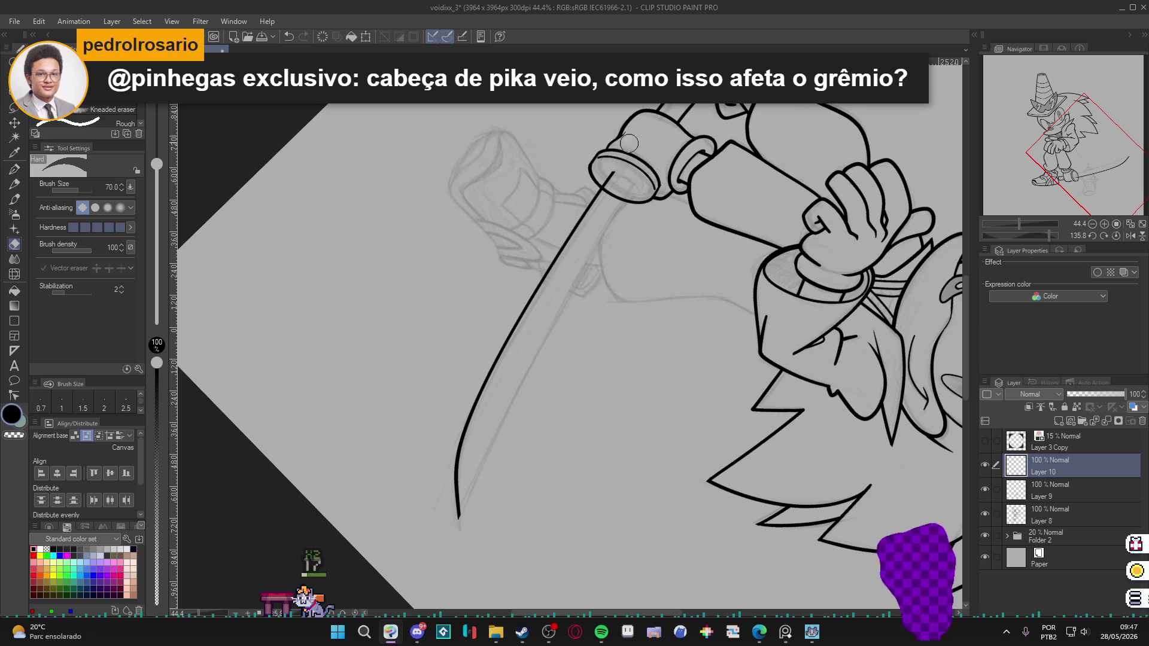
# Ink a second parallel blade line and erase the stray line below the tip.
pyautogui.press('p')
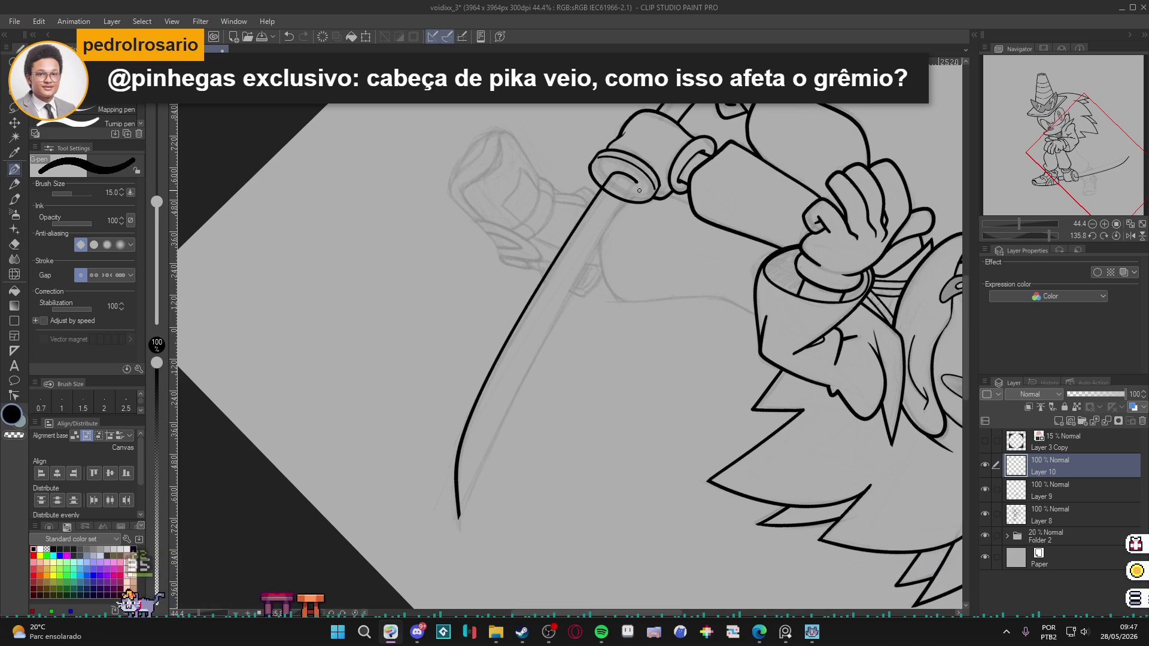
pyautogui.moveTo(637, 182); pyautogui.dragTo(430, 582)
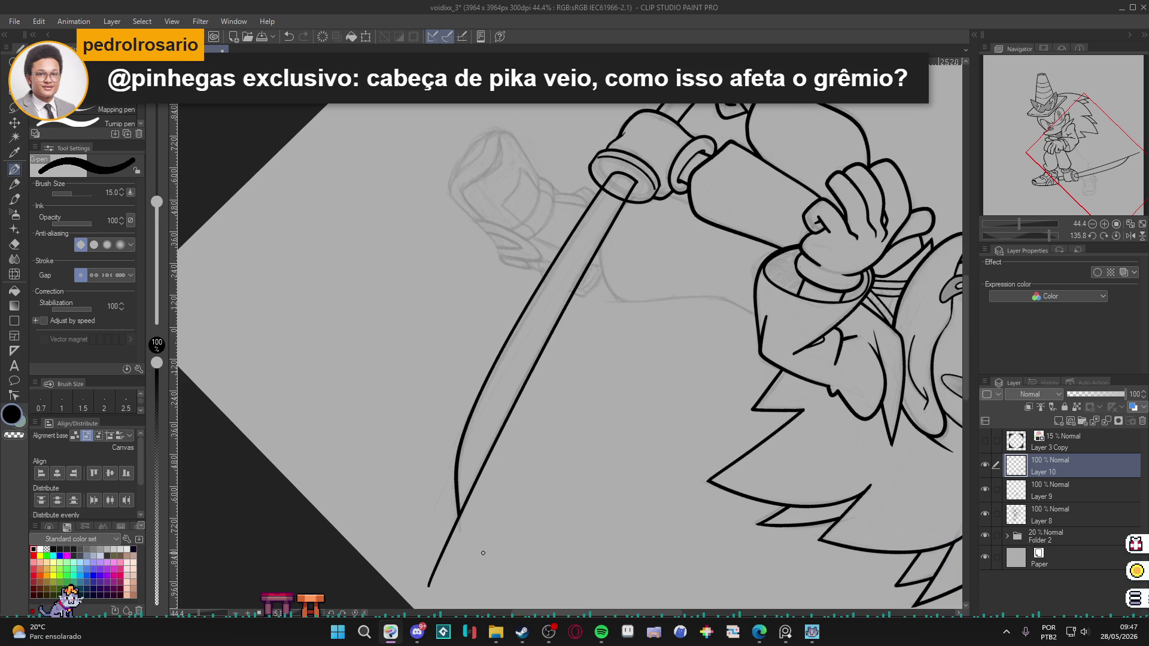
pyautogui.press('e')
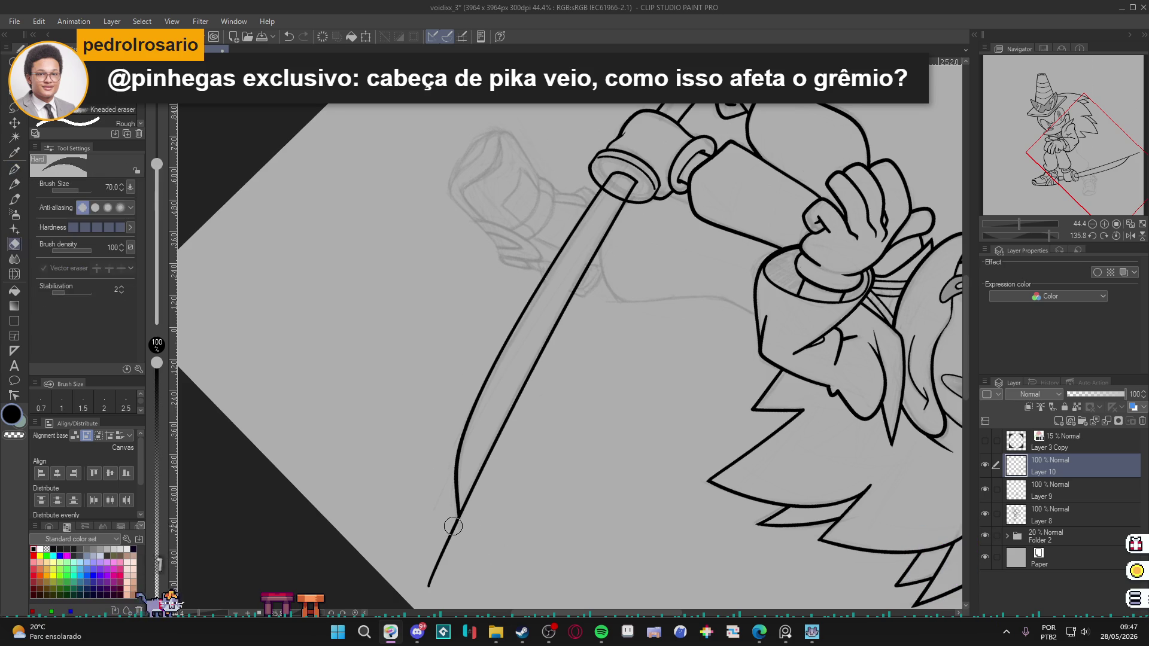
pyautogui.moveTo(453, 511)
pyautogui.mouseDown()
pyautogui.moveTo(456, 530)
pyautogui.moveTo(431, 580)
pyautogui.mouseUp()
pyautogui.scroll(3, 469, 512)
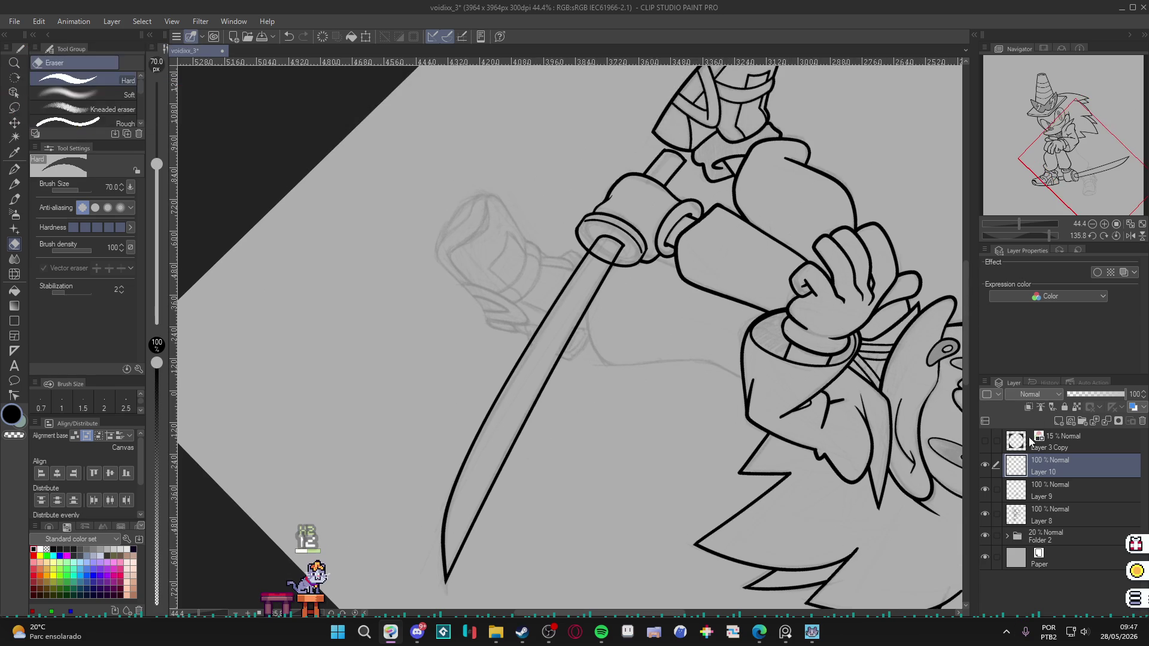
# Save, then merge Layer 10 down into Layer 9.
pyautogui.click(994, 490)
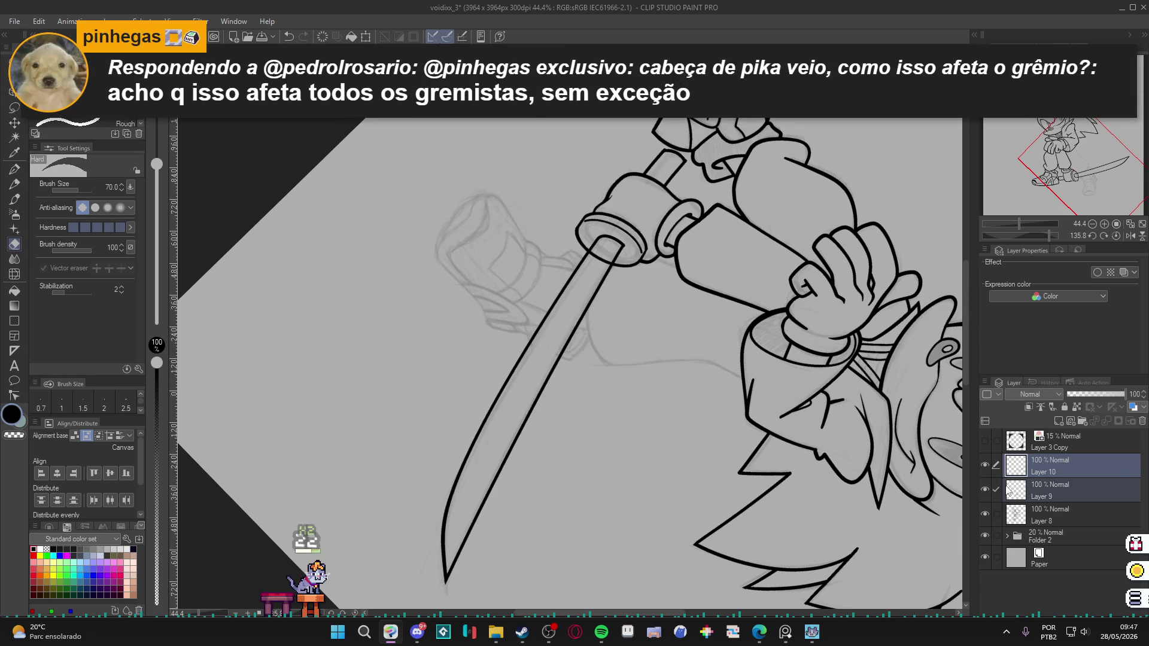
pyautogui.click(1047, 491)
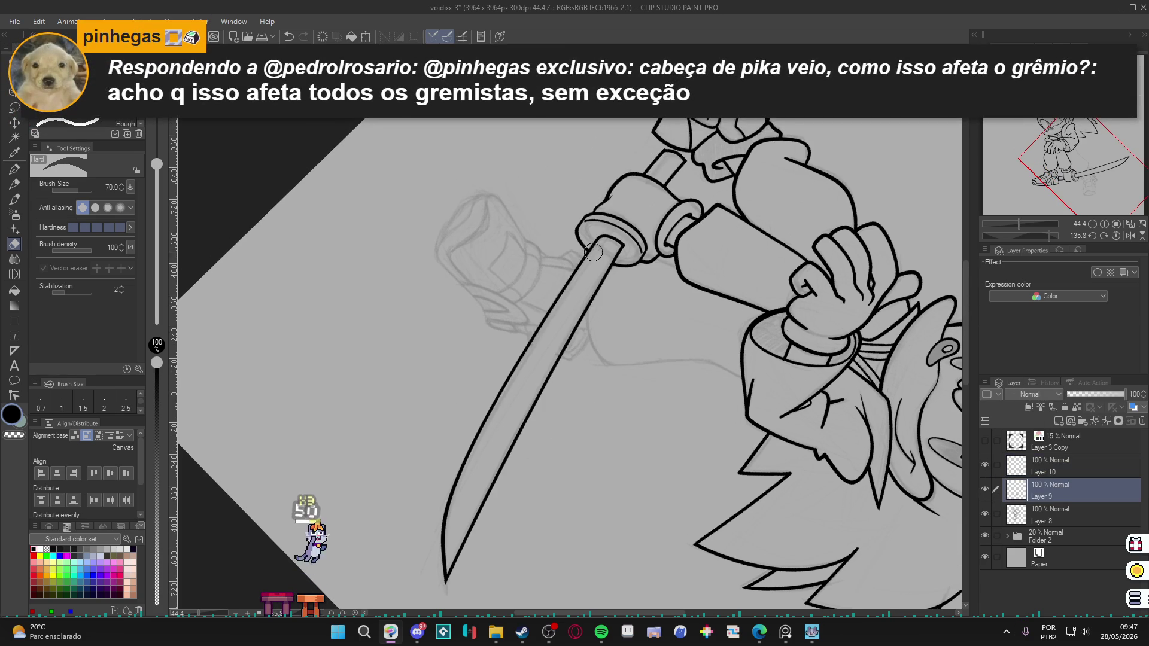
pyautogui.press('p')
pyautogui.scroll(1, 574, 467)
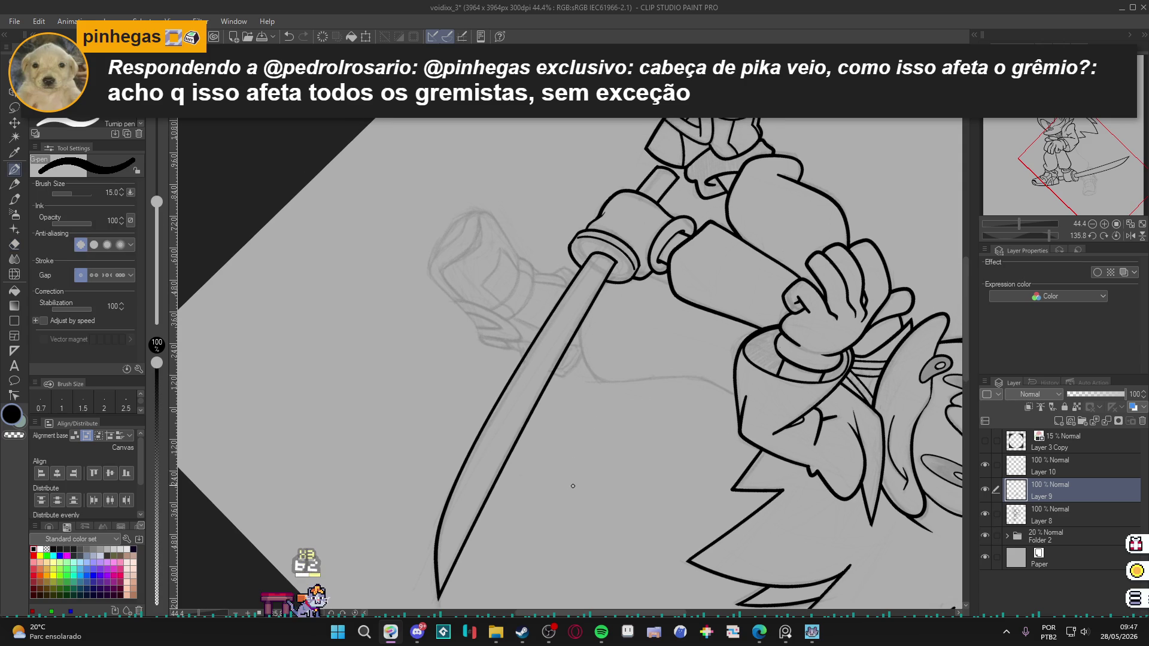
pyautogui.hotkey('ctrl', 's')
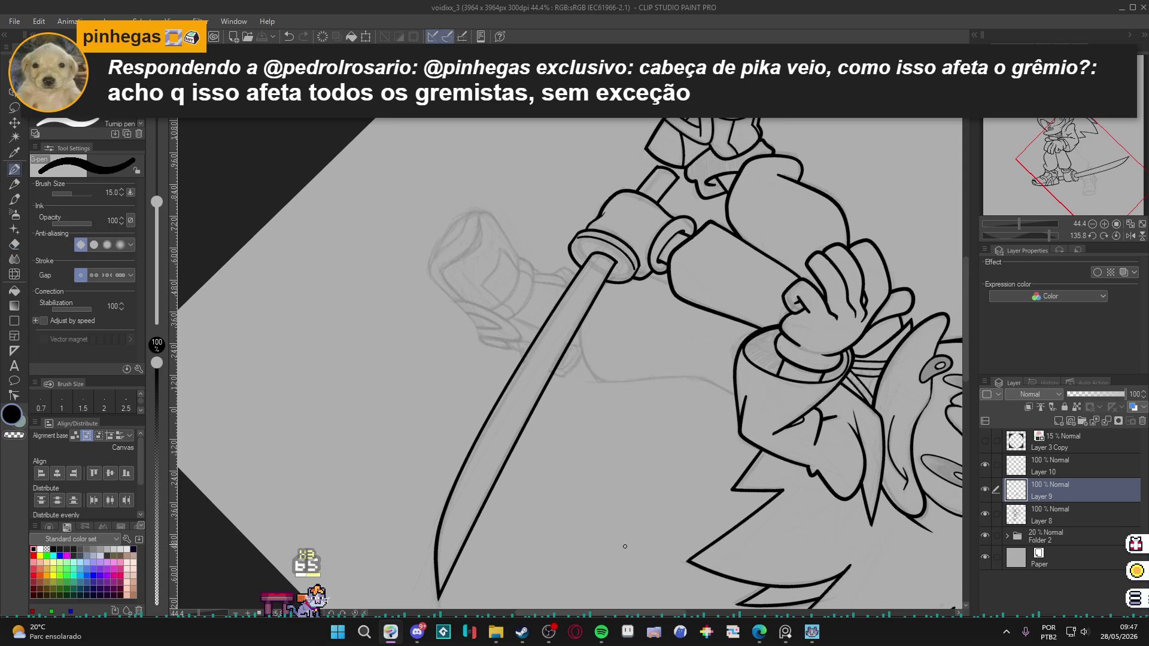
pyautogui.click(1010, 470)
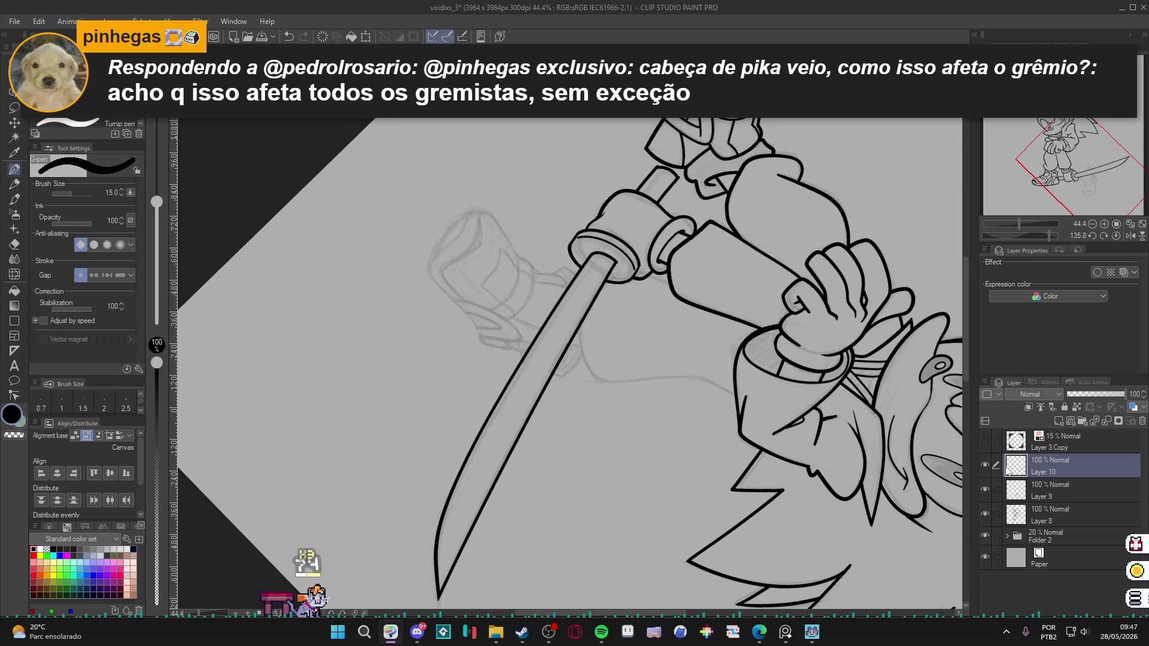
pyautogui.hotkey('ctrl', 'e')
pyautogui.scroll(1, 523, 418)
# Undo the inner blade line and reset the canvas rotation upright.
pyautogui.press('w')
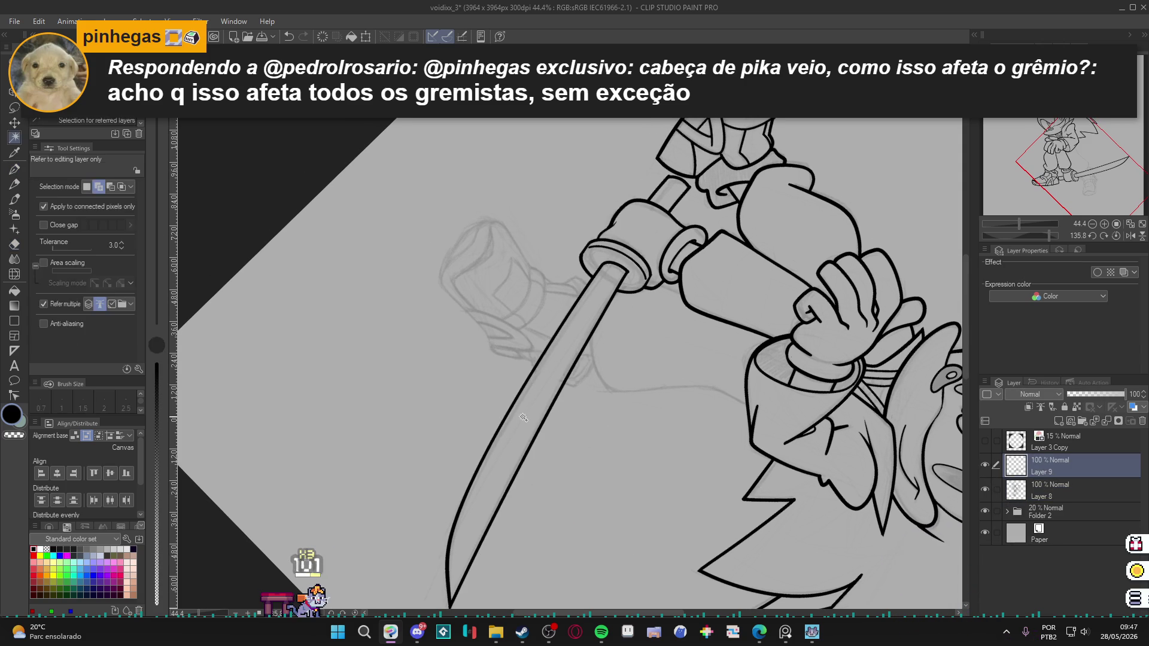
pyautogui.press('p')
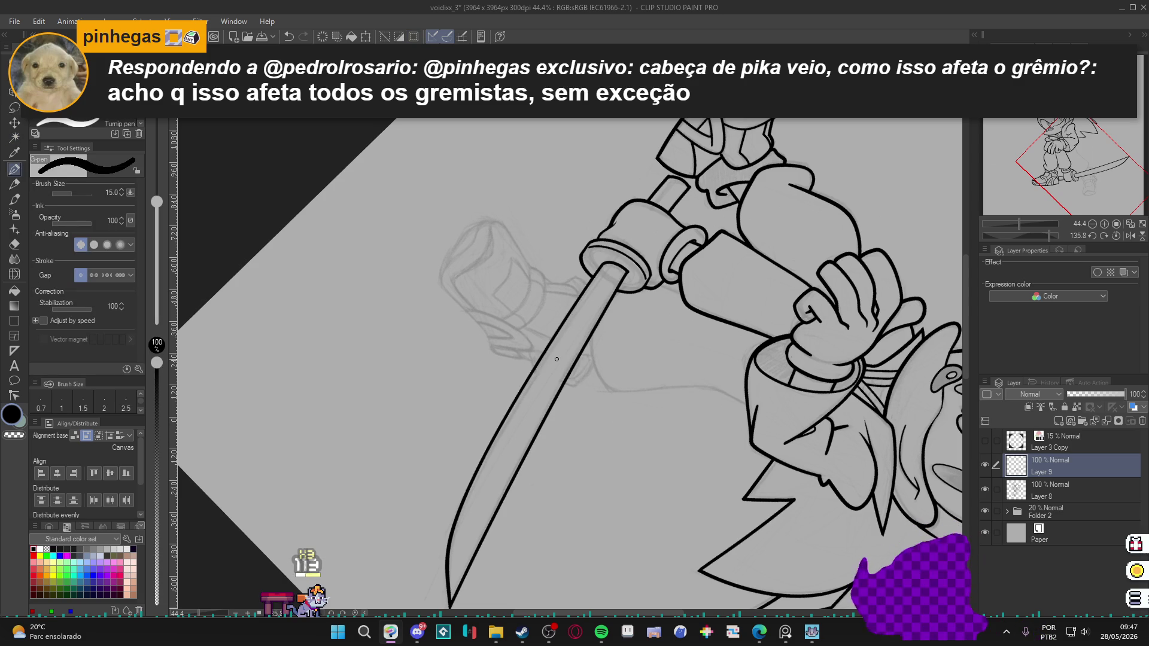
pyautogui.press('XF86AudioLowerVolume')
pyautogui.press('XF86AudioRaiseVolume')
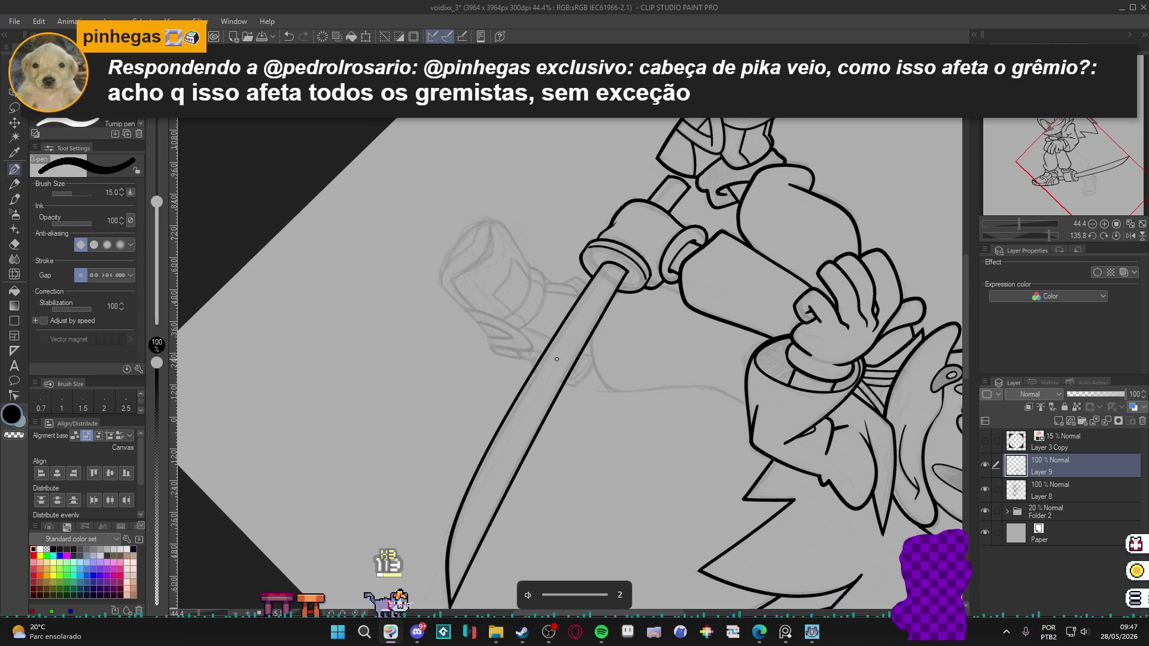
pyautogui.scroll(-3, 601, 273)
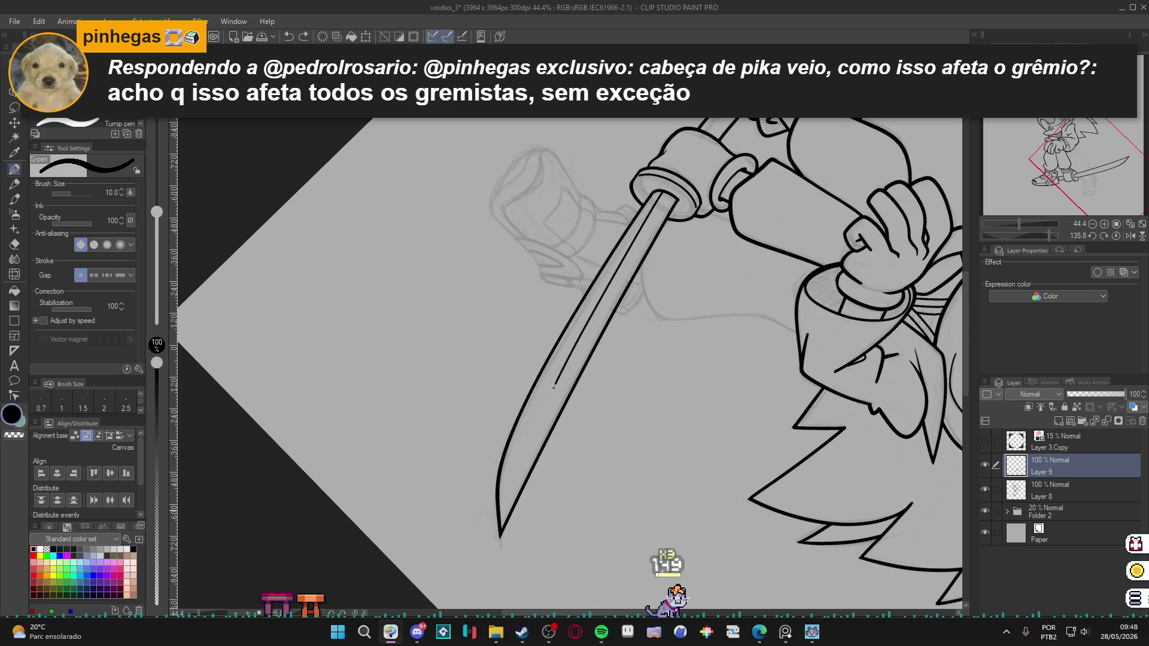
pyautogui.hotkey('ctrl', 'z')
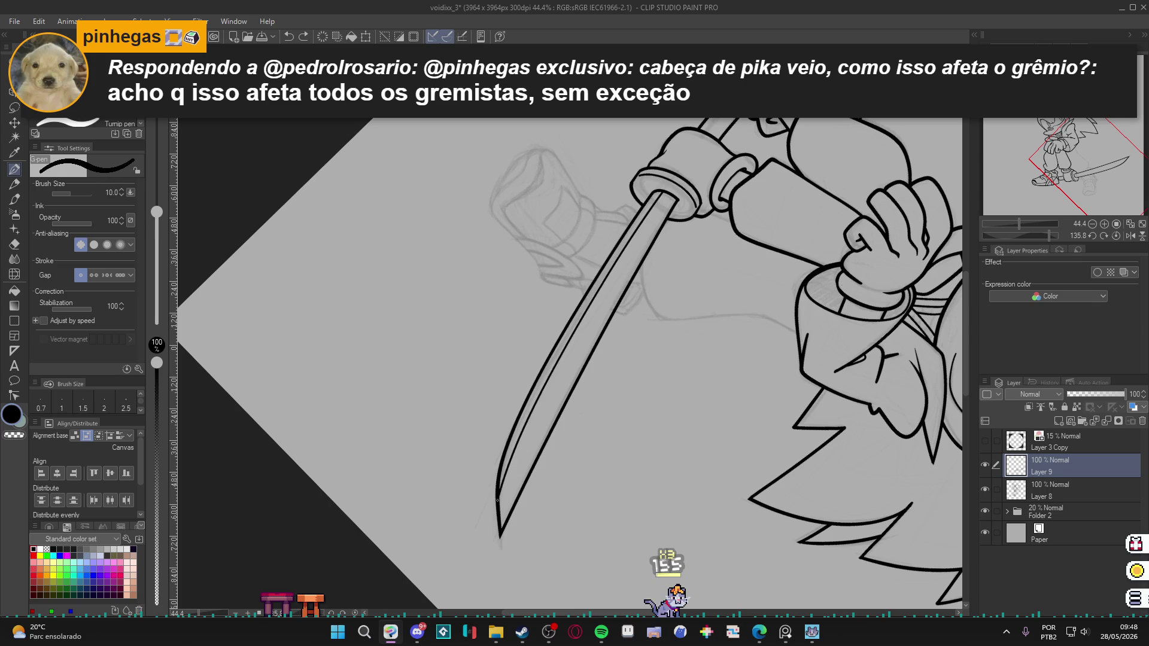
pyautogui.hotkey('ctrl', 'z')
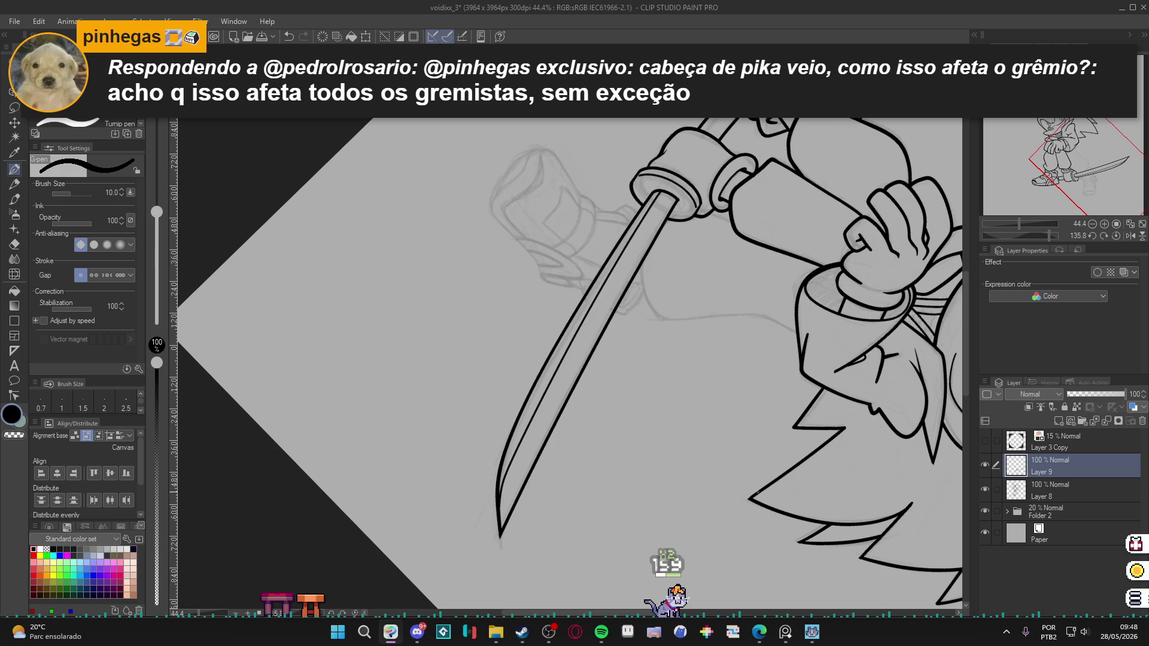
pyautogui.hotkey('ctrl', 'shift', 'r')
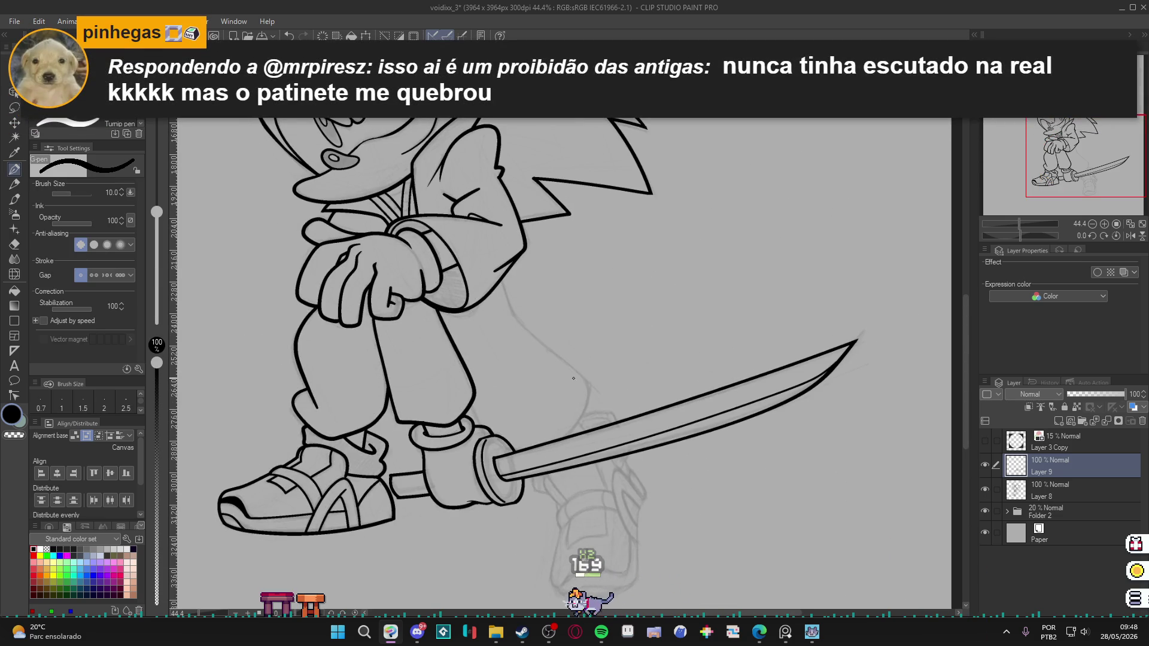
# Check the gap between the shoe and sword guard, and review Layer 9's sword lines.
pyautogui.scroll(-1, 579, 378)
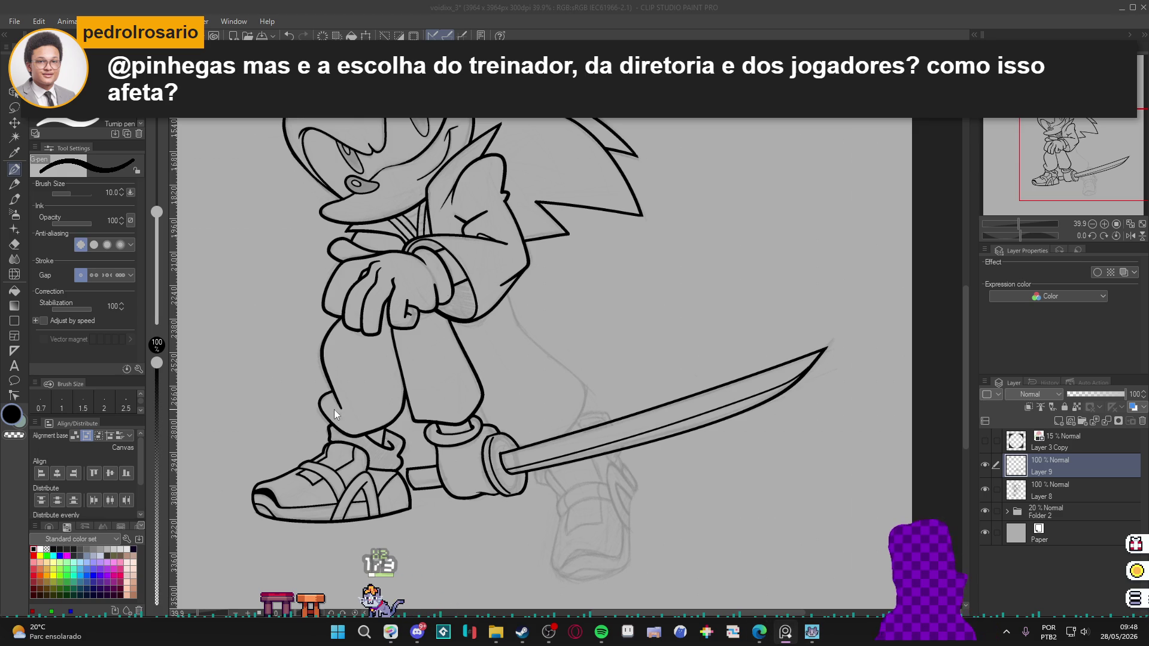
pyautogui.scroll(3, 407, 457)
pyautogui.moveTo(405, 468); pyautogui.dragTo(480, 497)
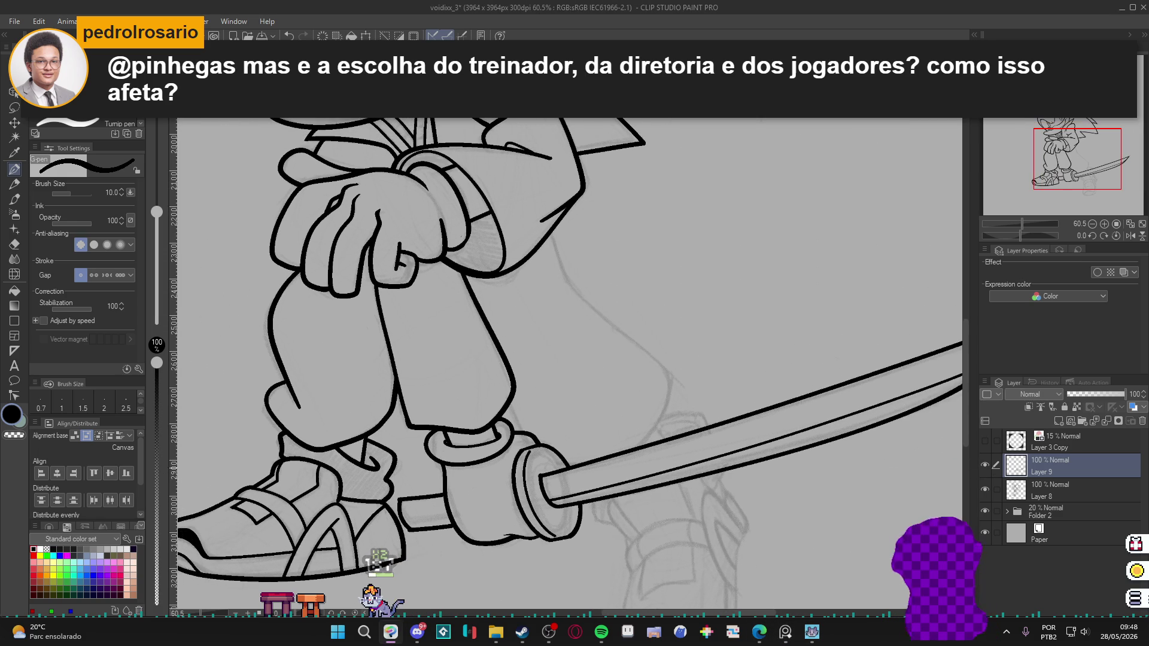
pyautogui.press('w')
pyautogui.click(435, 516)
pyautogui.hotkey('ctrl', 'd')
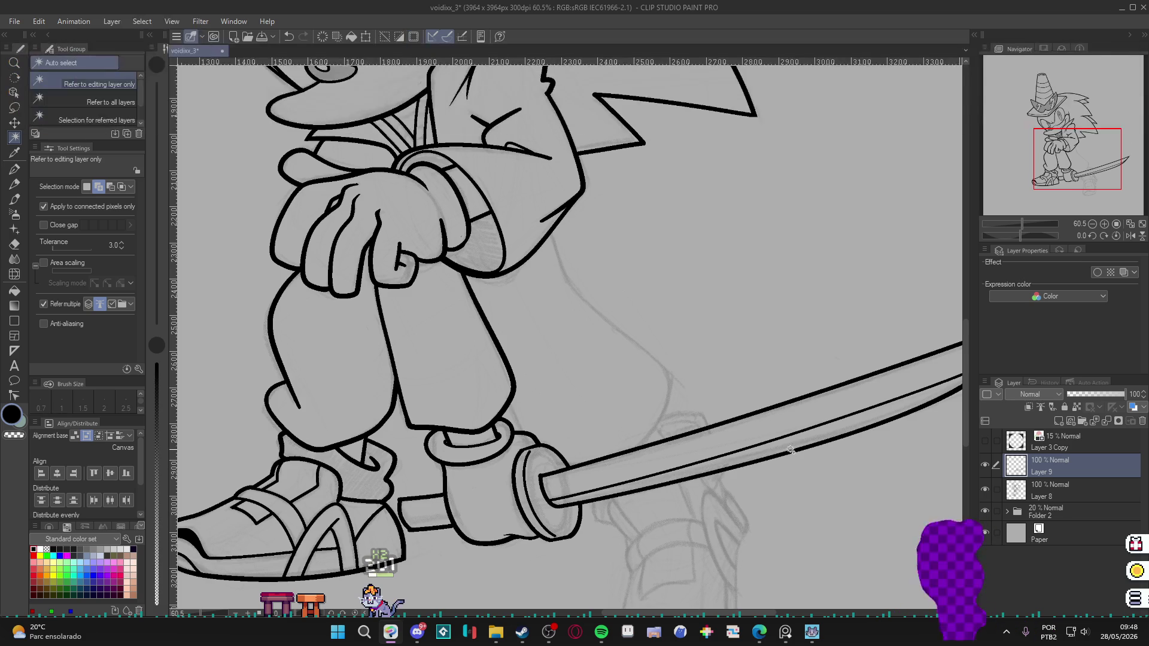
pyautogui.click(985, 465)
pyautogui.click(985, 464)
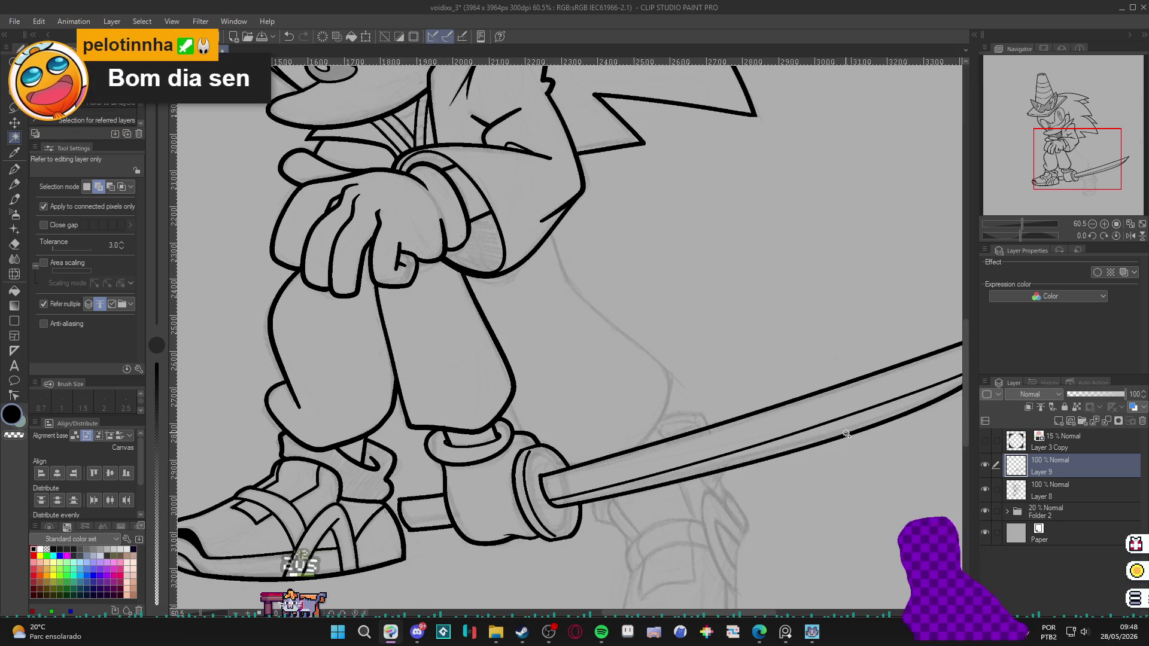
# On a new layer, draw the diagonal wrap lines on the hilt beside the shoe.
pyautogui.hotkey('ctrl', 'shift', 'n')
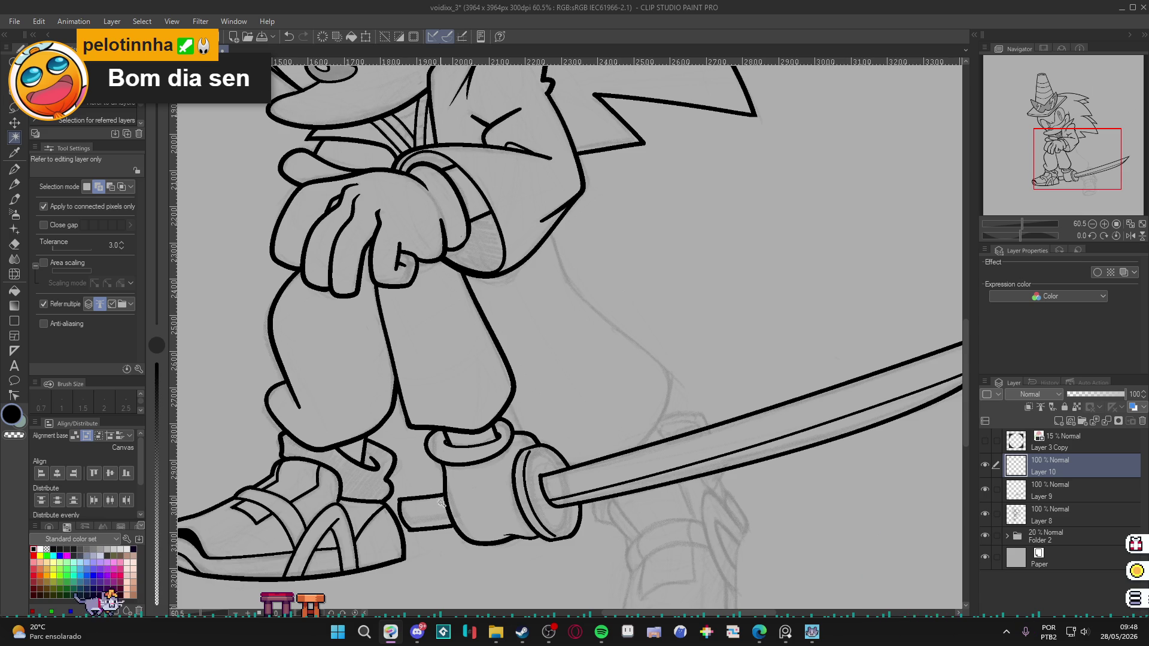
pyautogui.press('p')
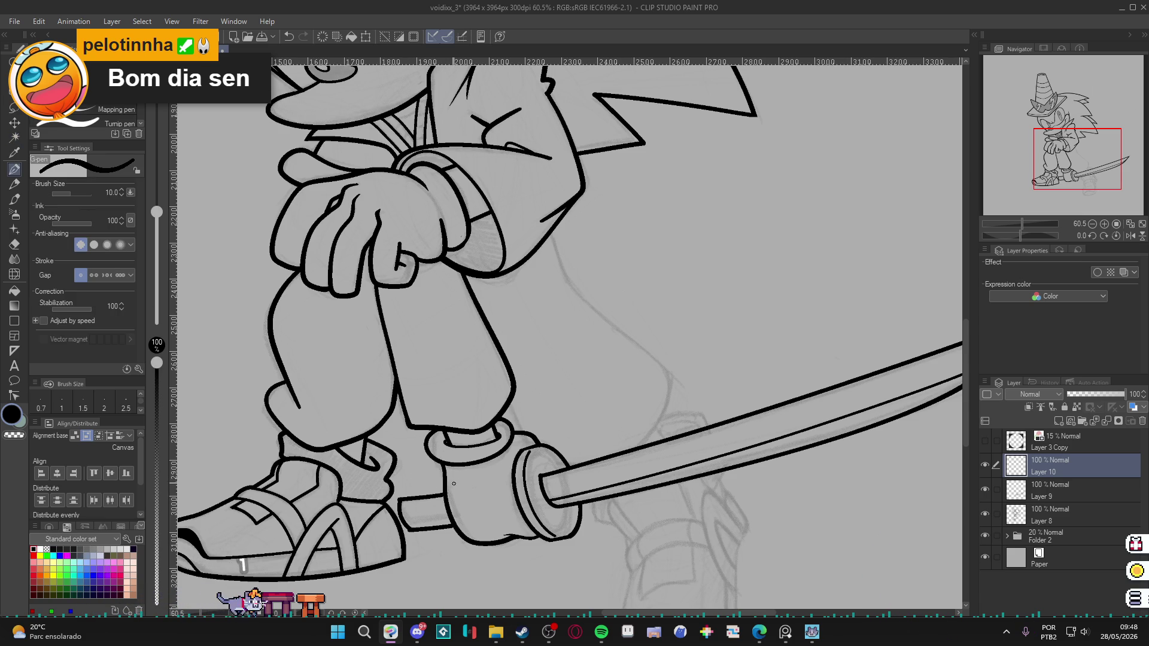
pyautogui.moveTo(430, 498); pyautogui.dragTo(421, 531)
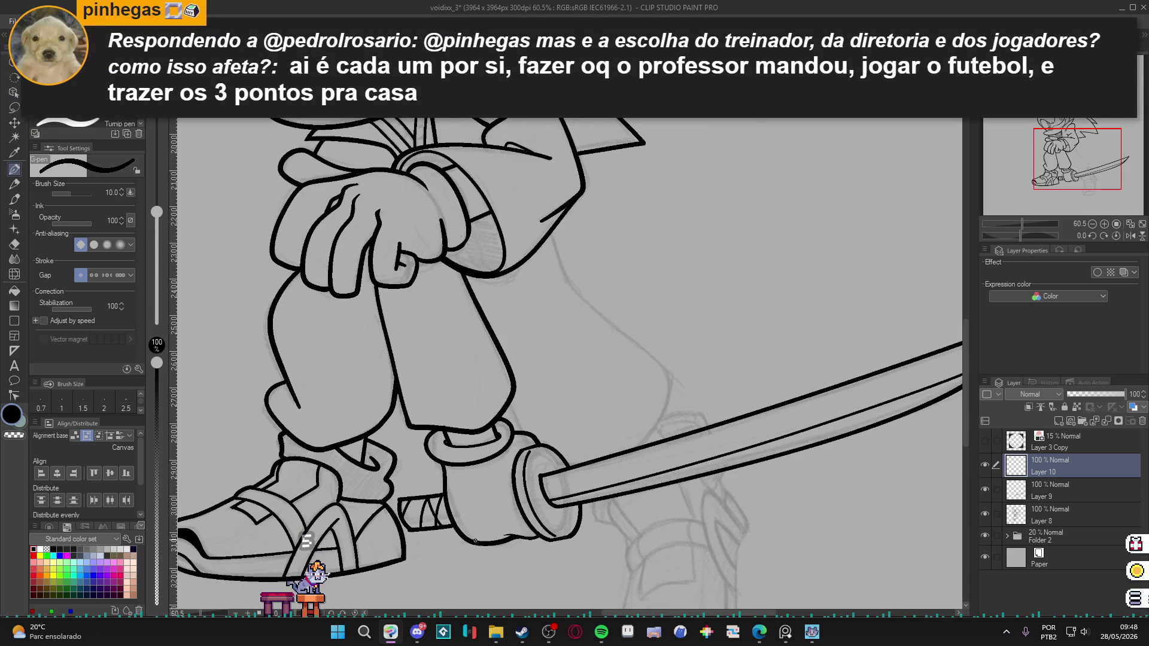
pyautogui.moveTo(412, 497); pyautogui.dragTo(423, 530)
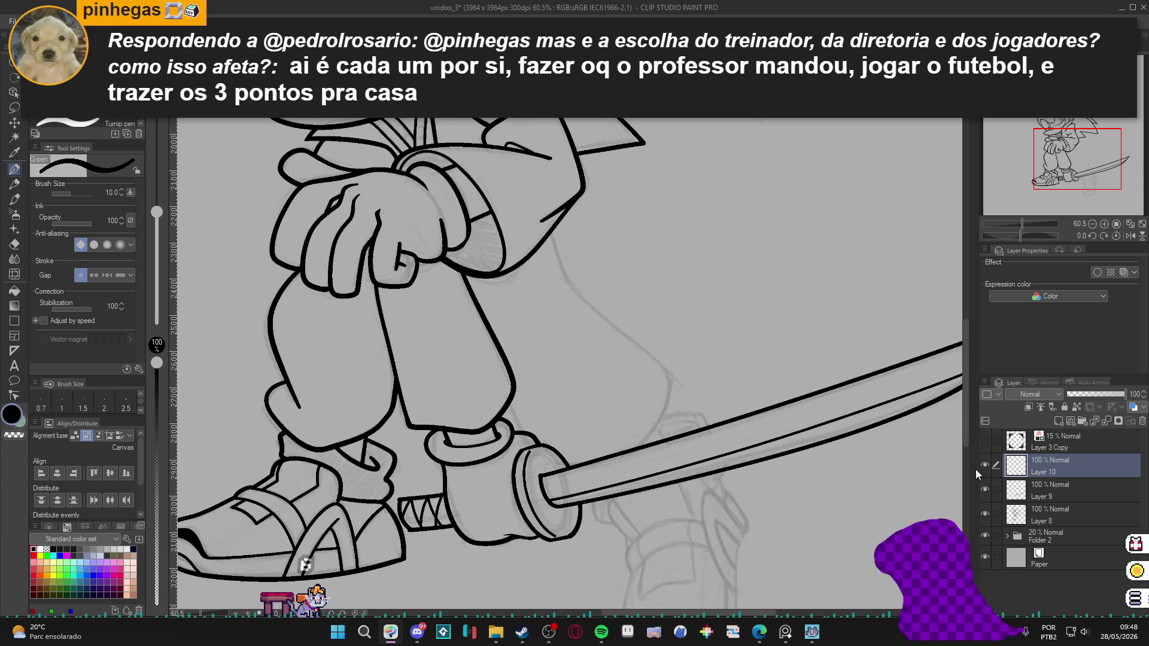
pyautogui.click(986, 490)
pyautogui.click(988, 491)
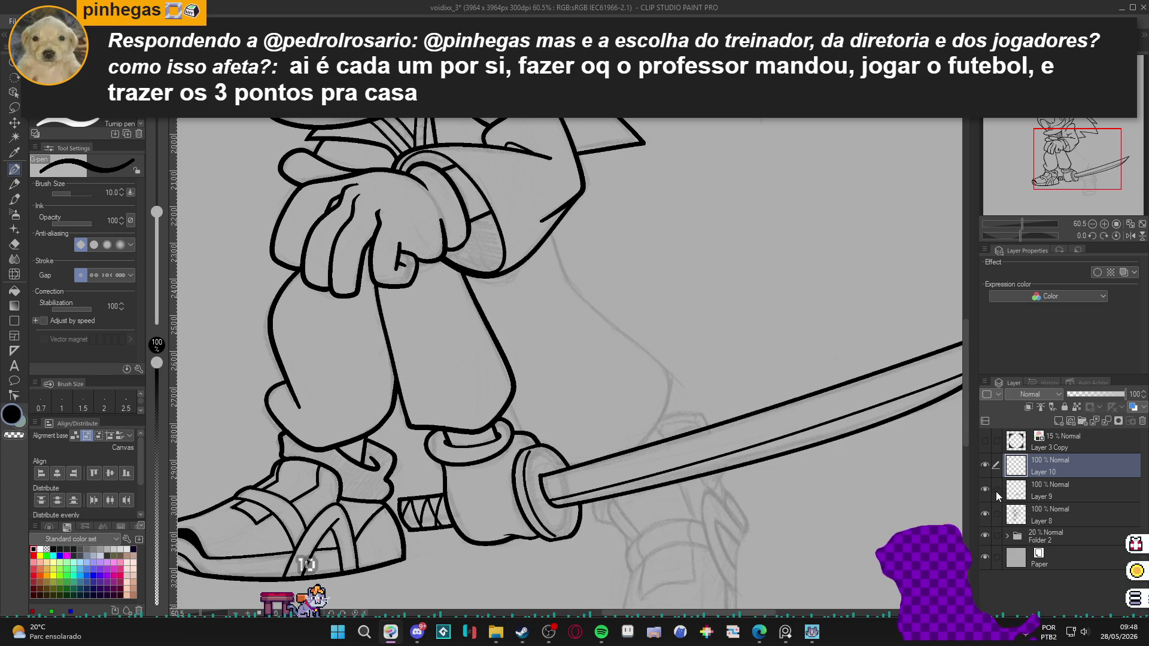
# Merge the hilt layer into Layer 9 and fill the hilt's triangular teeth black.
pyautogui.hotkey('ctrl', 'e')
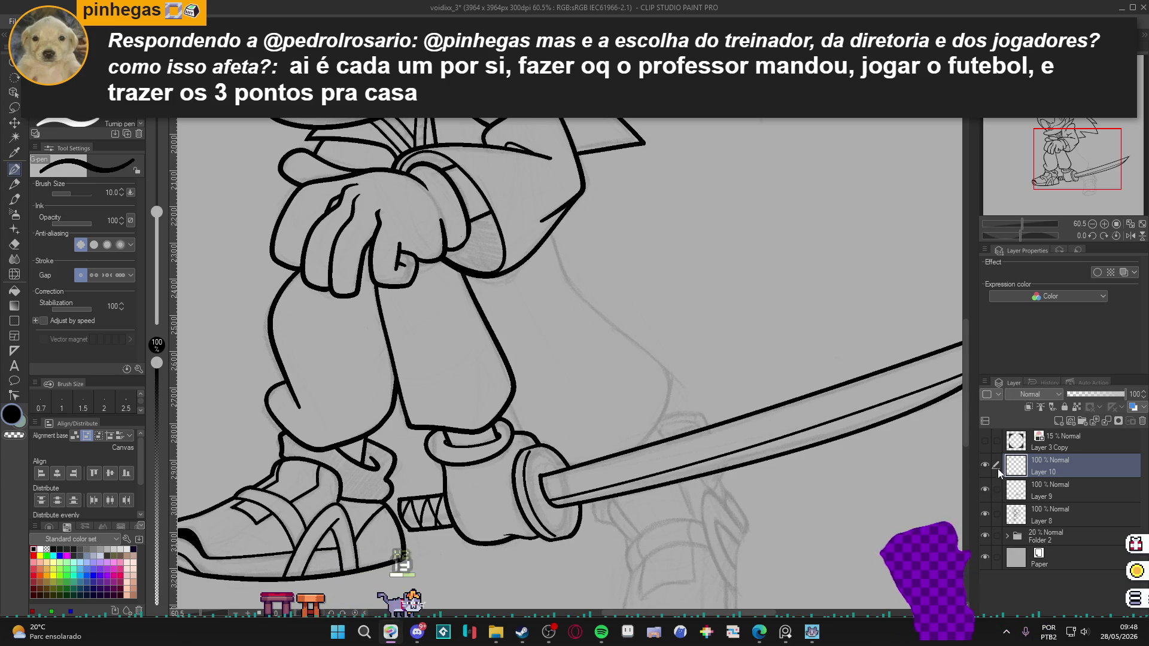
pyautogui.press('g')
pyautogui.press('g')
pyautogui.click(419, 506)
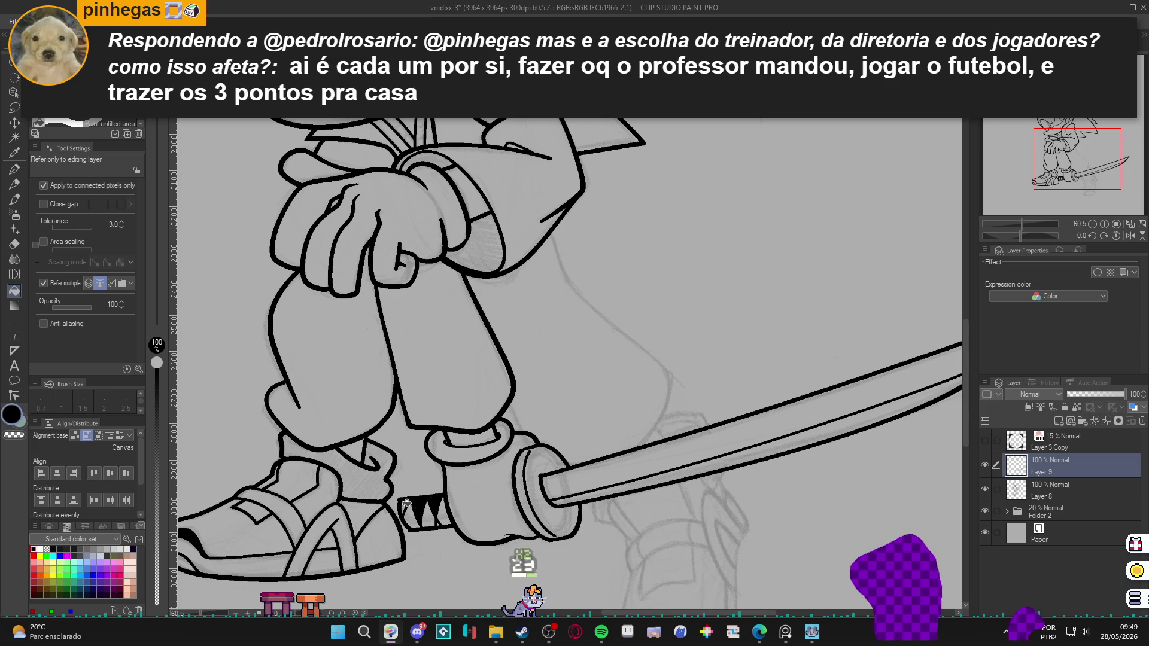
pyautogui.press('p')
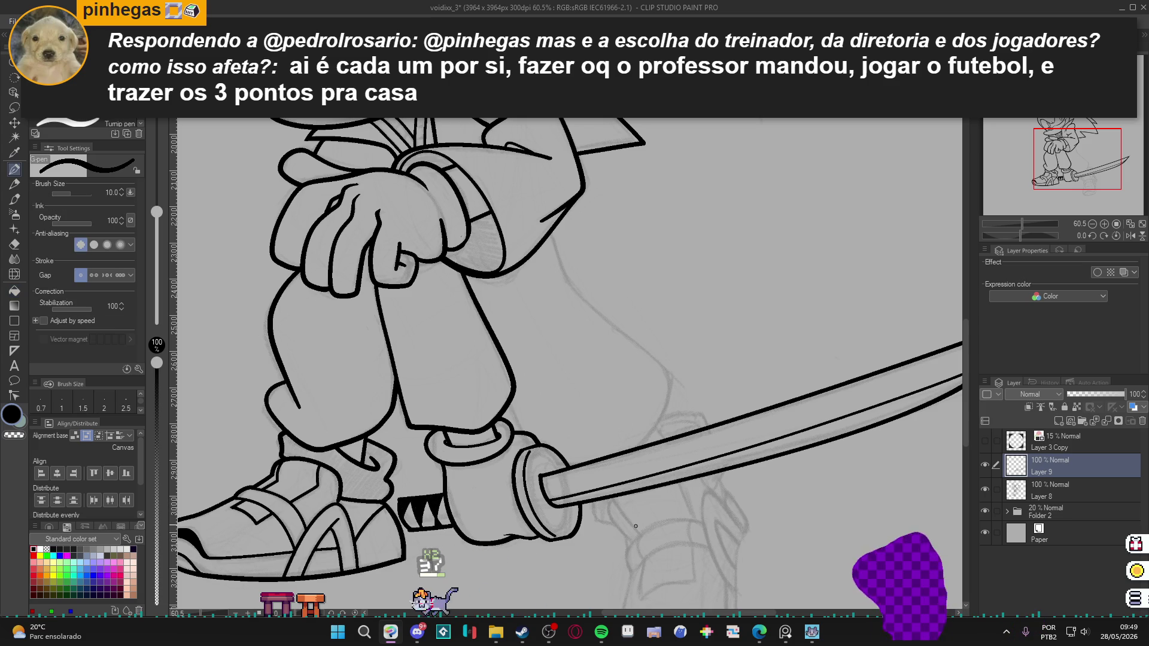
pyautogui.scroll(-4, 636, 526)
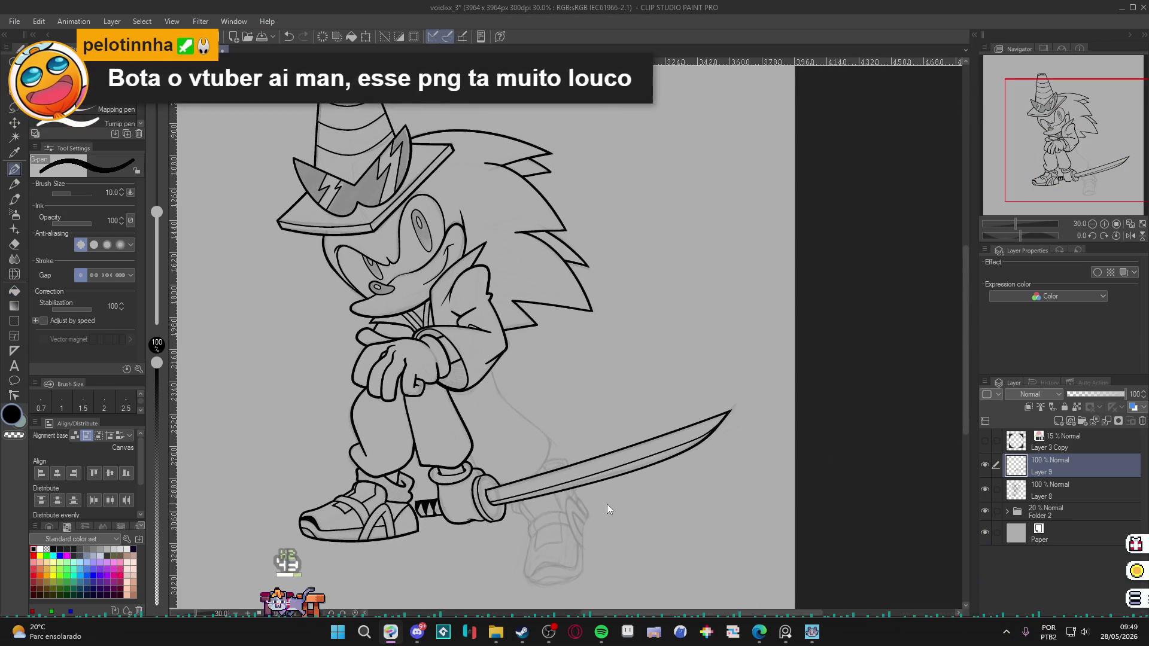
# Raise the G-pen brush size from 10 to 15 and zoom back in to 44.4%.
pyautogui.scroll(-1, 553, 498)
pyautogui.press(']')
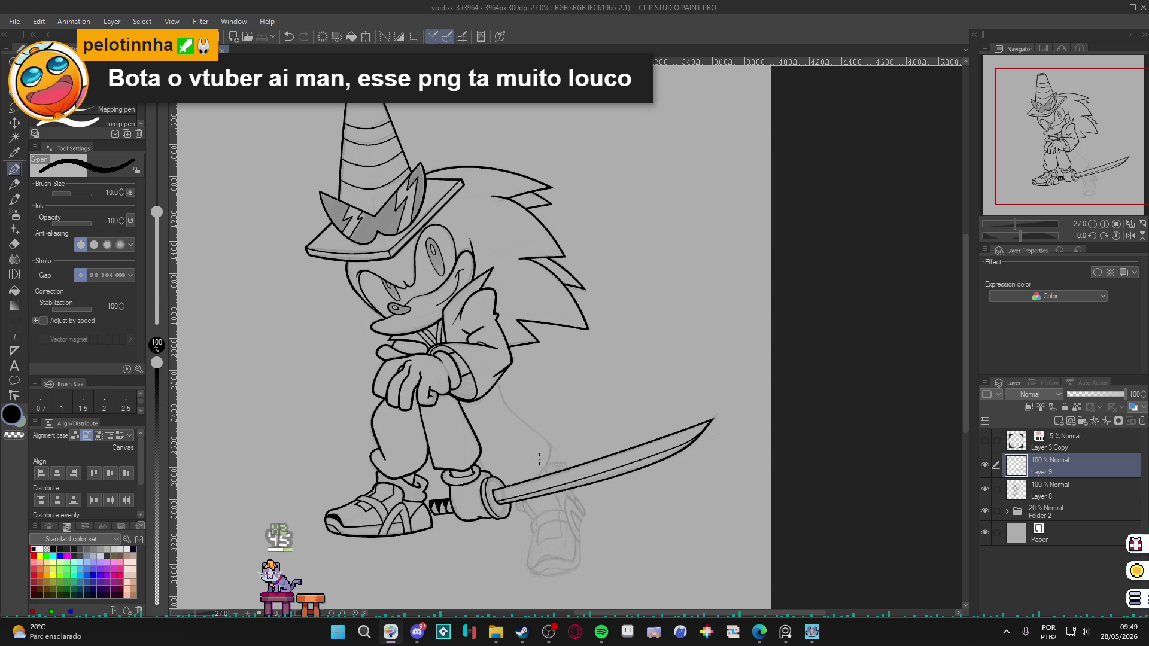
pyautogui.press(']')
pyautogui.scroll(4, 539, 458)
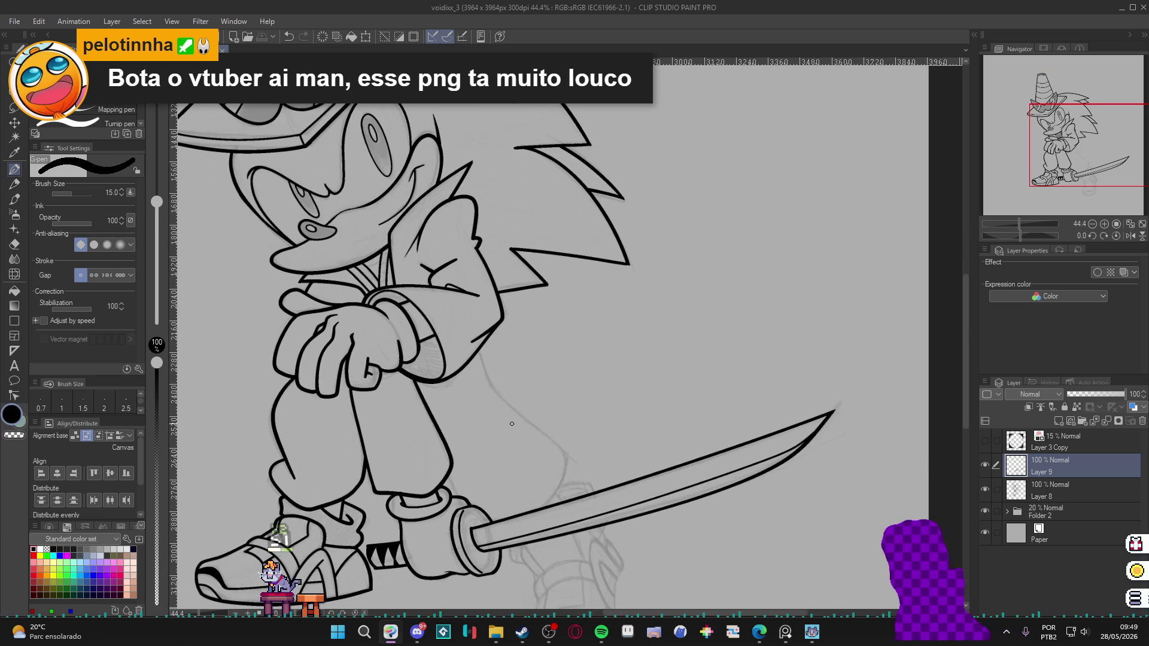
pyautogui.click(547, 631)
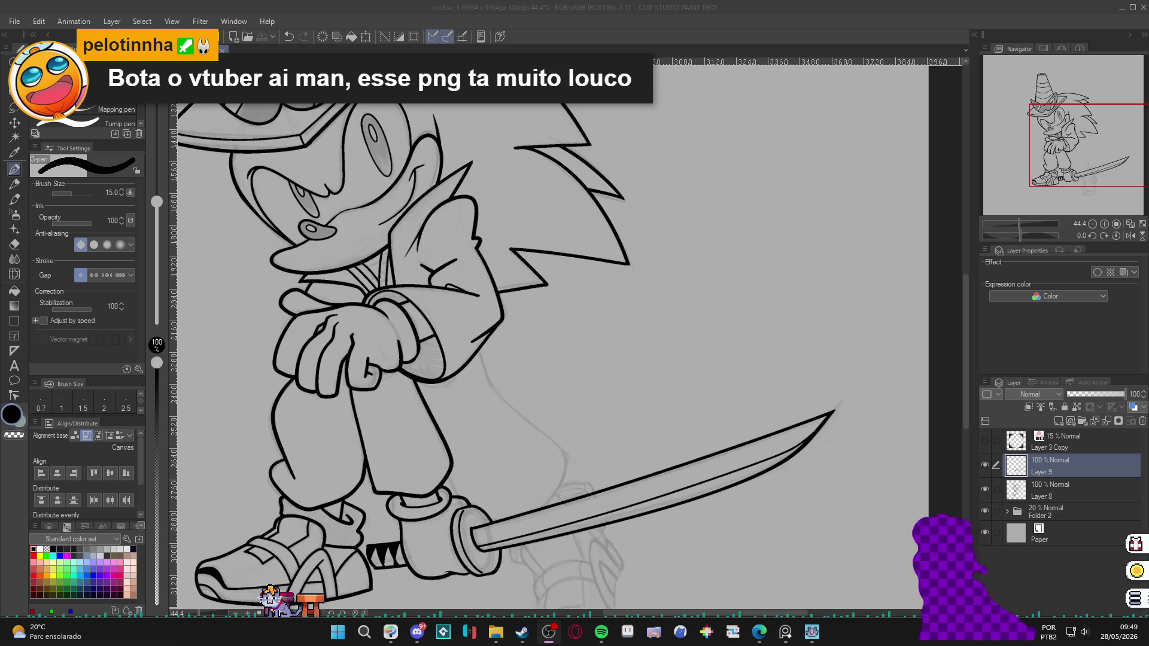
pyautogui.click(279, 565)
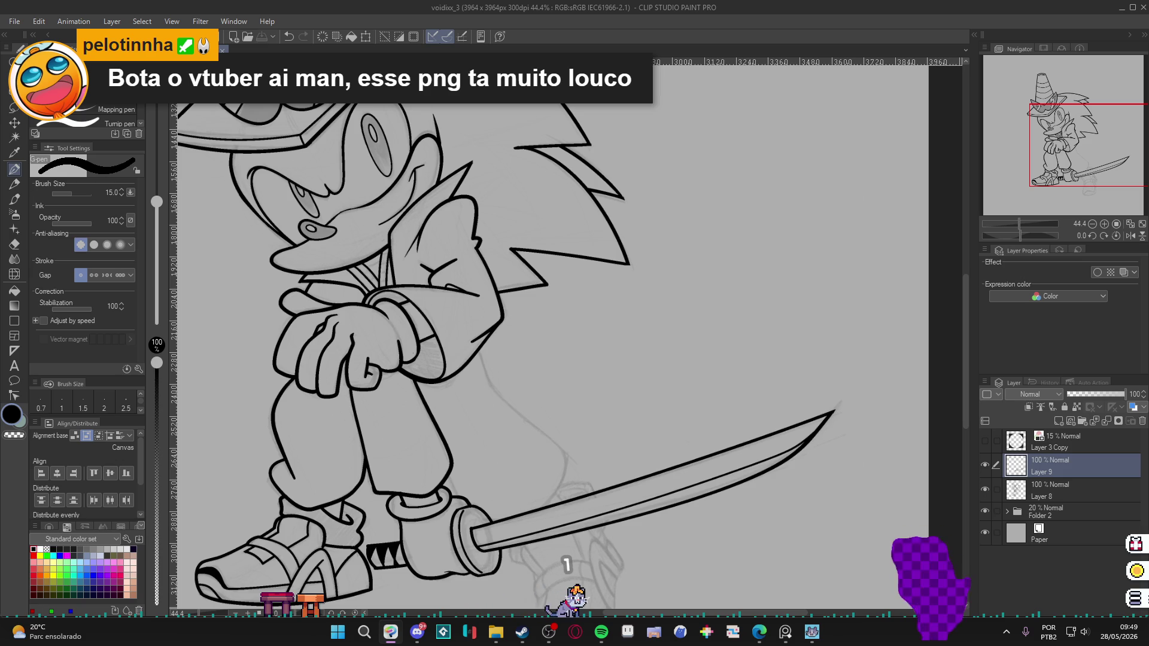
# Pan to the legs and katana, merge Layer 9 into Layer 8, and add a new Layer 9.
pyautogui.moveTo(263, 476); pyautogui.dragTo(359, 356)
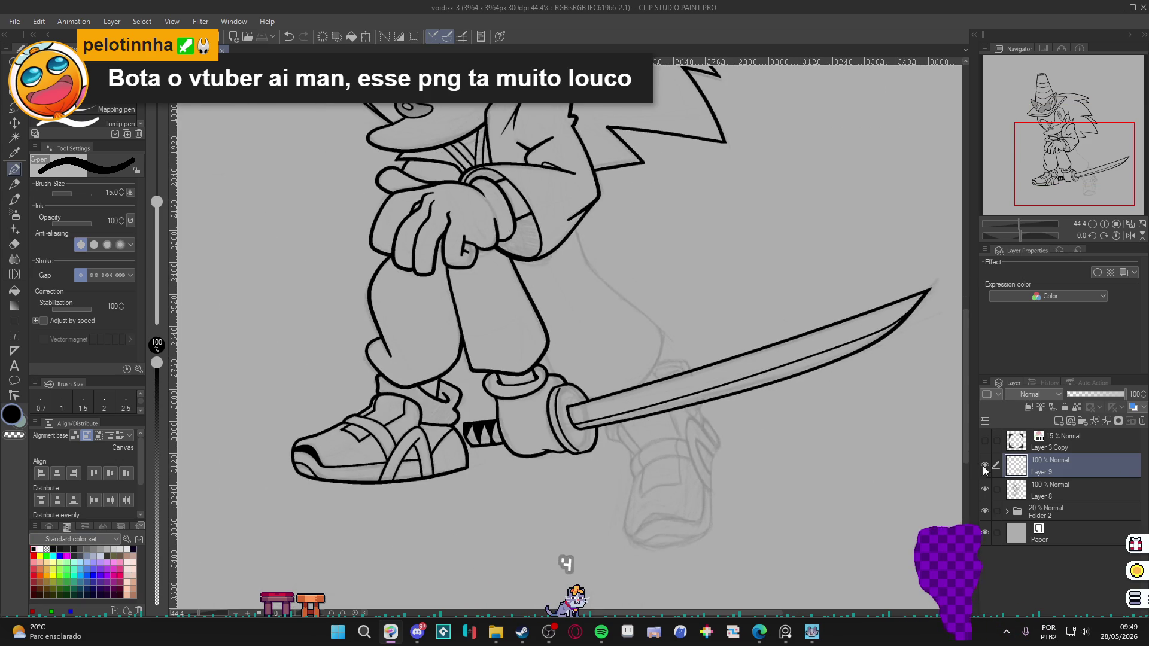
pyautogui.moveTo(521, 479); pyautogui.dragTo(479, 479)
pyautogui.hotkey('ctrl', 'e')
pyautogui.hotkey('ctrl', 'z')
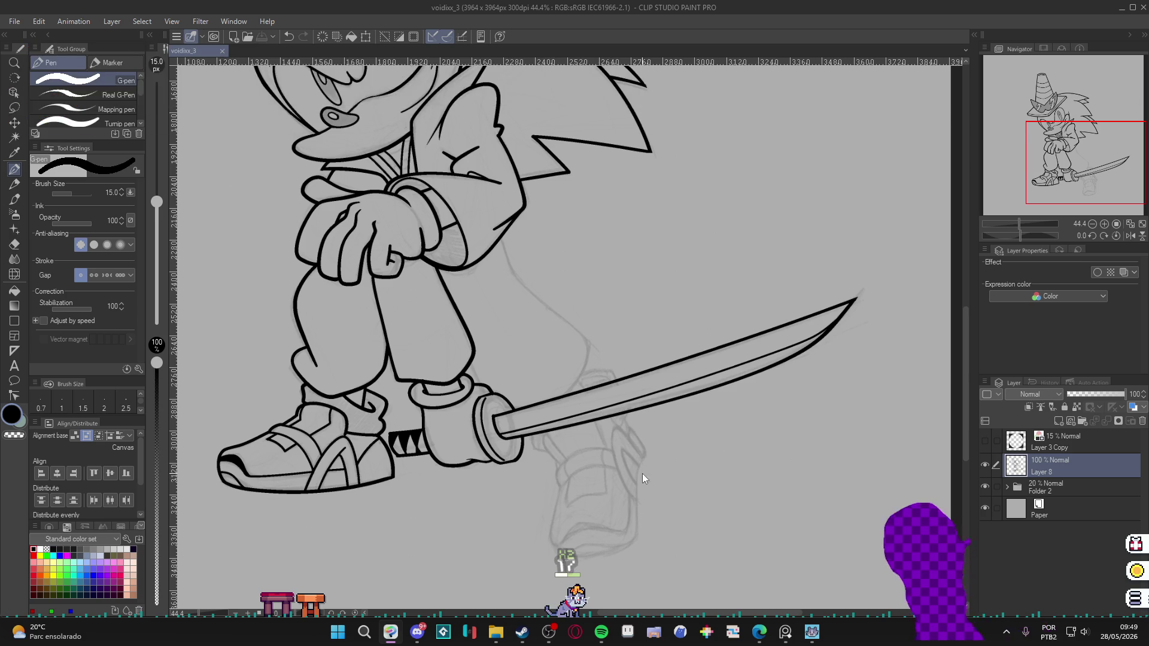
pyautogui.hotkey('ctrl', 'shift', 'n')
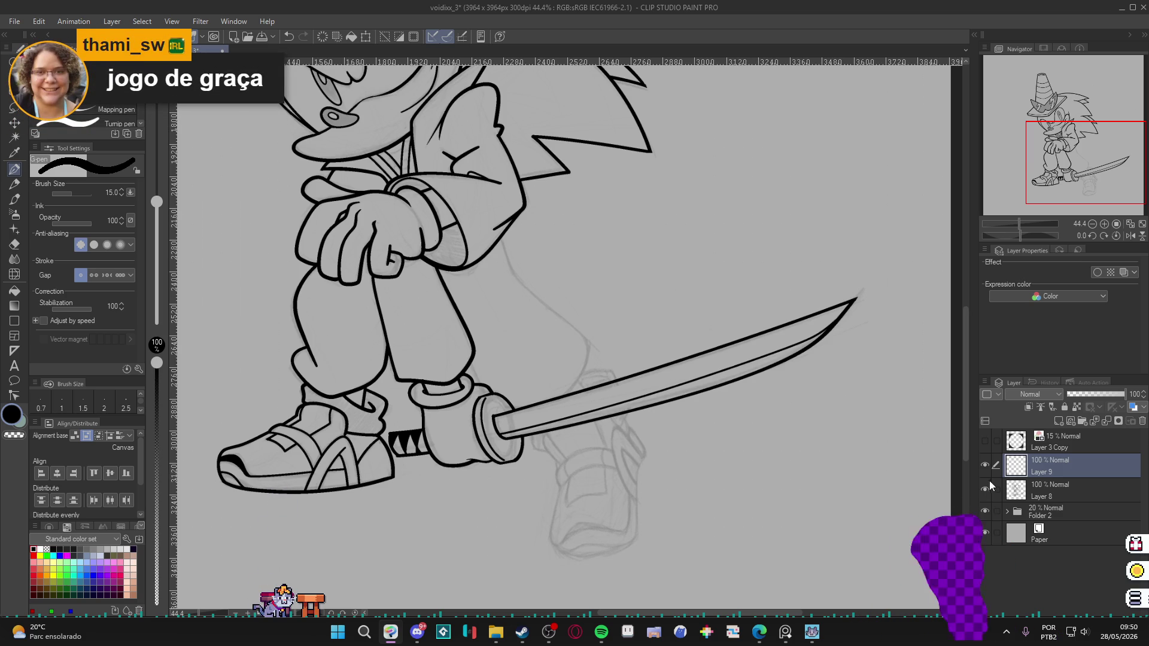
# Ink the back outline of Sonic's legs down toward the katana.
pyautogui.scroll(1, 608, 360)
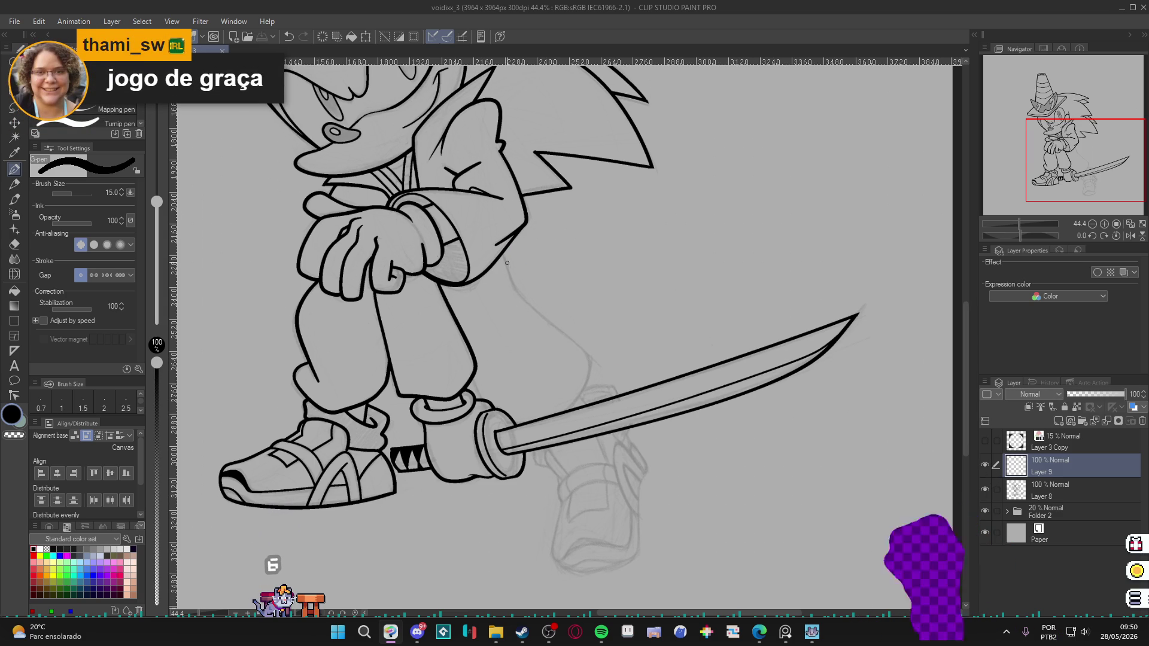
pyautogui.hotkey('ctrl', 'z')
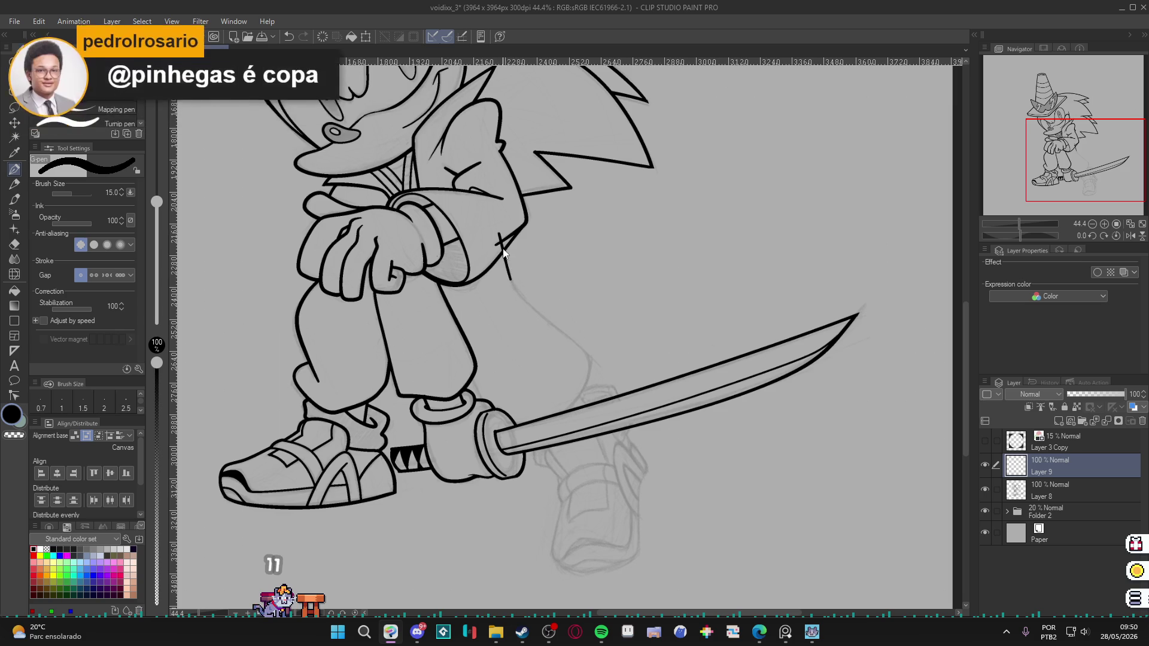
pyautogui.moveTo(500, 235)
pyautogui.mouseDown()
pyautogui.moveTo(548, 318)
pyautogui.moveTo(581, 346)
pyautogui.moveTo(563, 412)
pyautogui.mouseUp()
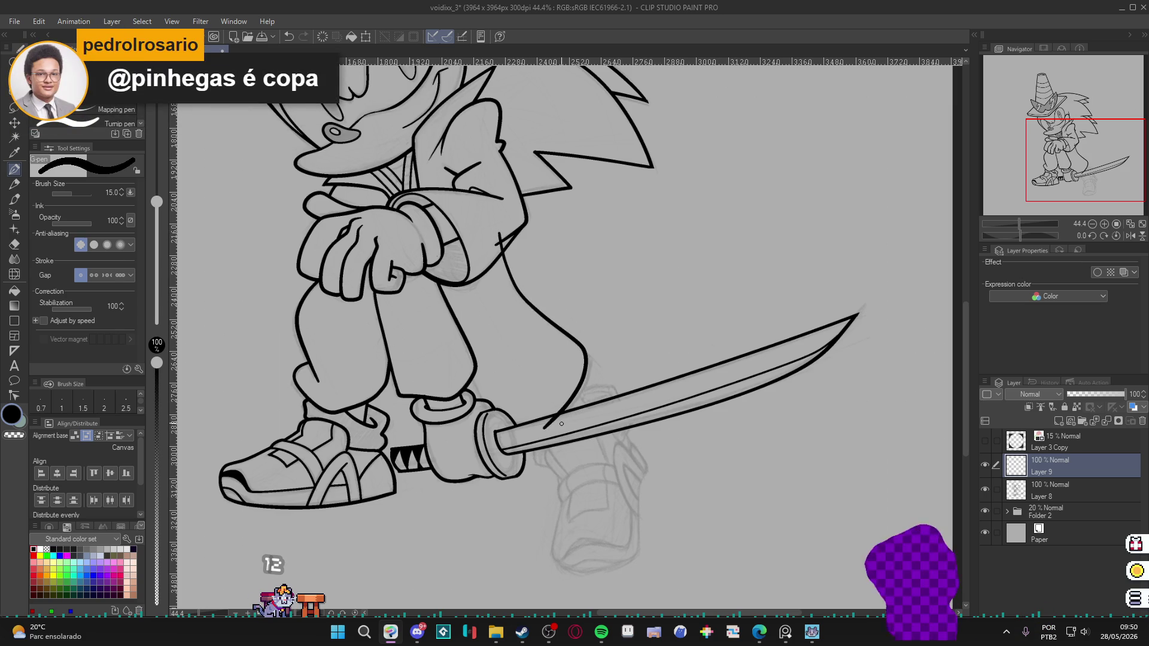
pyautogui.press('e')
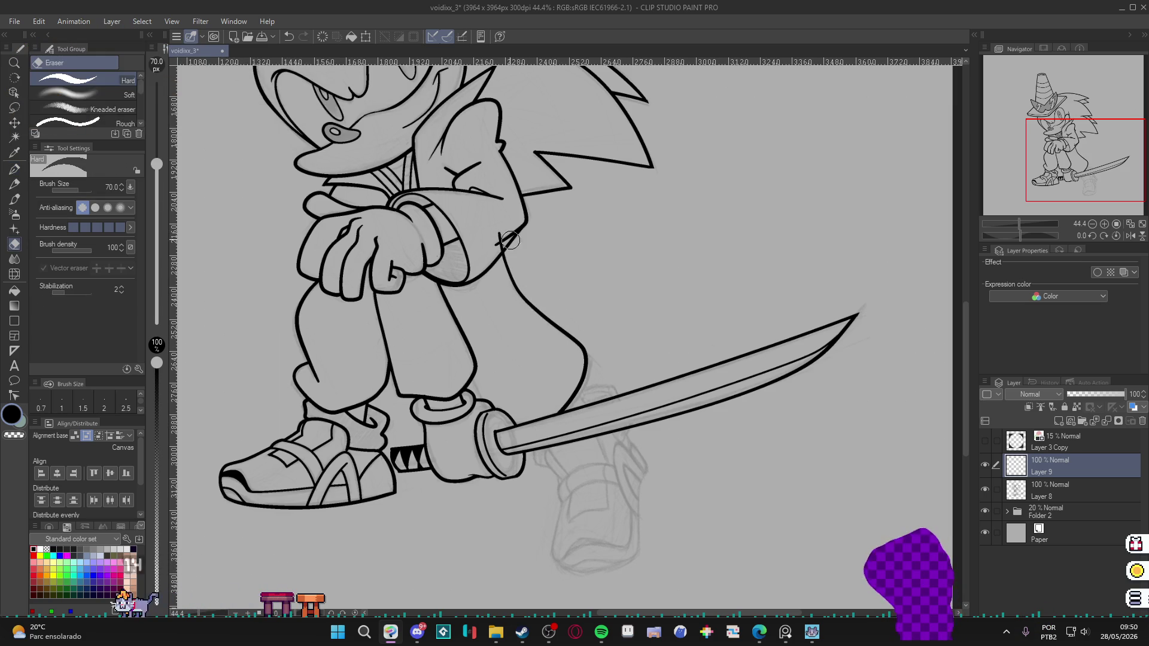
# Add a short stroke near the boot, trim stray ink, and ink a line below the guard.
pyautogui.press('p')
pyautogui.moveTo(463, 359); pyautogui.dragTo(488, 414)
pyautogui.press('e')
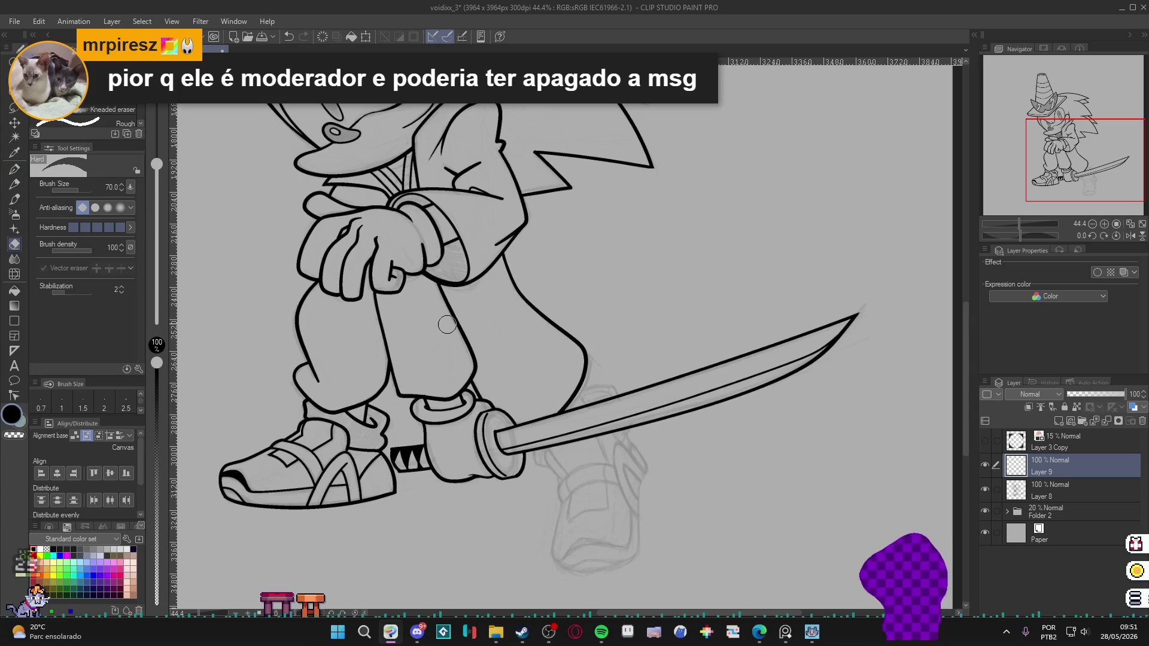
pyautogui.press('p')
pyautogui.moveTo(718, 521); pyautogui.dragTo(712, 526)
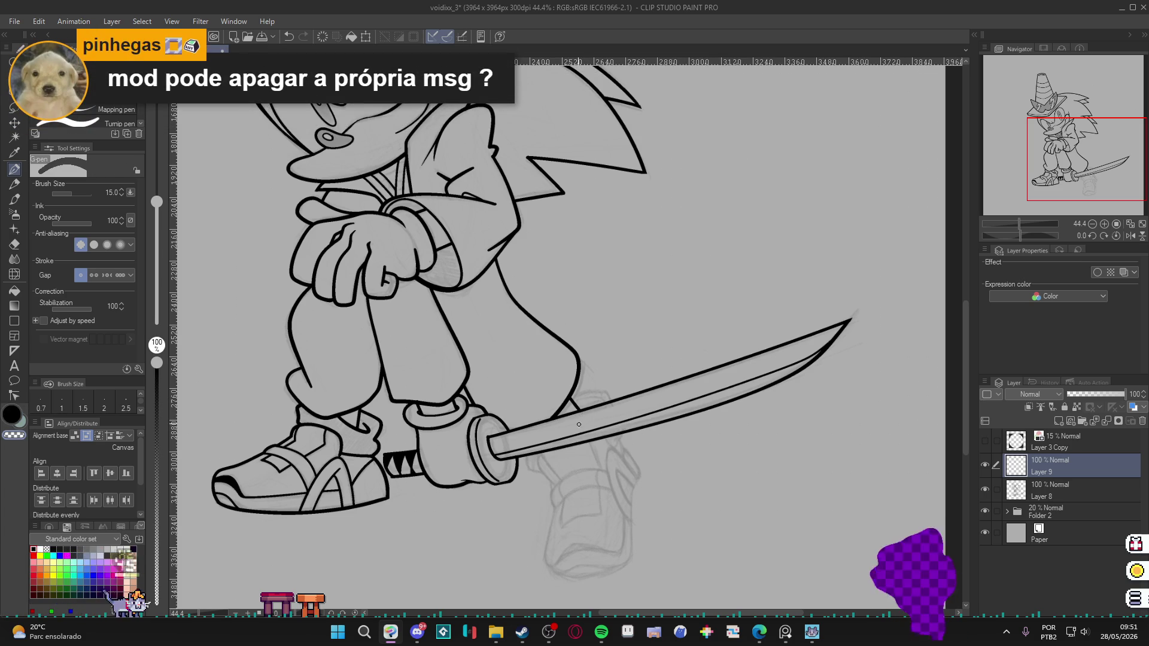
pyautogui.moveTo(532, 446)
pyautogui.mouseDown()
pyautogui.moveTo(527, 465)
pyautogui.moveTo(544, 474)
pyautogui.mouseUp()
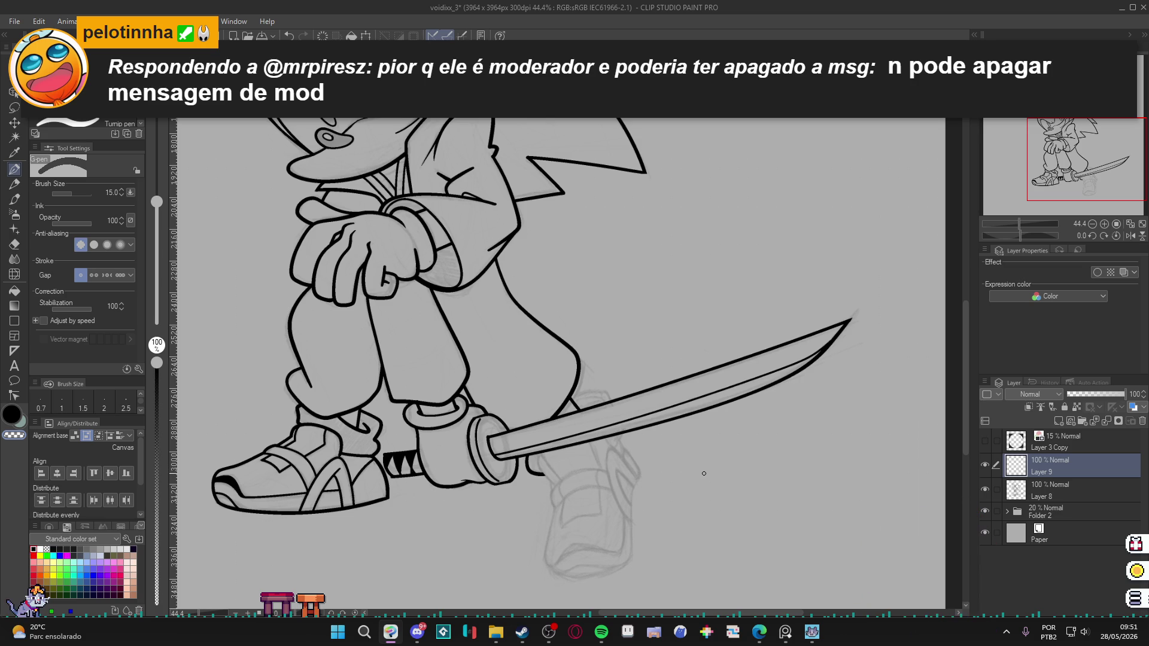
# Rotate the view with the sword upright and ink the back leg's outline up to the blade.
pyautogui.scroll(-3, 499, 440)
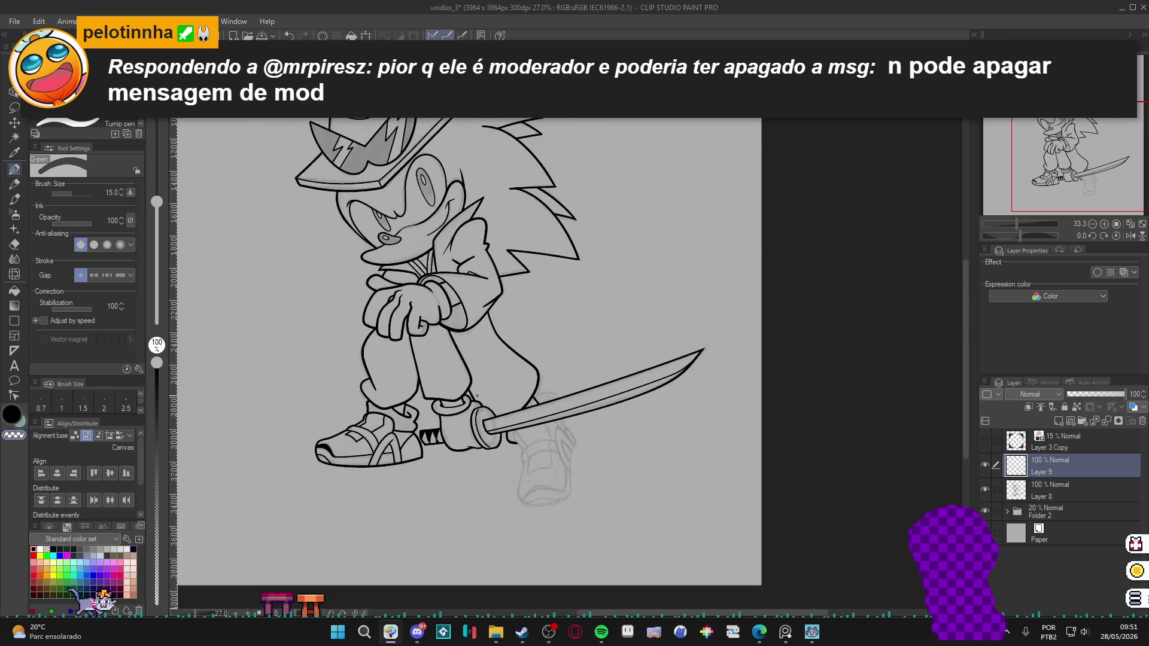
pyautogui.moveTo(499, 440); pyautogui.dragTo(511, 436)
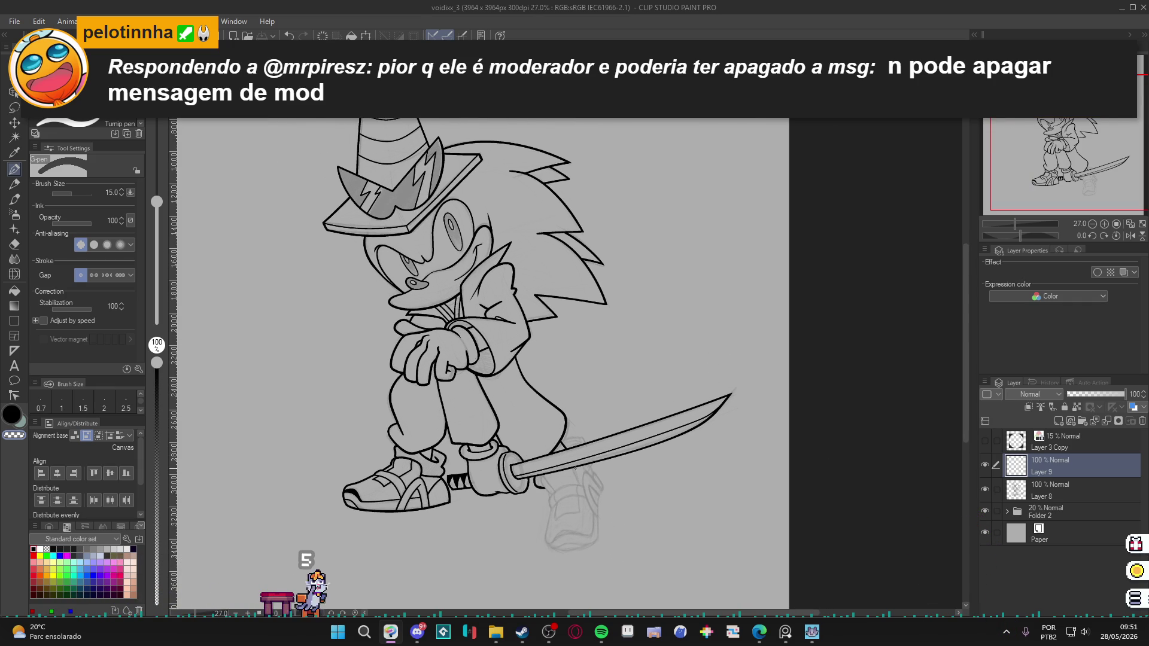
pyautogui.scroll(5, 565, 531)
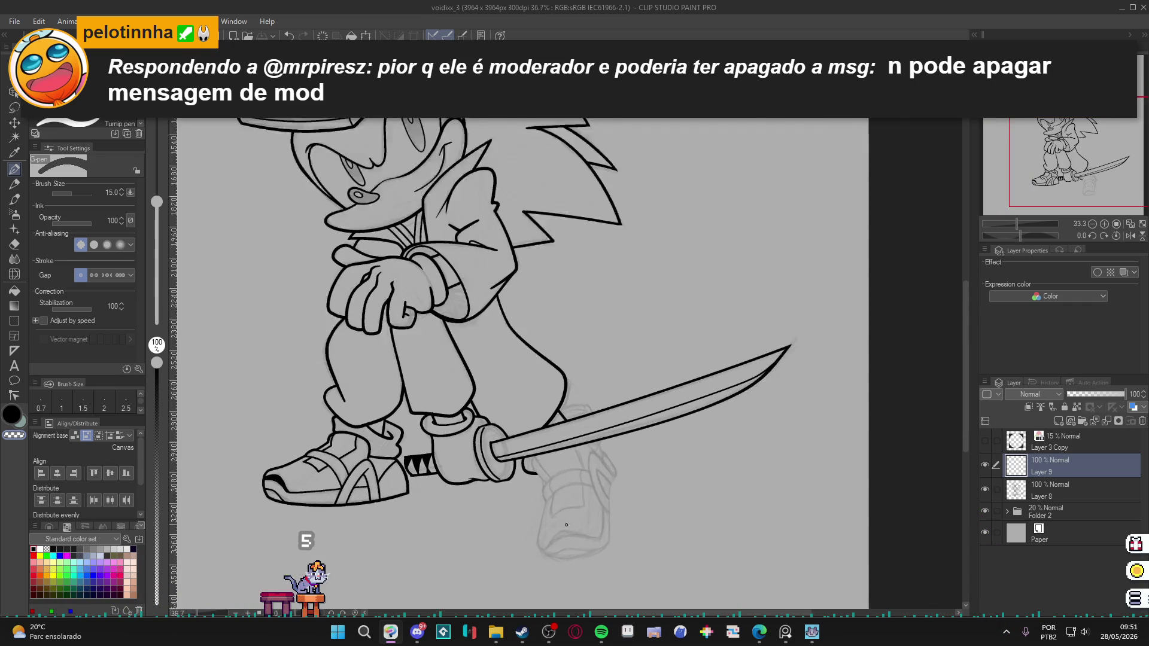
pyautogui.moveTo(556, 471); pyautogui.dragTo(624, 446)
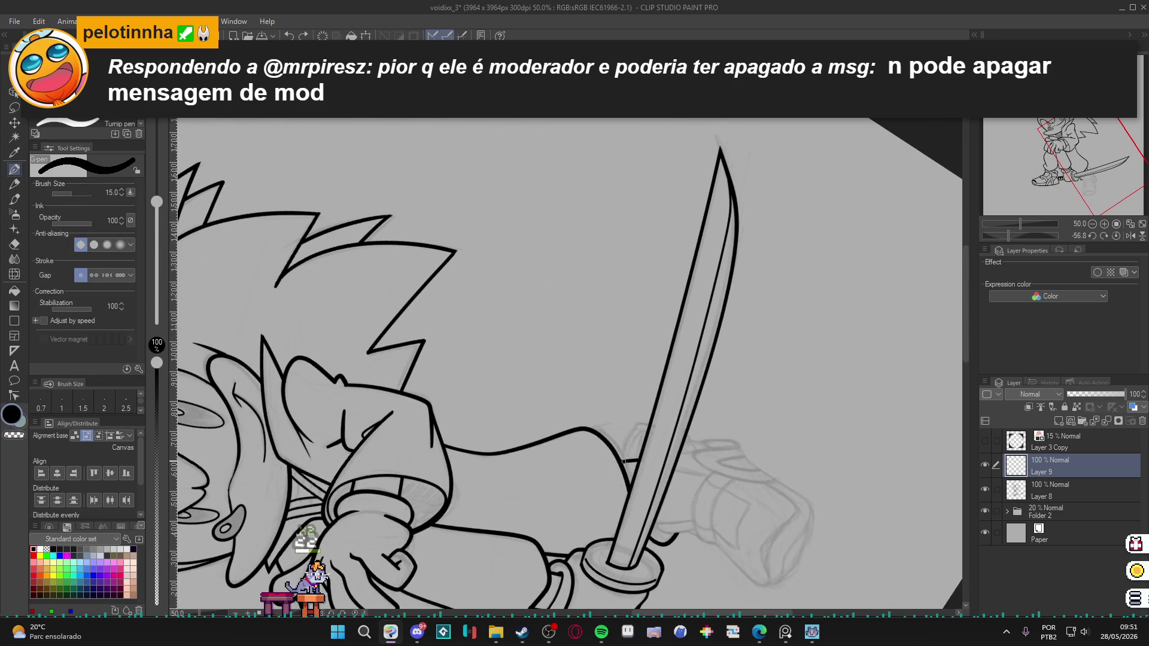
pyautogui.moveTo(624, 461)
pyautogui.mouseDown()
pyautogui.moveTo(632, 424)
pyautogui.moveTo(669, 432)
pyautogui.mouseUp()
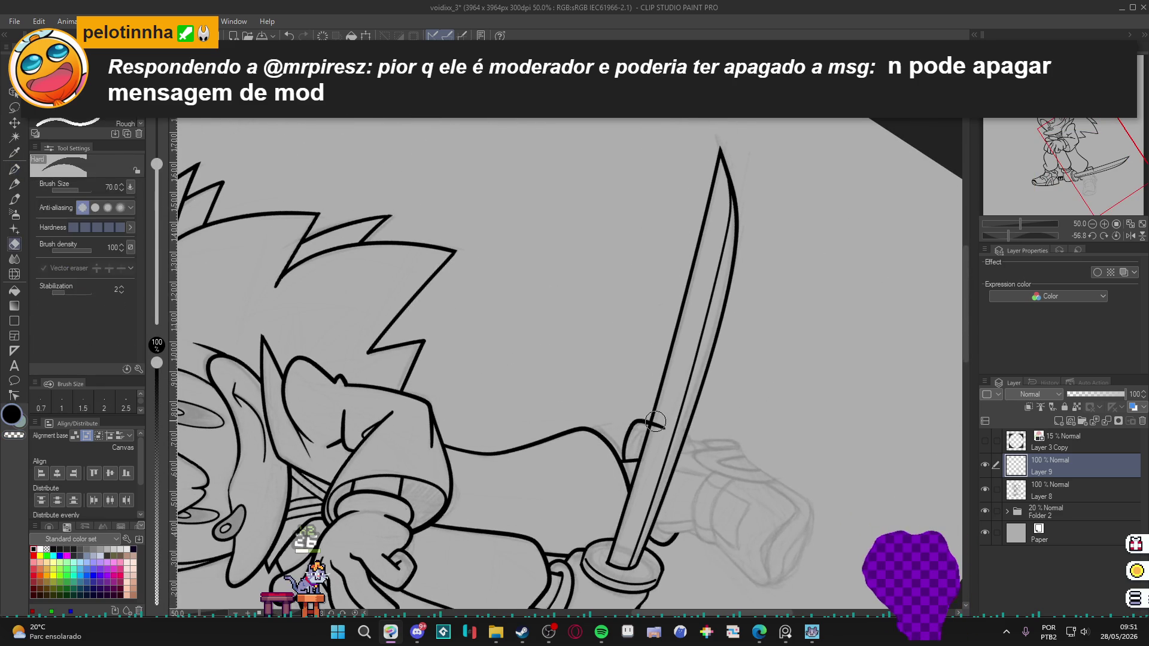
# Reset the canvas rotation and extend the lines below the sword and along the shoe's left edge.
pyautogui.press('r')
pyautogui.hotkey('ctrl', '@')
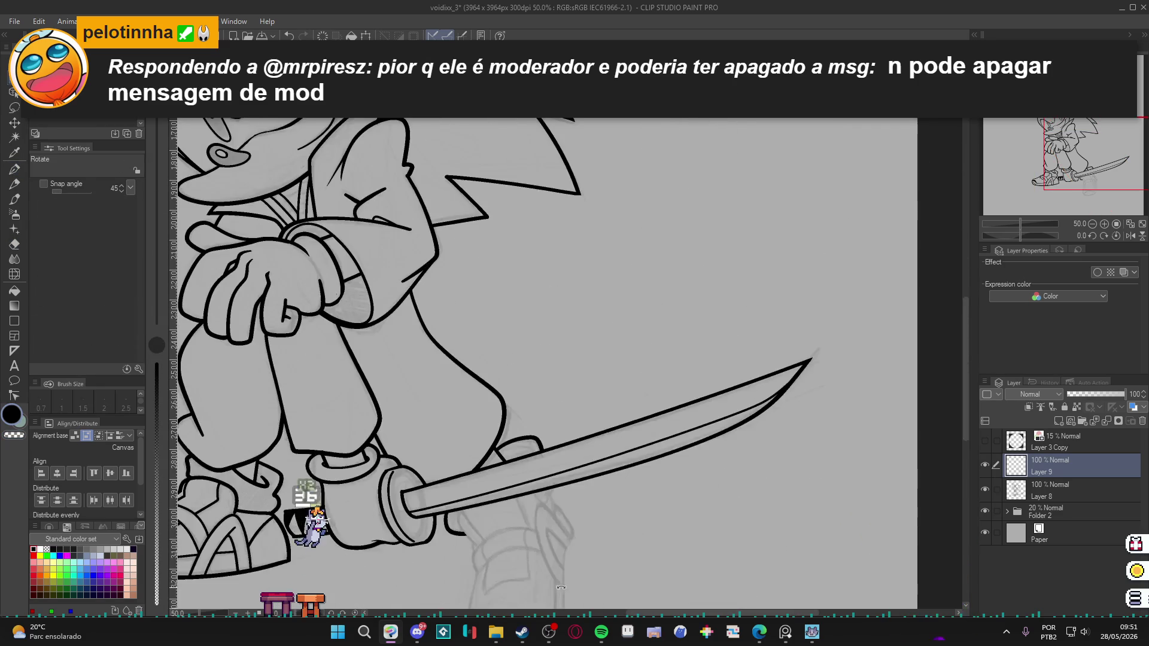
pyautogui.press('p')
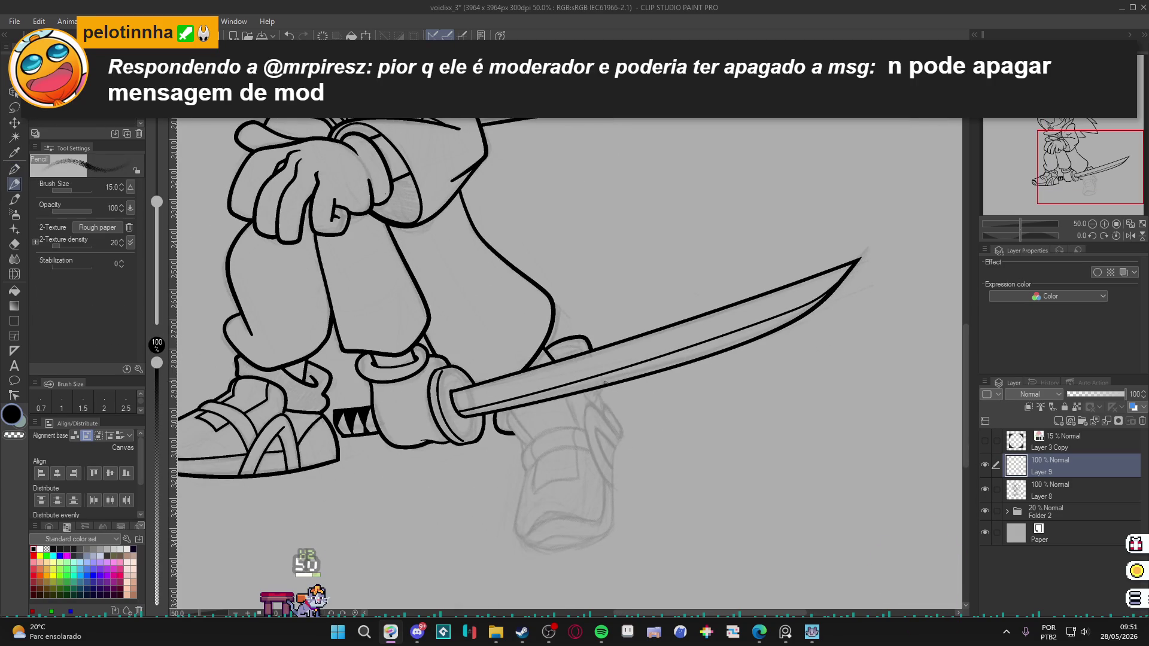
pyautogui.press('p')
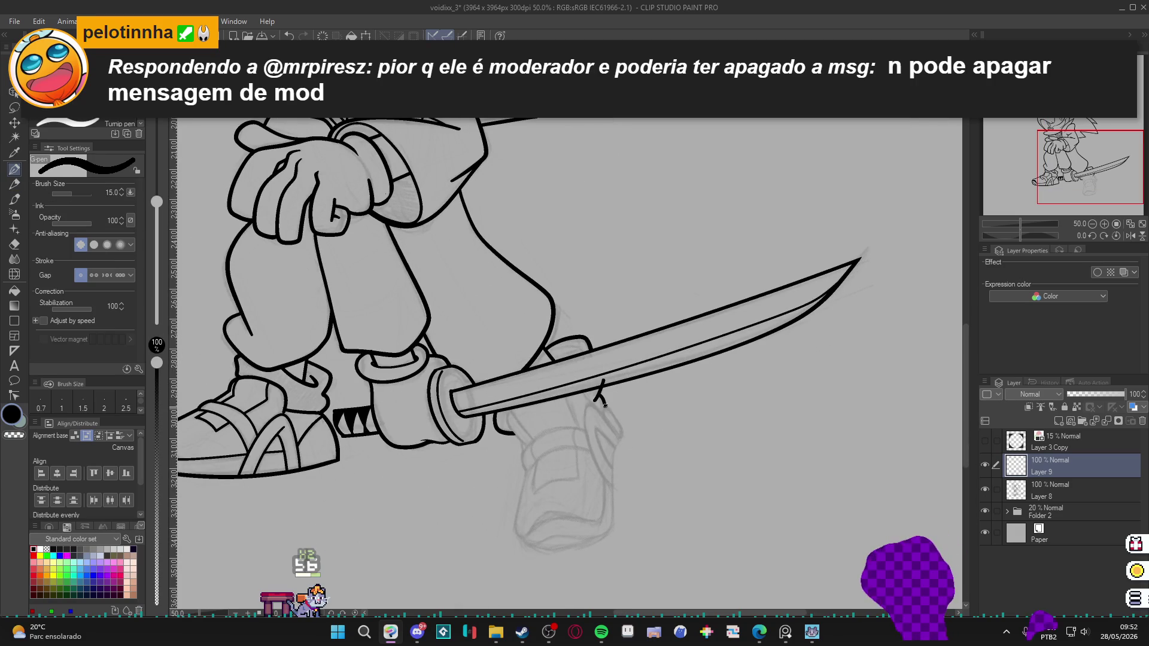
pyautogui.moveTo(613, 415); pyautogui.dragTo(613, 481)
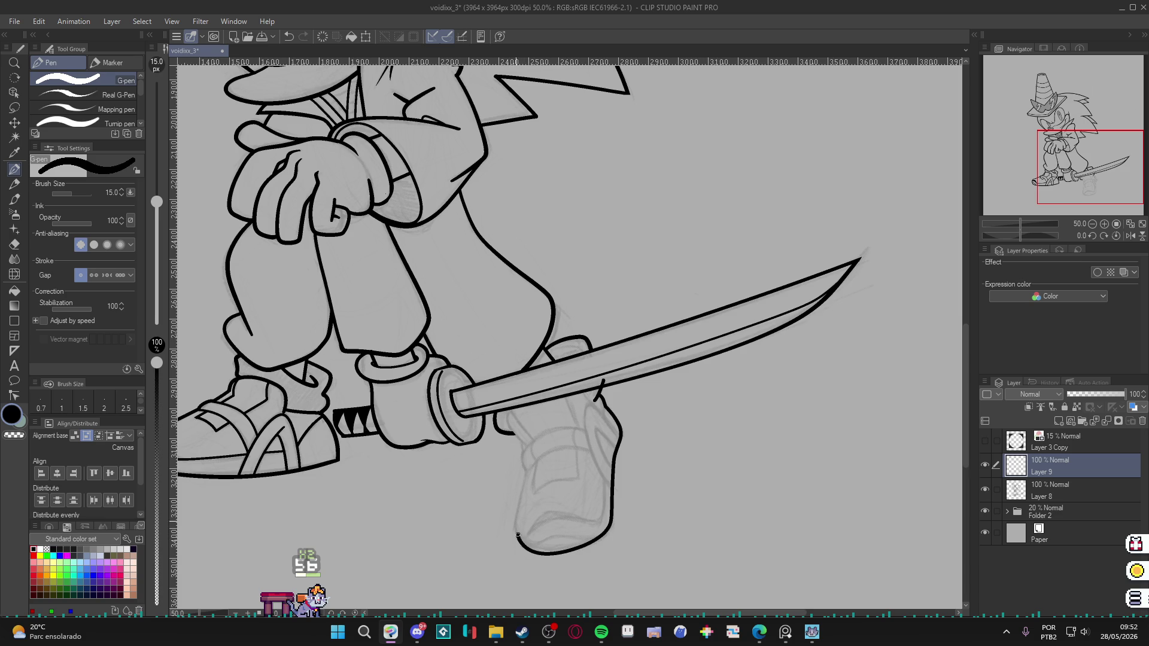
pyautogui.moveTo(520, 497)
pyautogui.mouseDown()
pyautogui.moveTo(526, 472)
pyautogui.moveTo(509, 426)
pyautogui.mouseUp()
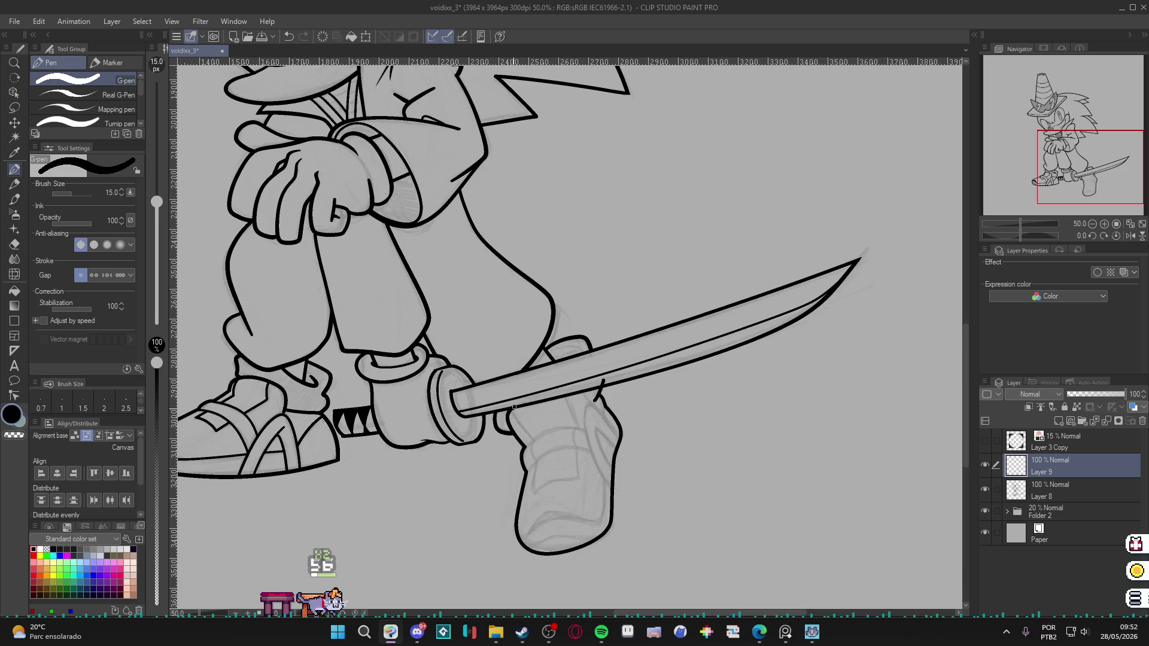
# Erase the shoe line inside the blade, continue the outline below it, and set pen size 10.
pyautogui.press('e')
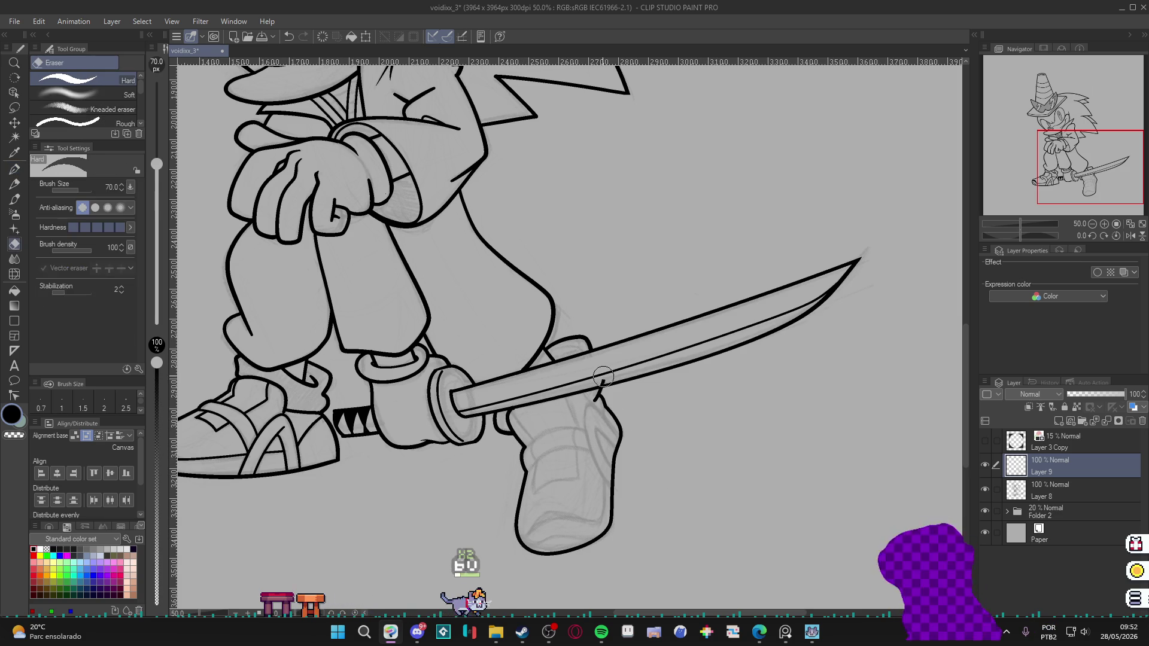
pyautogui.click(603, 381)
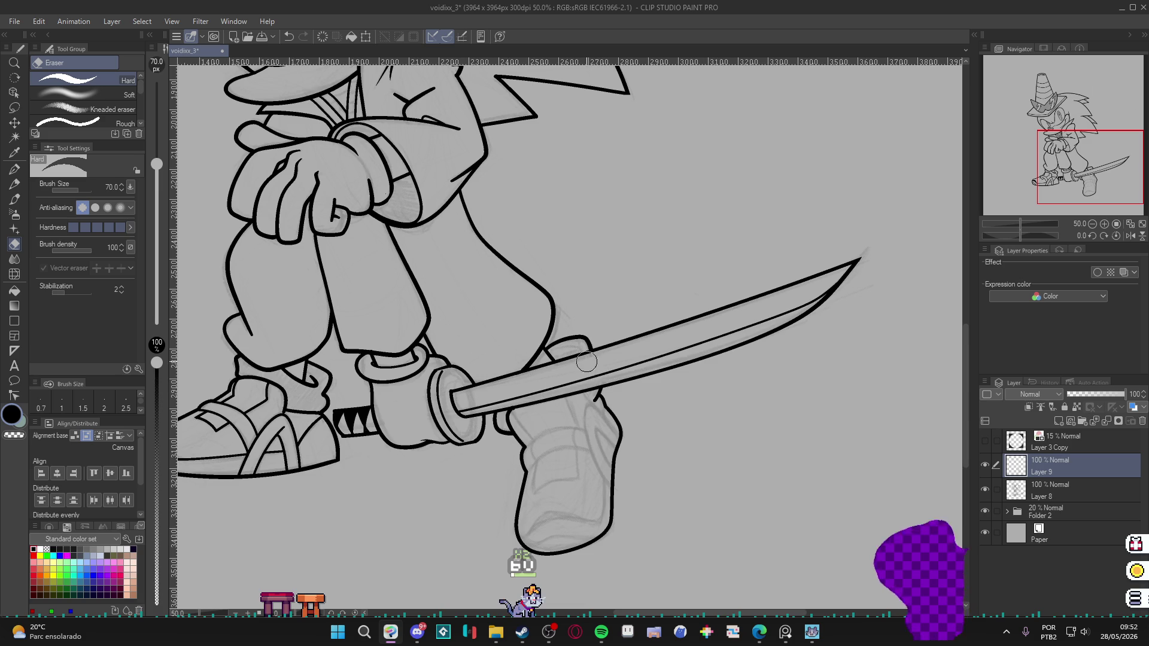
pyautogui.press('p')
pyautogui.moveTo(599, 396); pyautogui.dragTo(603, 415)
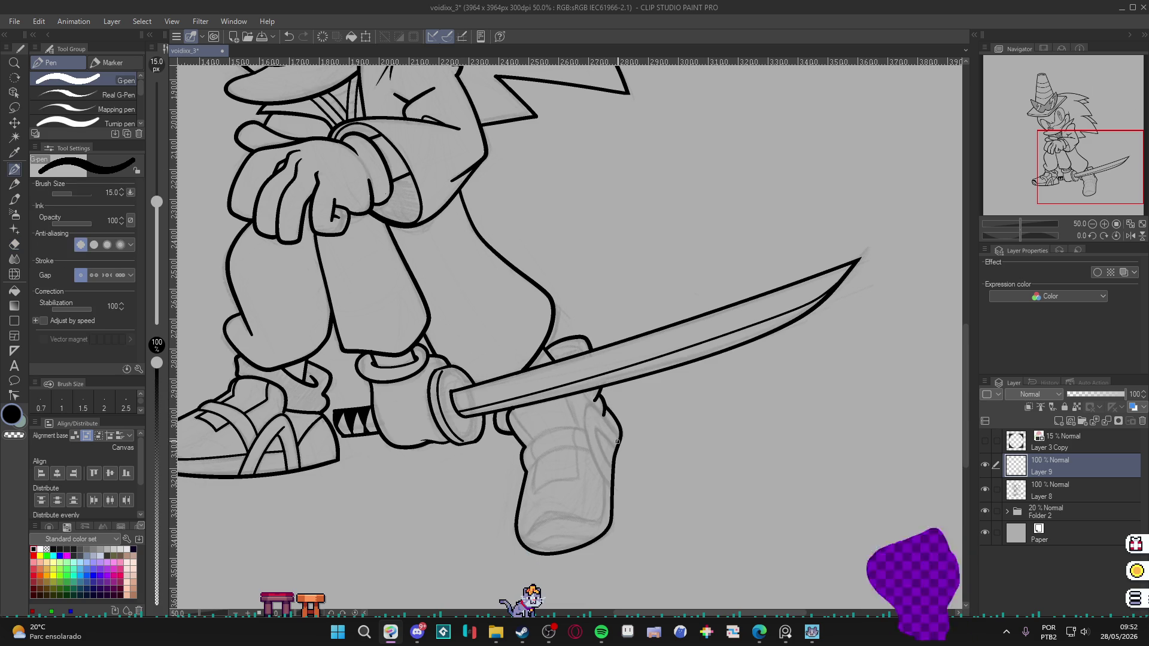
pyautogui.press('[')
pyautogui.press('[')
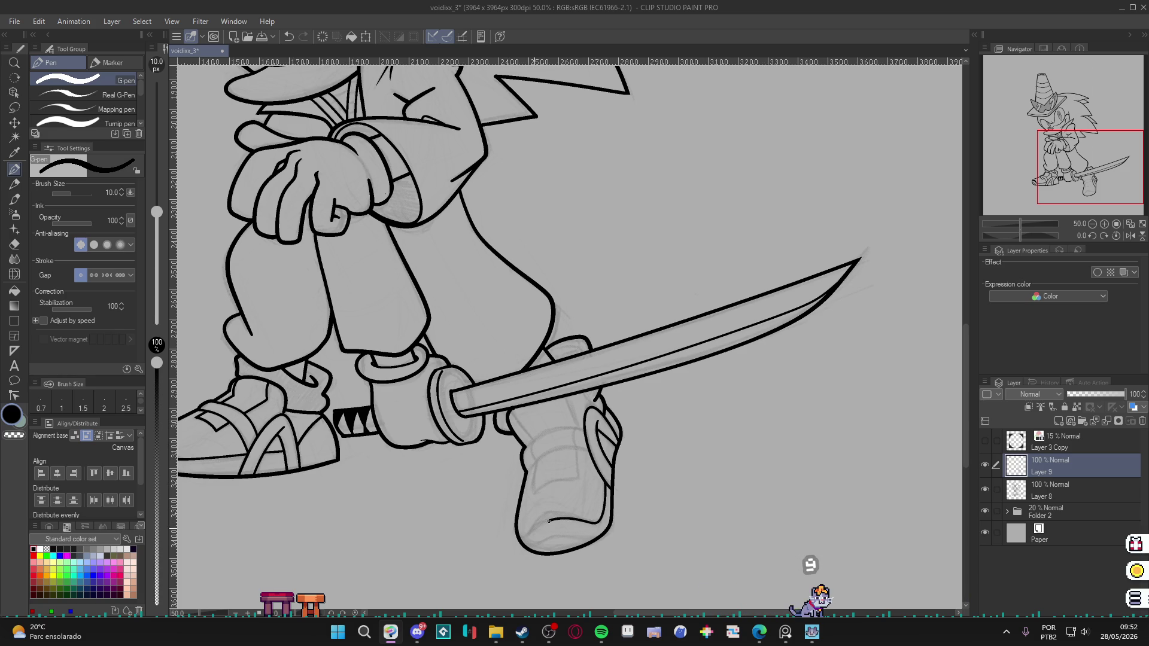
pyautogui.moveTo(611, 519)
pyautogui.mouseDown()
pyautogui.moveTo(756, 404)
pyautogui.moveTo(740, 472)
pyautogui.moveTo(707, 458)
pyautogui.mouseUp()
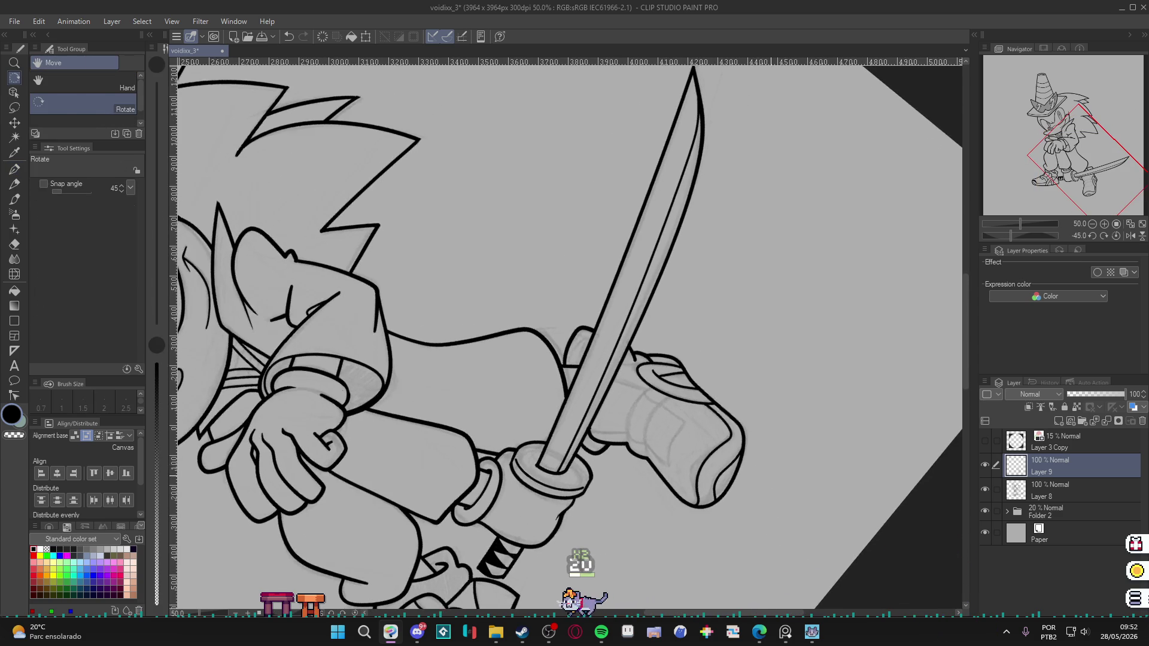
# Check the boot region with Auto select and merge Layer 9 down into Layer 8.
pyautogui.press('w')
pyautogui.click(728, 433)
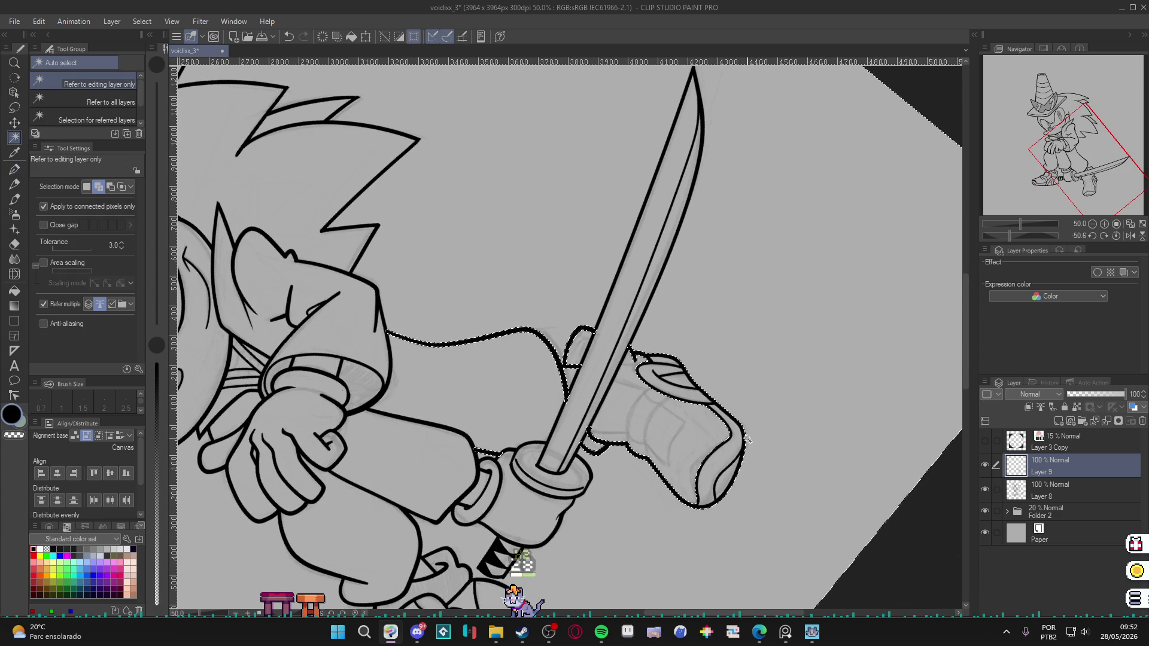
pyautogui.hotkey('ctrl', 'd')
pyautogui.hotkey('ctrl', 'e')
pyautogui.click(724, 438)
pyautogui.hotkey('ctrl', 'd')
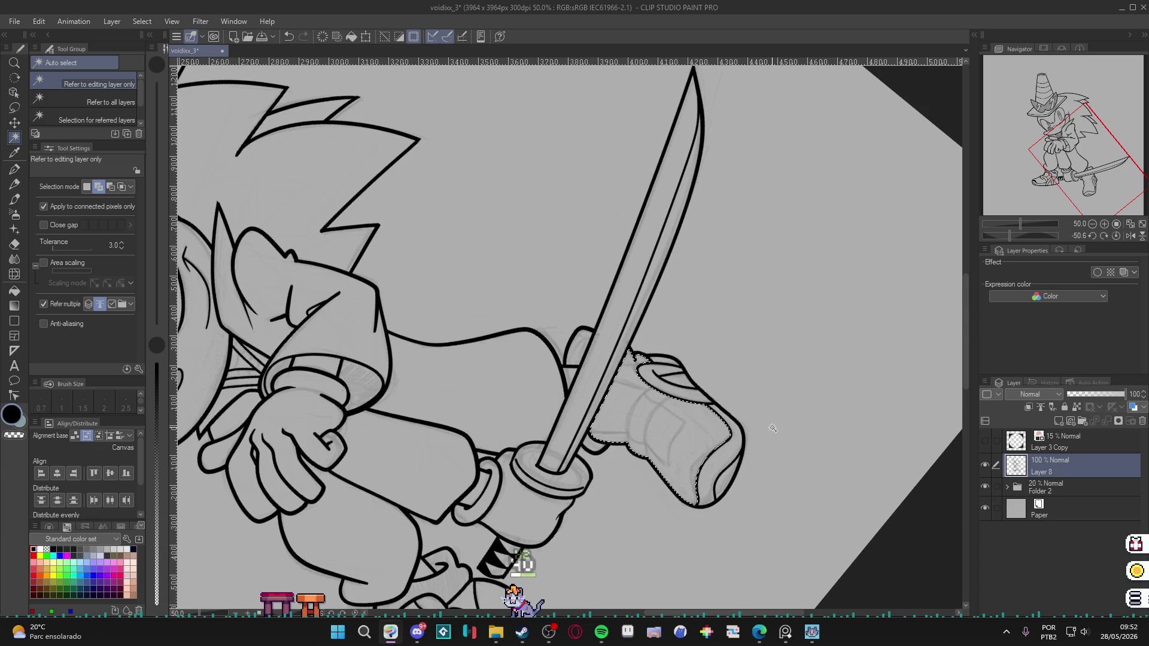
pyautogui.press('p')
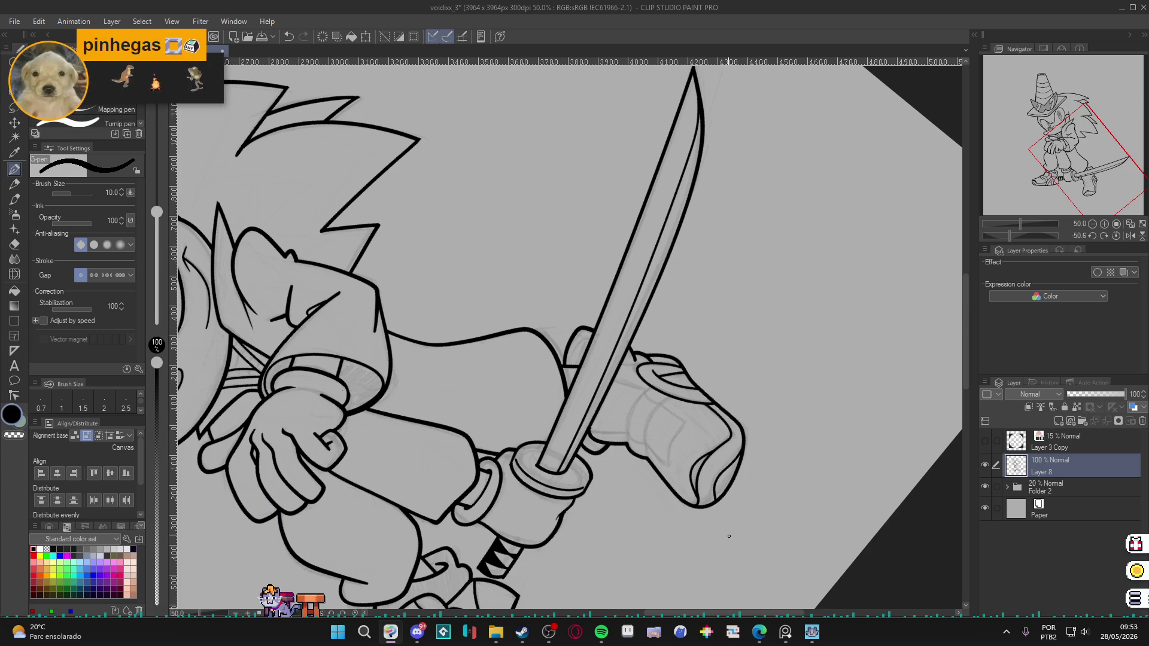
# Rotate the sword horizontal and draw a short line along the shoe under it.
pyautogui.scroll(2, 706, 395)
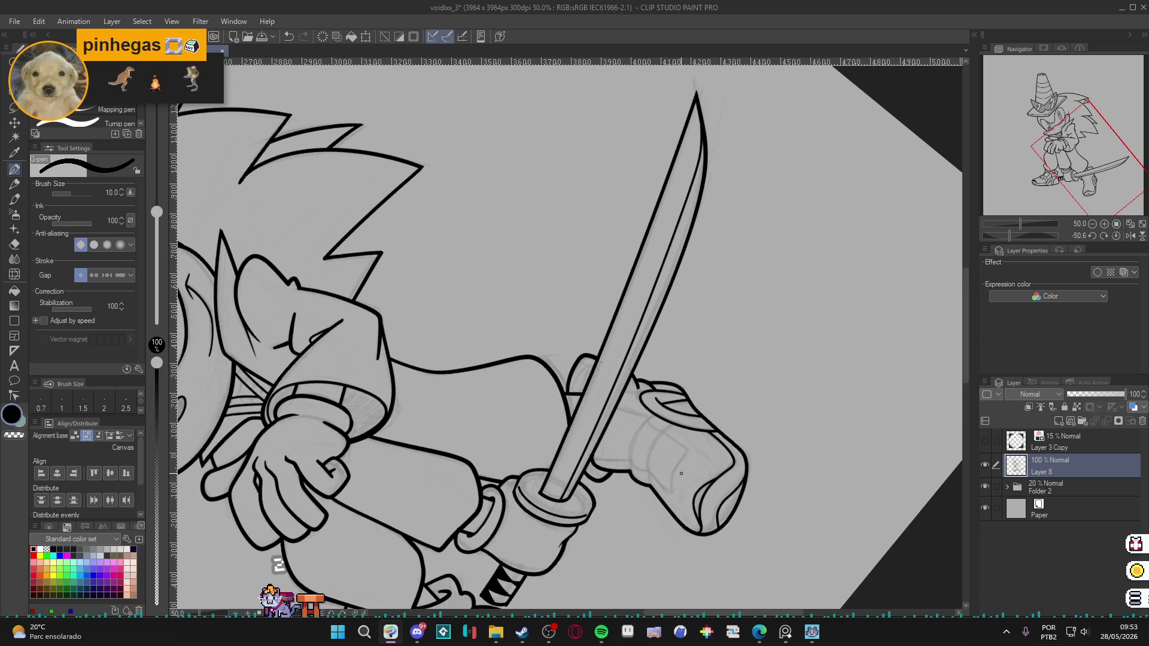
pyautogui.press('w')
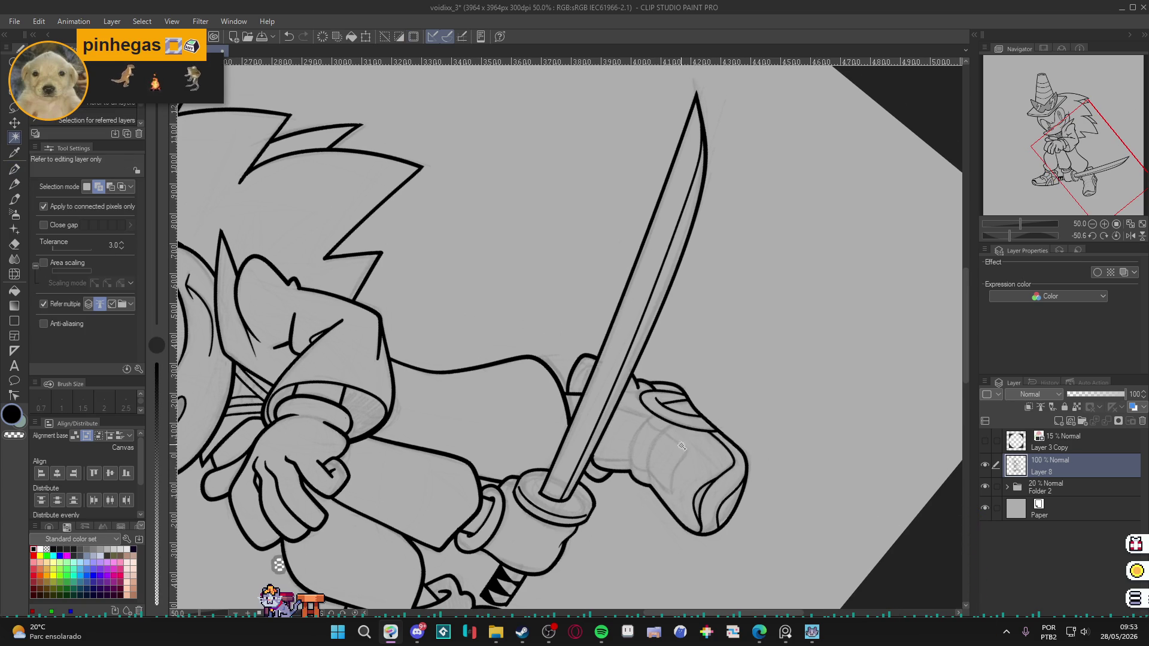
pyautogui.press('p')
pyautogui.moveTo(682, 446); pyautogui.dragTo(472, 396)
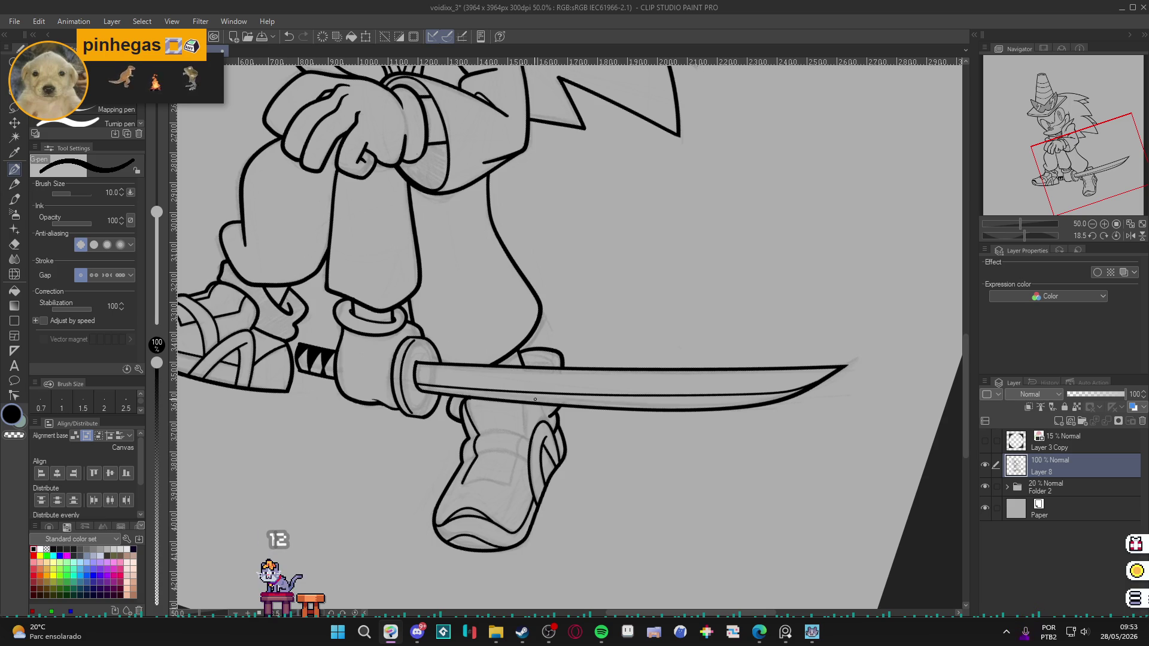
pyautogui.moveTo(523, 405); pyautogui.dragTo(520, 441)
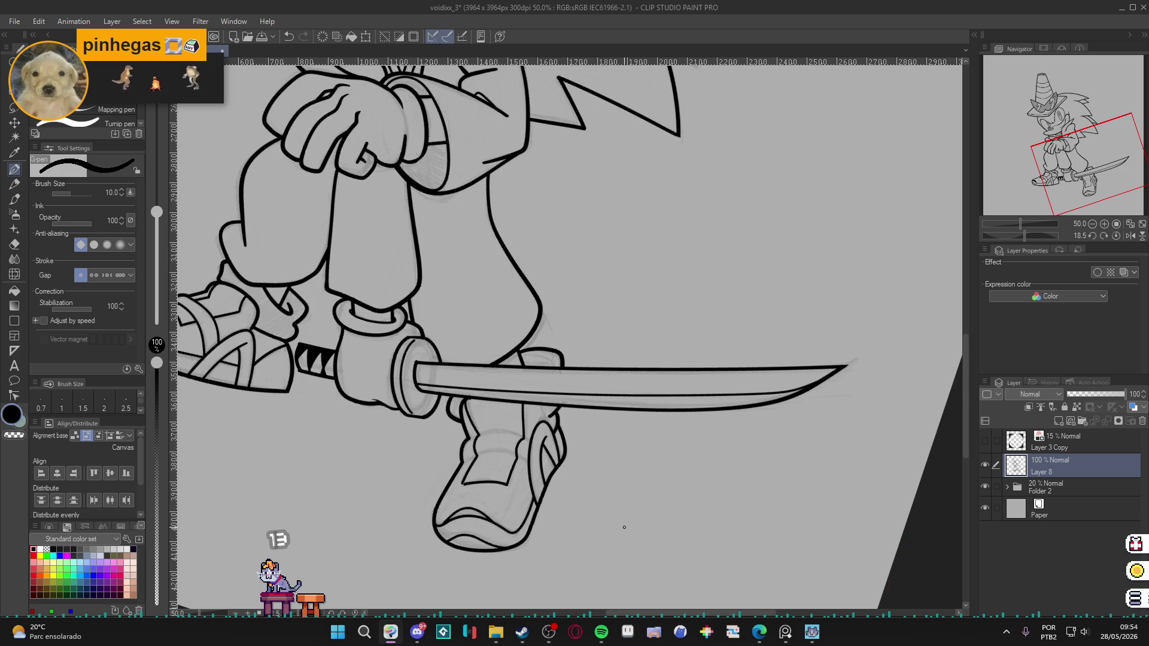
# Rotate the sword vertical and confirm with Auto select that the shoe region is closed.
pyautogui.moveTo(622, 525); pyautogui.dragTo(720, 408)
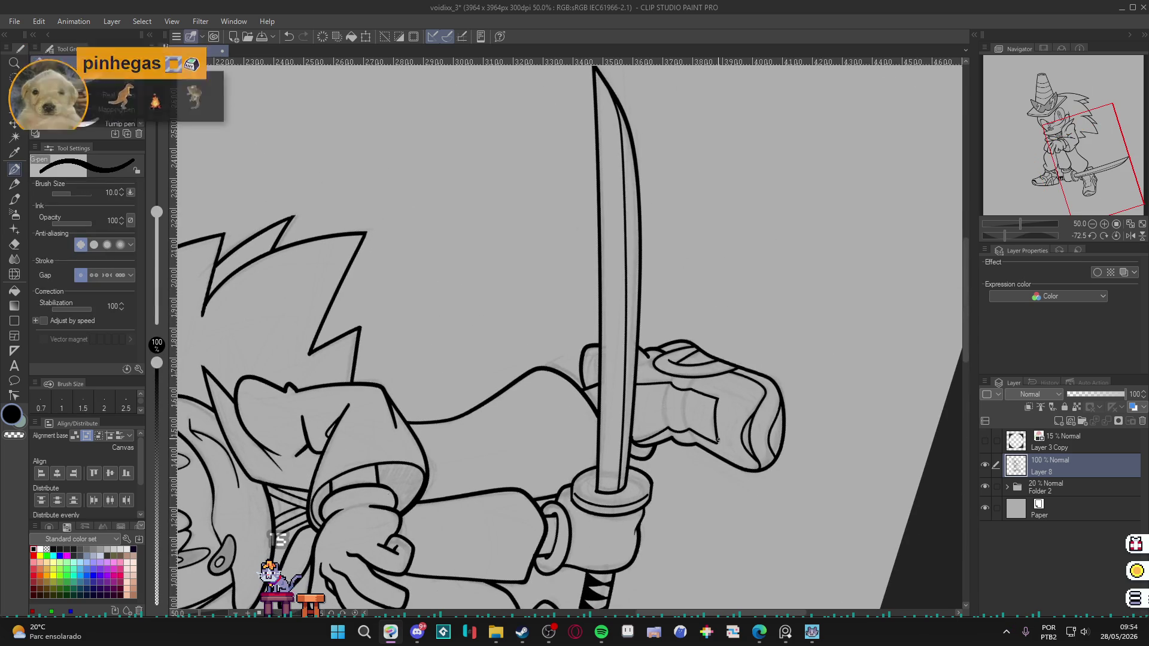
pyautogui.press('w')
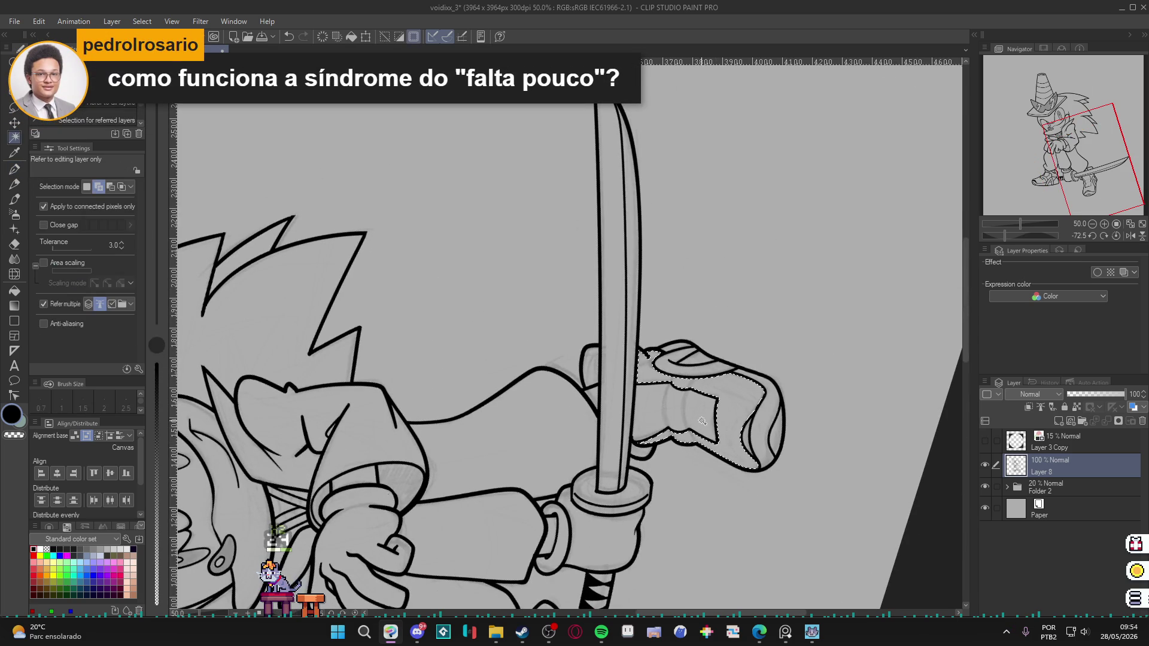
pyautogui.click(742, 400)
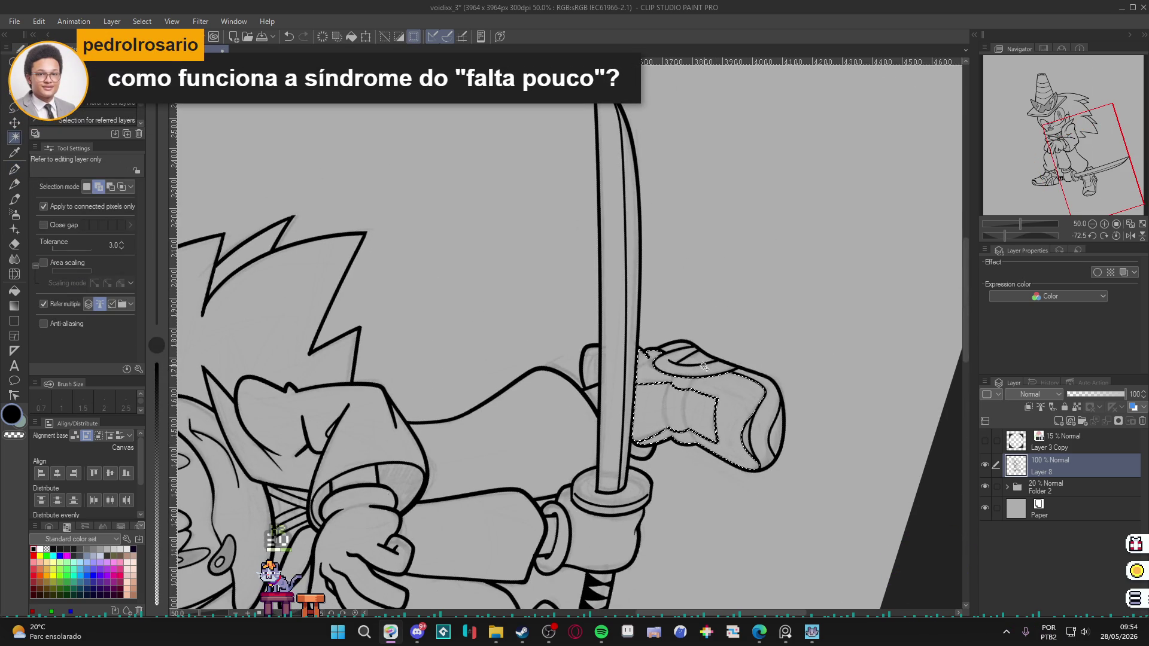
pyautogui.hotkey('ctrl', 'd')
pyautogui.press('p')
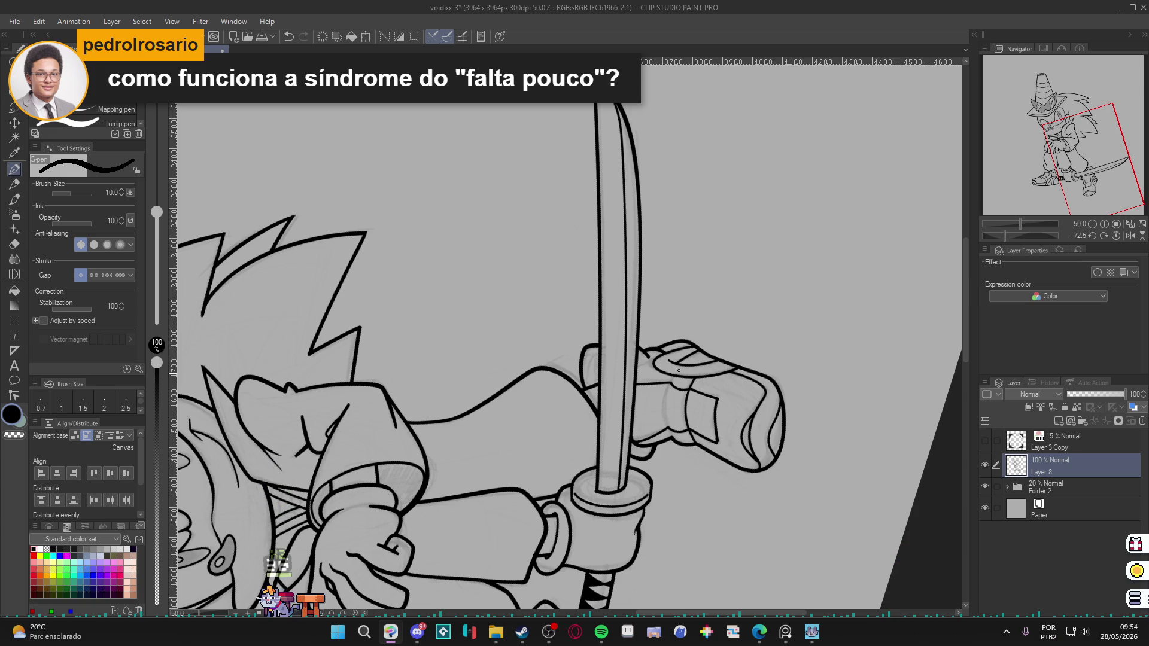
# Straighten the view and check the left shoe region with Auto select.
pyautogui.moveTo(708, 475); pyautogui.dragTo(547, 546)
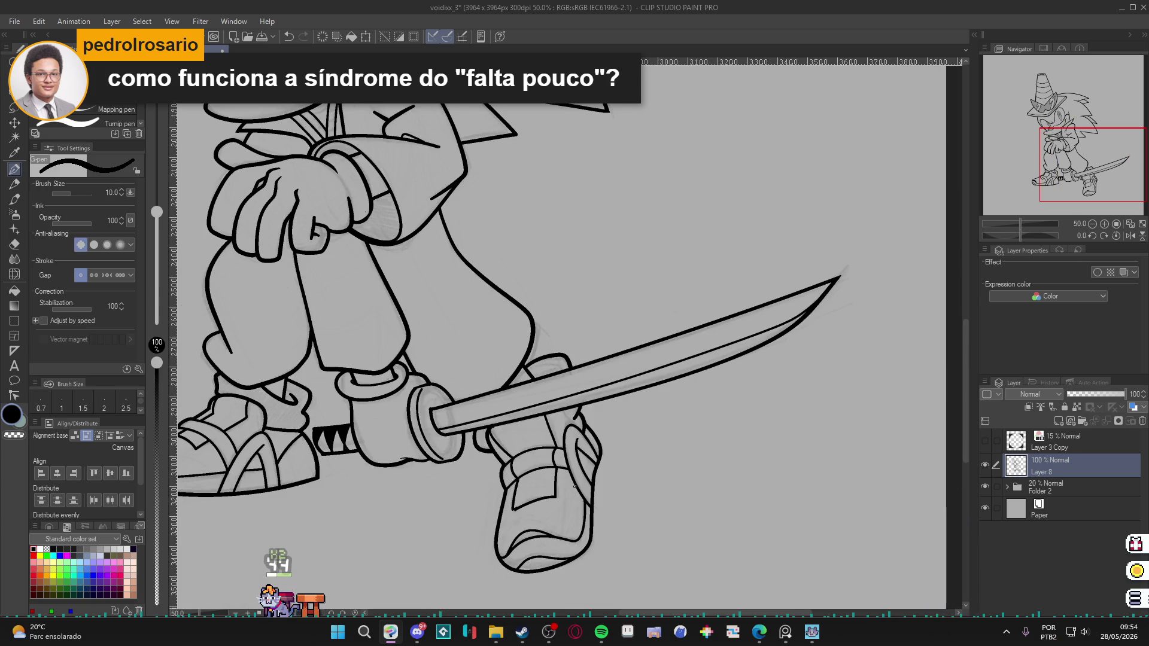
pyautogui.scroll(-1, 579, 491)
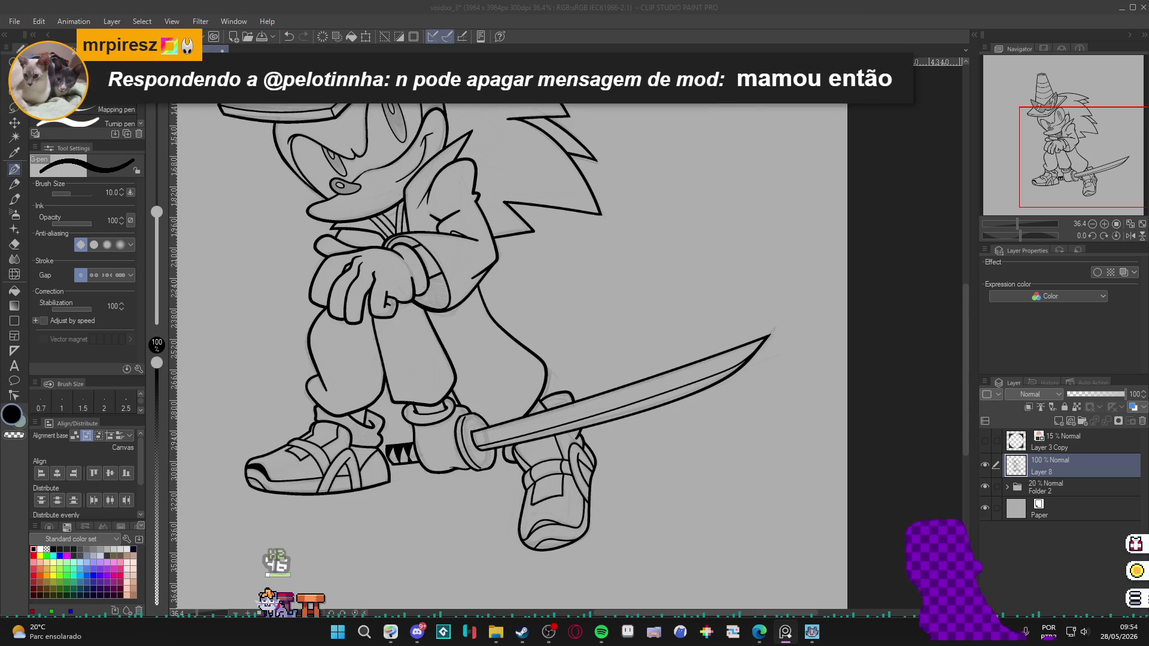
pyautogui.scroll(3, 375, 443)
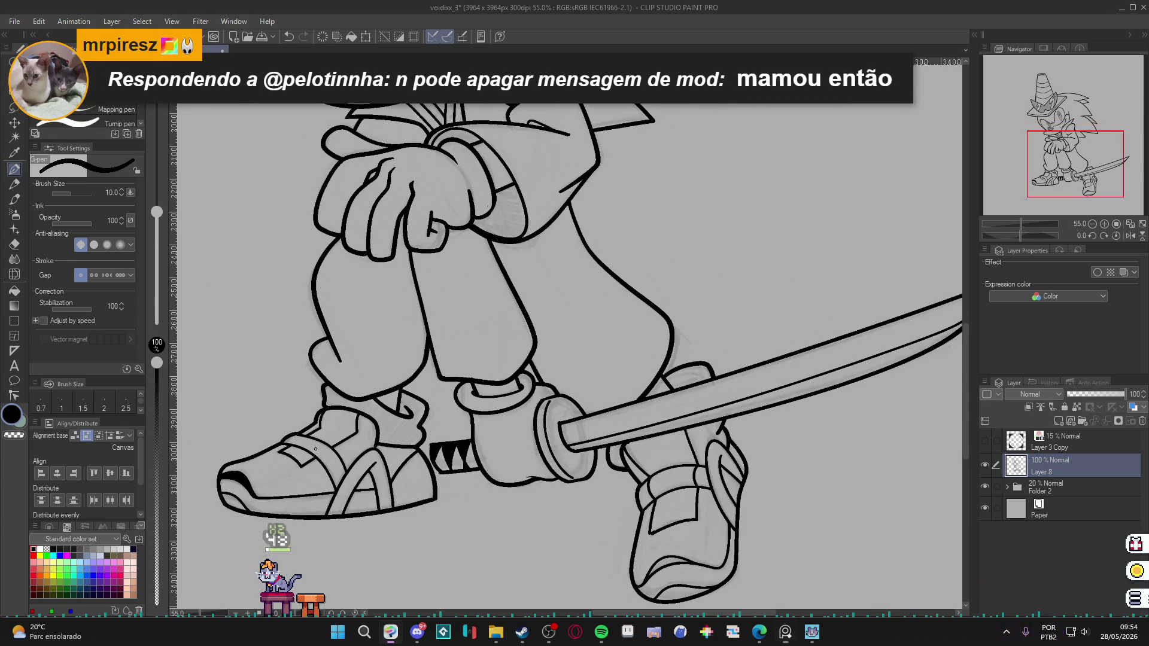
pyautogui.press('w')
pyautogui.click(294, 455)
pyautogui.hotkey('ctrl', 'd')
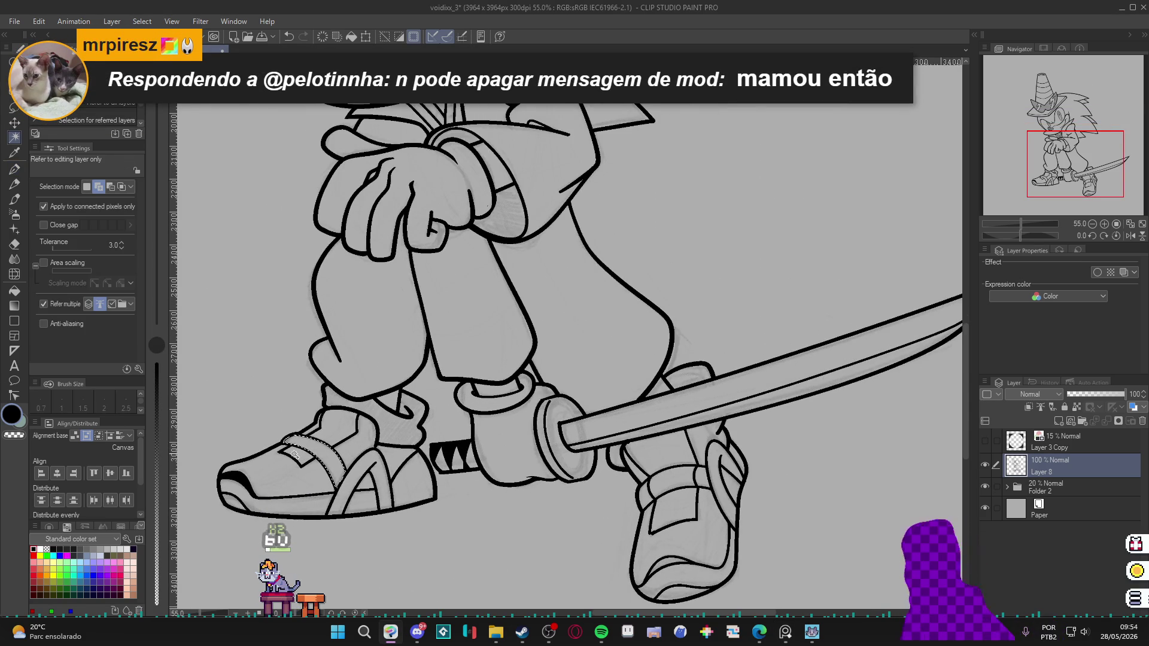
pyautogui.press('p')
# Zoom out to the whole drawing and reset the canvas rotation upright.
pyautogui.moveTo(536, 494)
pyautogui.mouseDown()
pyautogui.moveTo(648, 525)
pyautogui.moveTo(534, 502)
pyautogui.mouseUp()
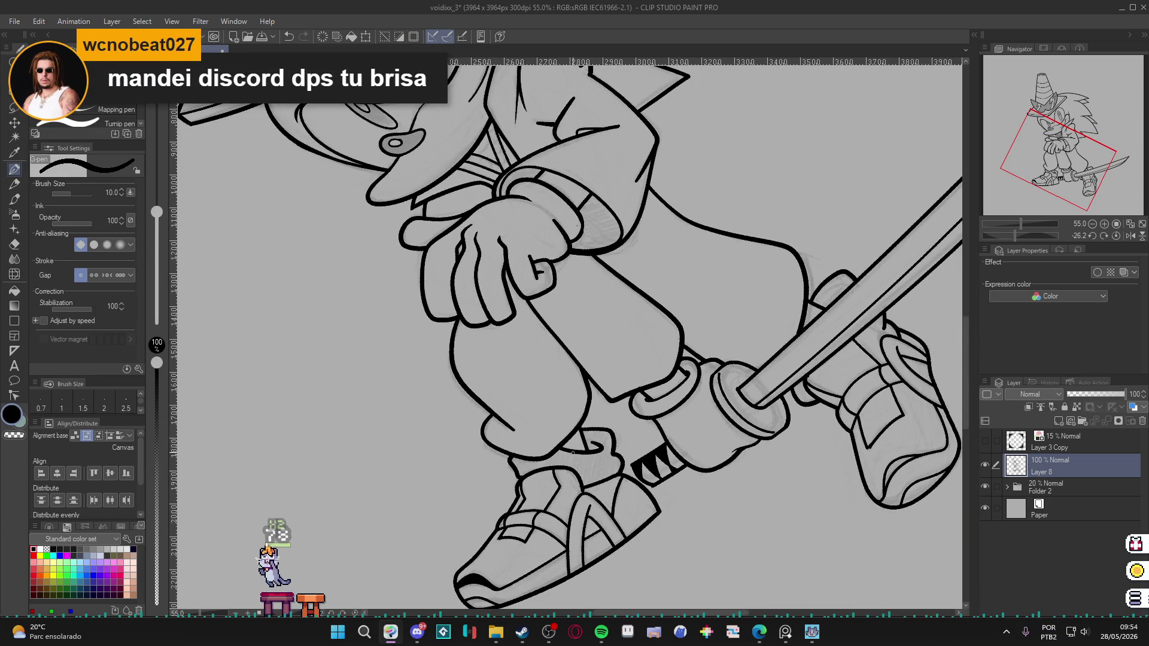
pyautogui.hotkey('ctrl', '0')
pyautogui.hotkey('ctrl', 'shift', '0')
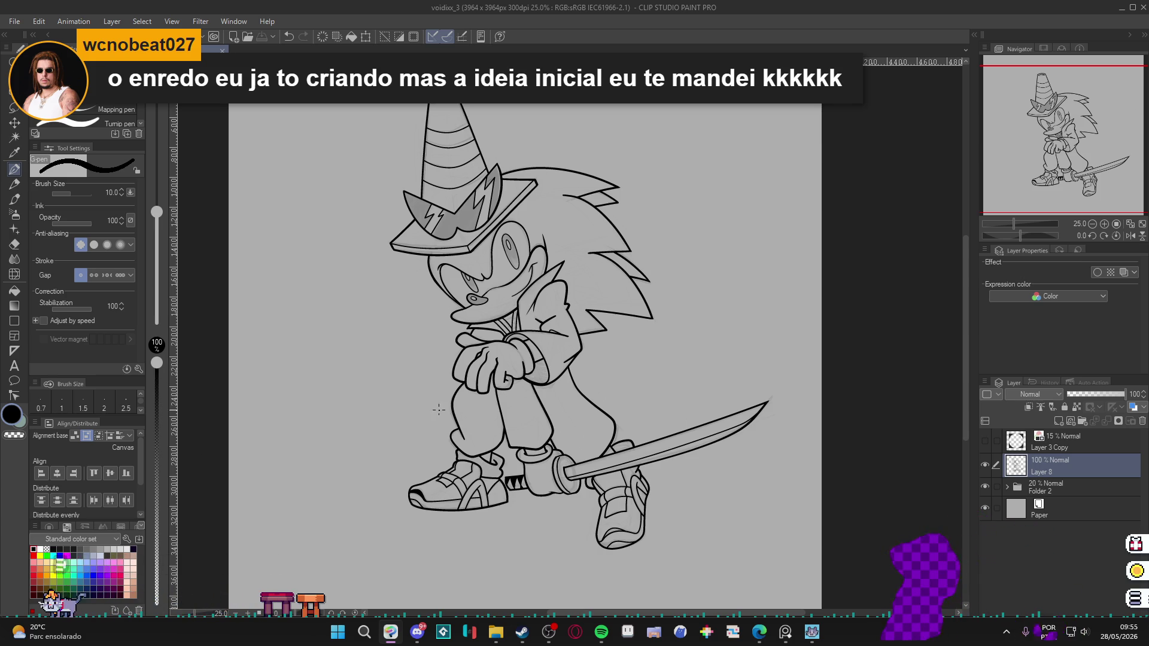
pyautogui.scroll(-2, 402, 424)
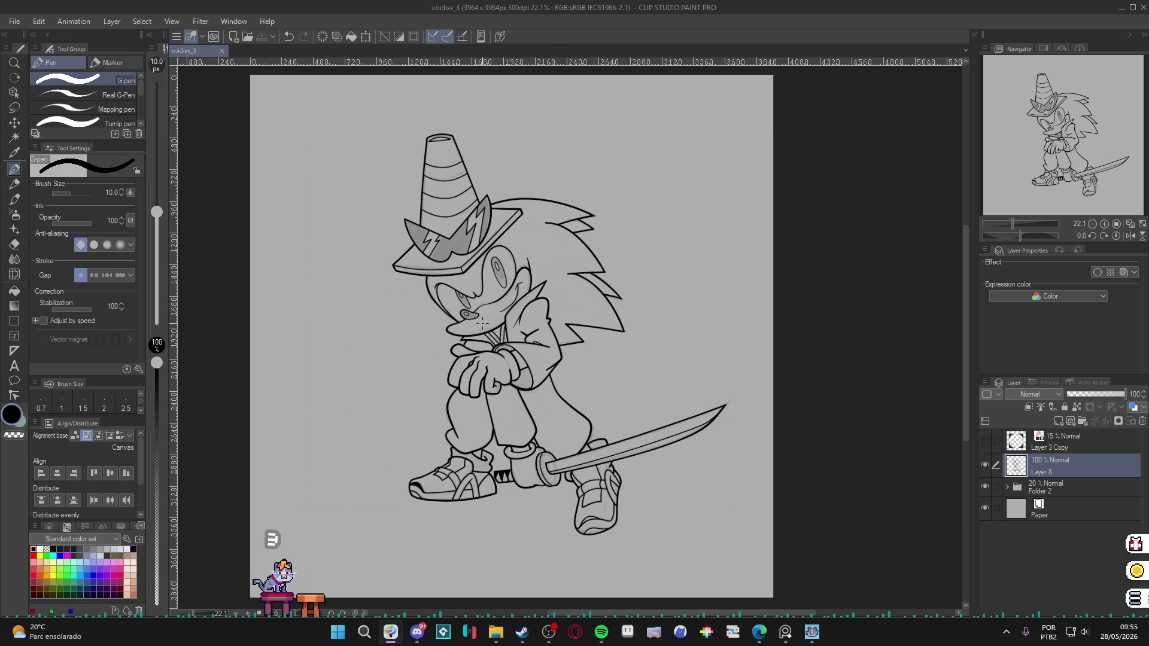
# Toggle the line art's visibility and hide the rough sketch layer.
pyautogui.scroll(3, 481, 323)
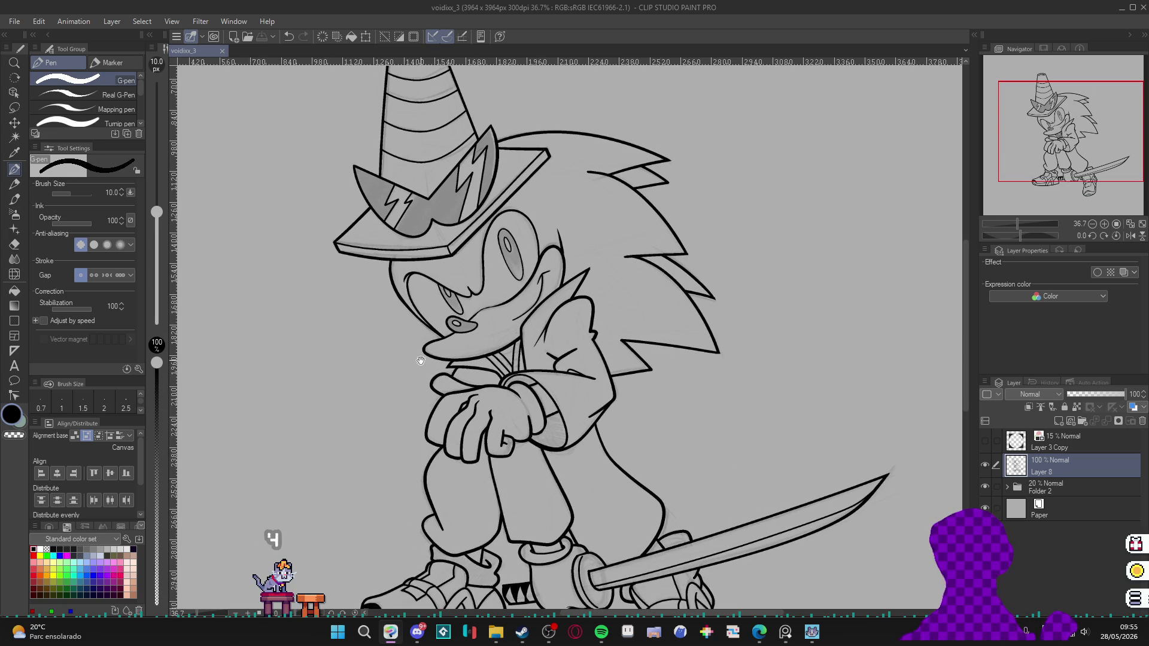
pyautogui.scroll(-2, 420, 360)
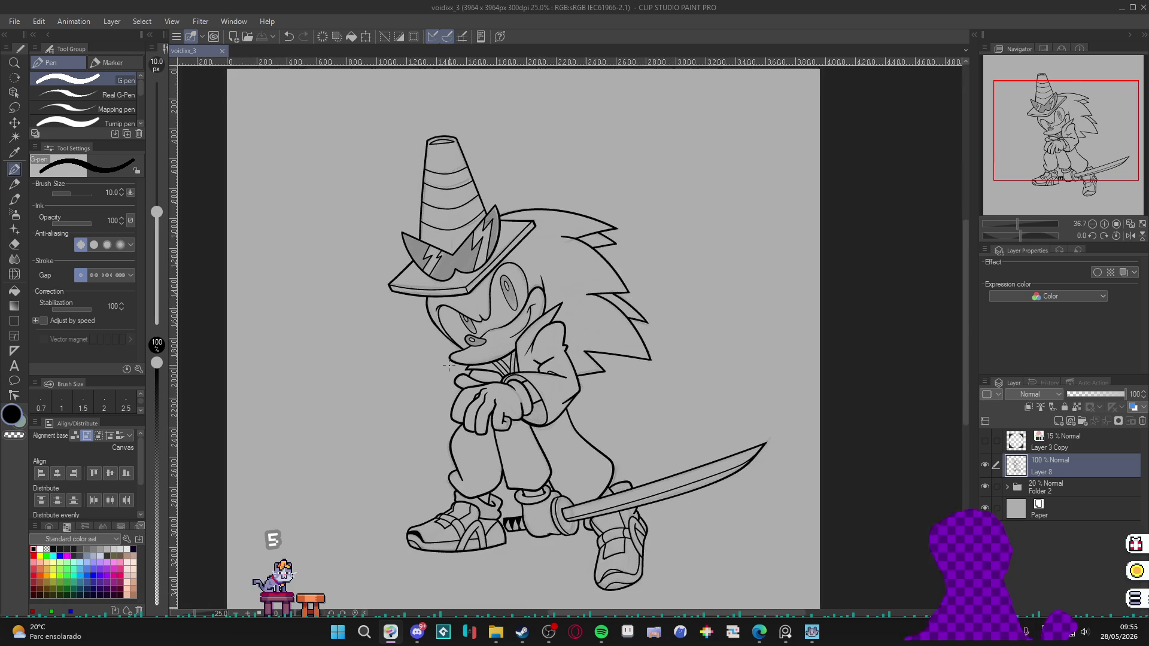
pyautogui.scroll(-1, 448, 366)
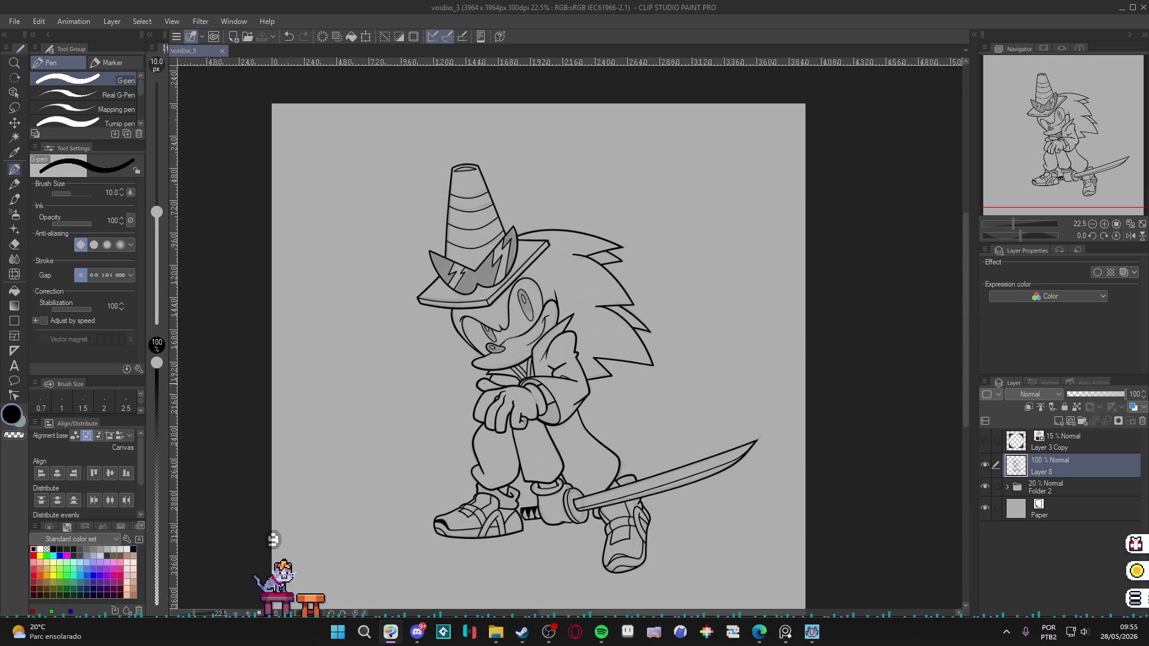
pyautogui.click(985, 464)
pyautogui.click(985, 465)
pyautogui.click(985, 487)
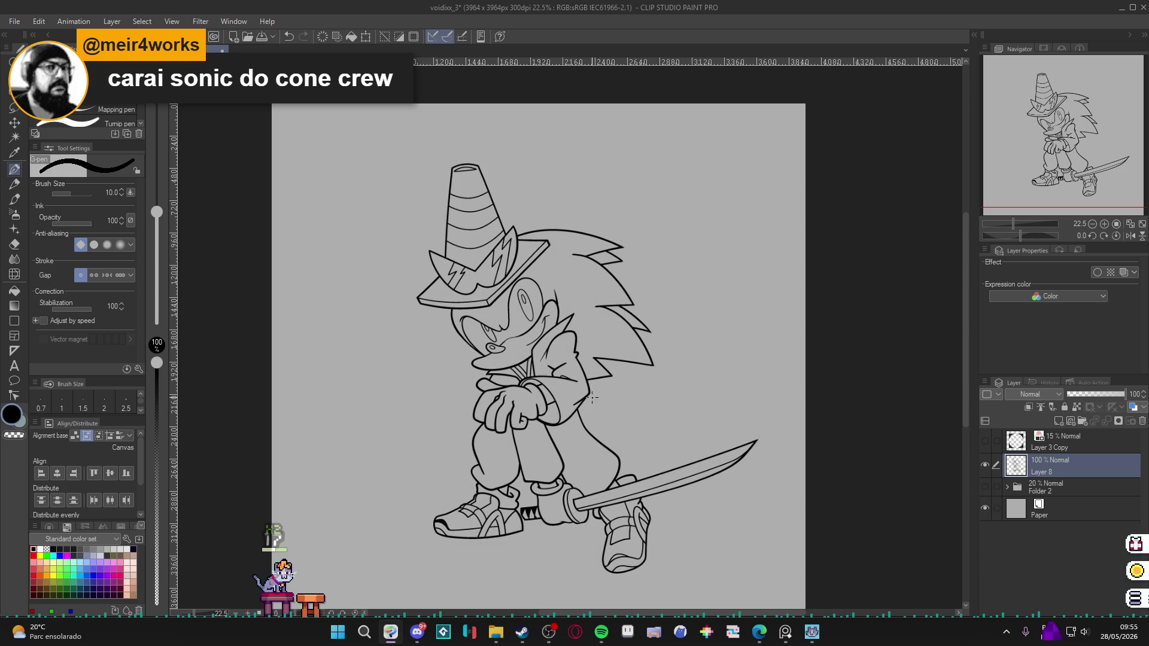
pyautogui.scroll(1, 621, 411)
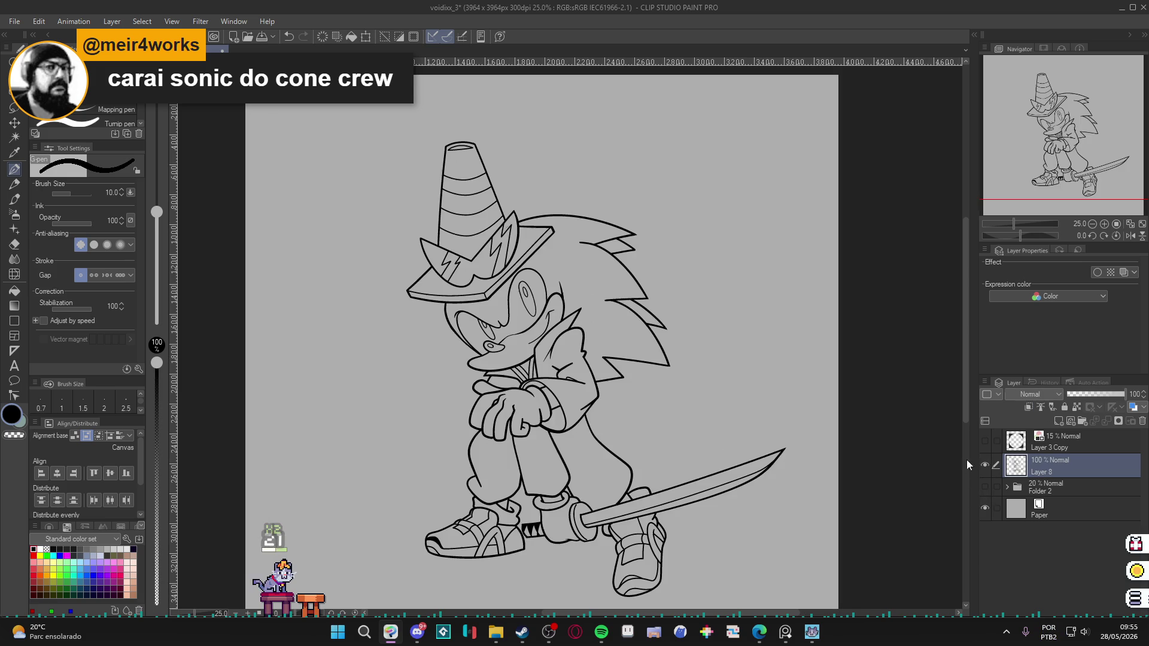
# Fill both sunglasses lenses and the left tip black, then save.
pyautogui.press('g')
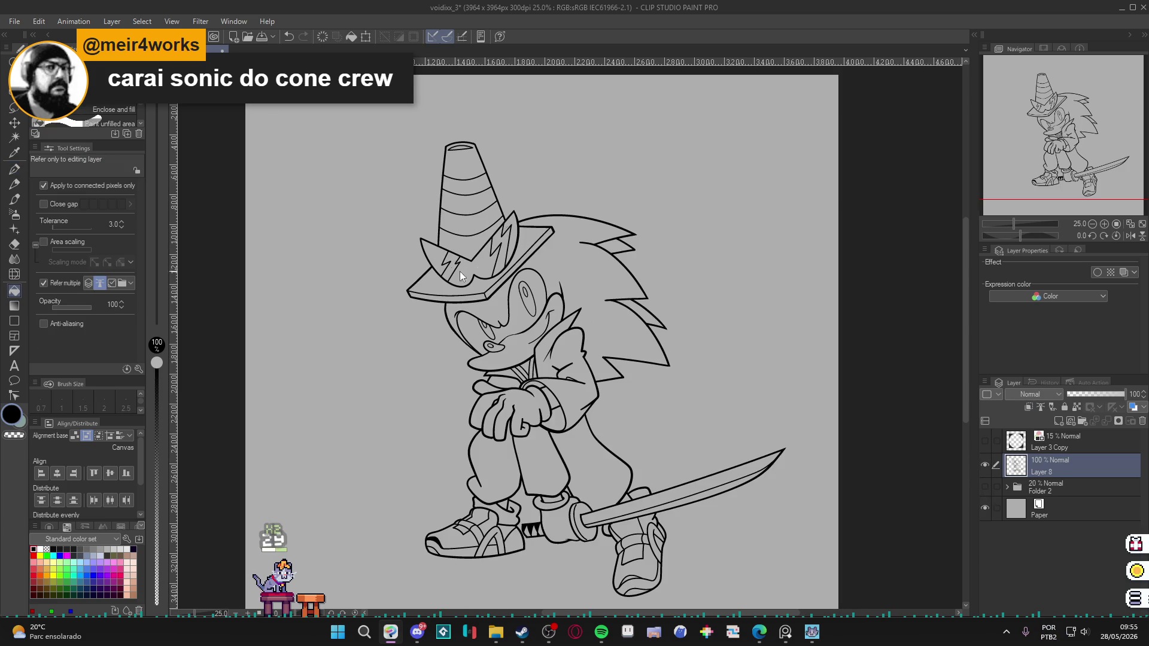
pyautogui.moveTo(462, 269); pyautogui.dragTo(465, 271)
pyautogui.click(431, 256)
pyautogui.click(515, 241)
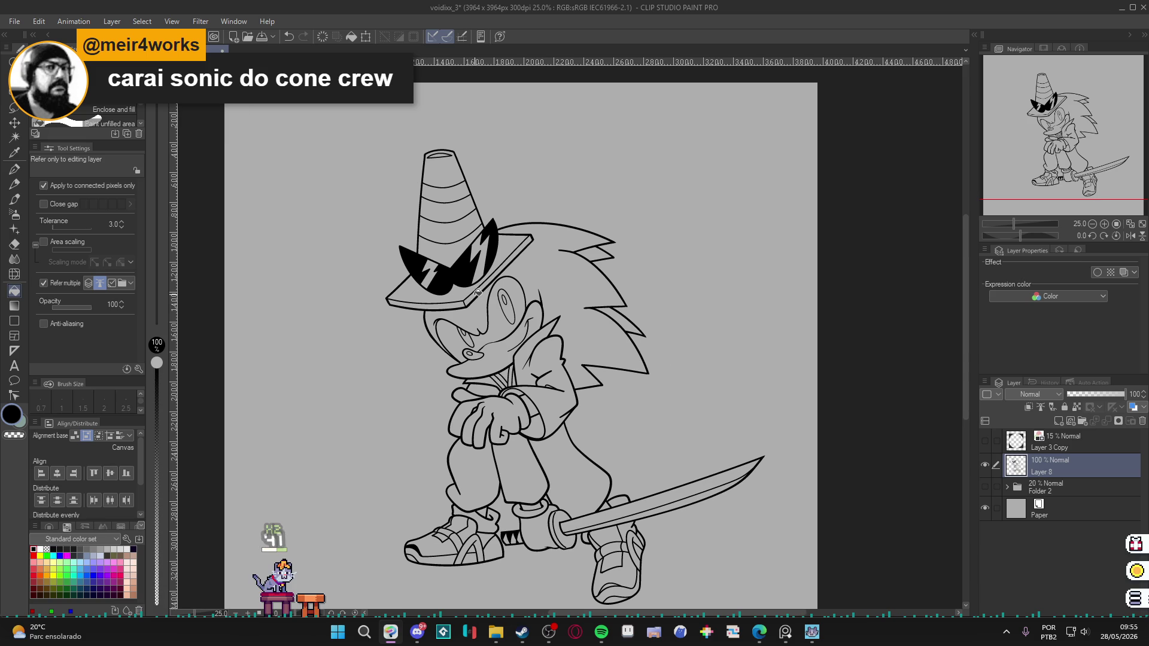
pyautogui.scroll(-1, 520, 298)
pyautogui.hotkey('ctrl', 's')
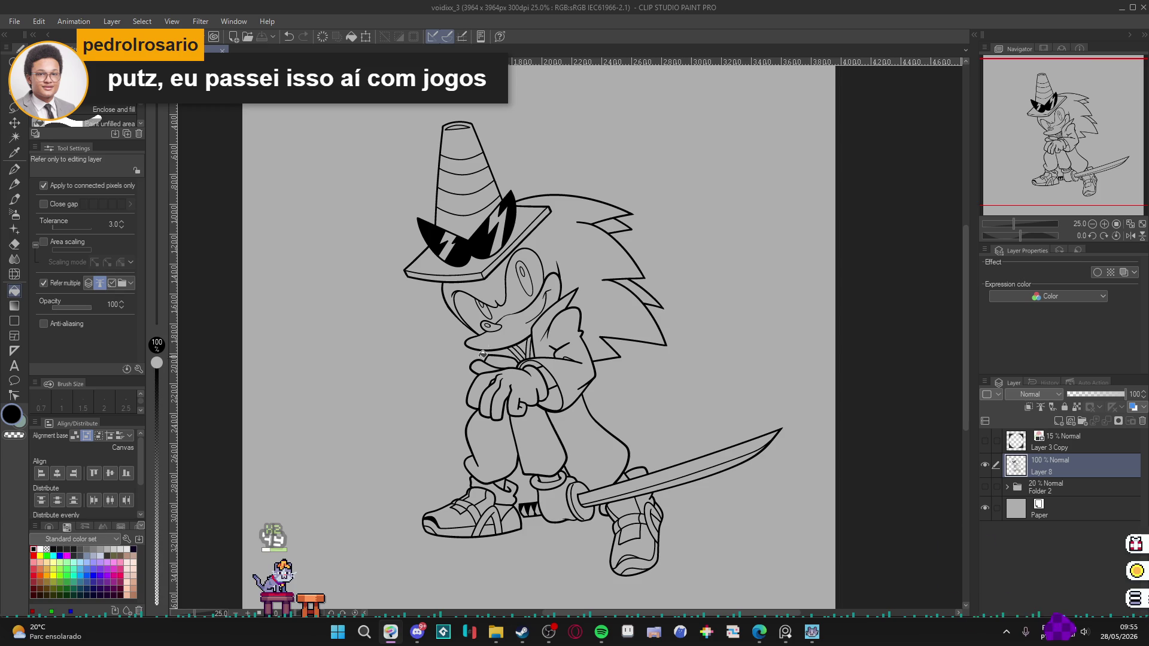
# Toggle Layer 8's line art visibility to check it and save again.
pyautogui.moveTo(498, 346); pyautogui.dragTo(512, 334)
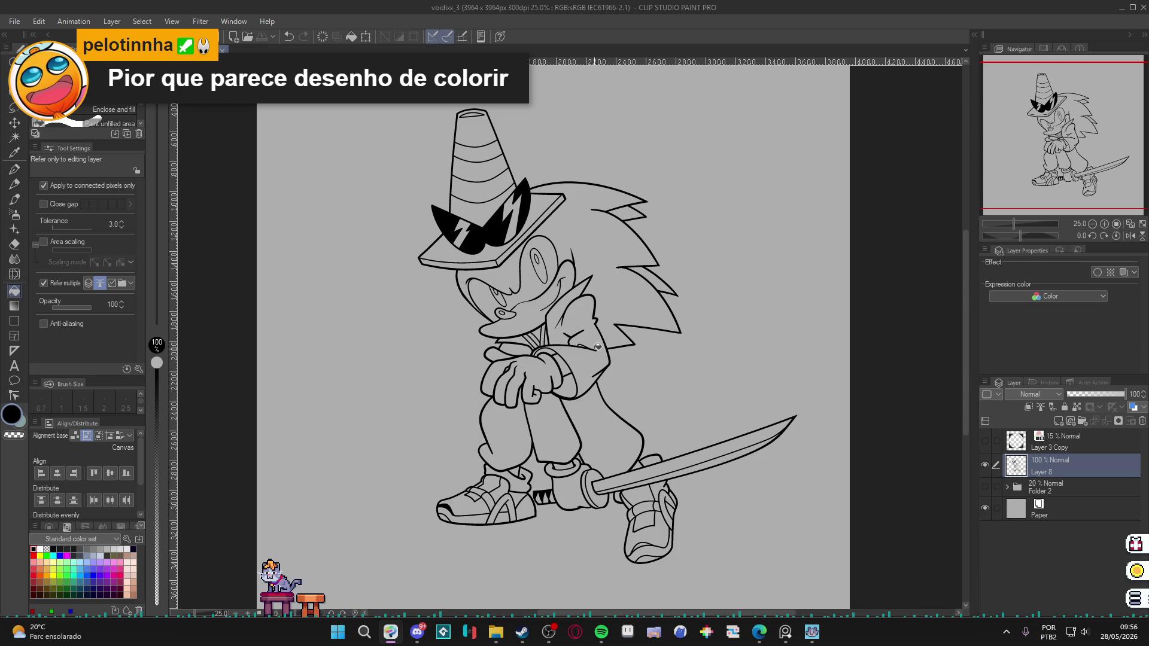
pyautogui.click(984, 465)
pyautogui.click(984, 465)
pyautogui.scroll(2, 598, 406)
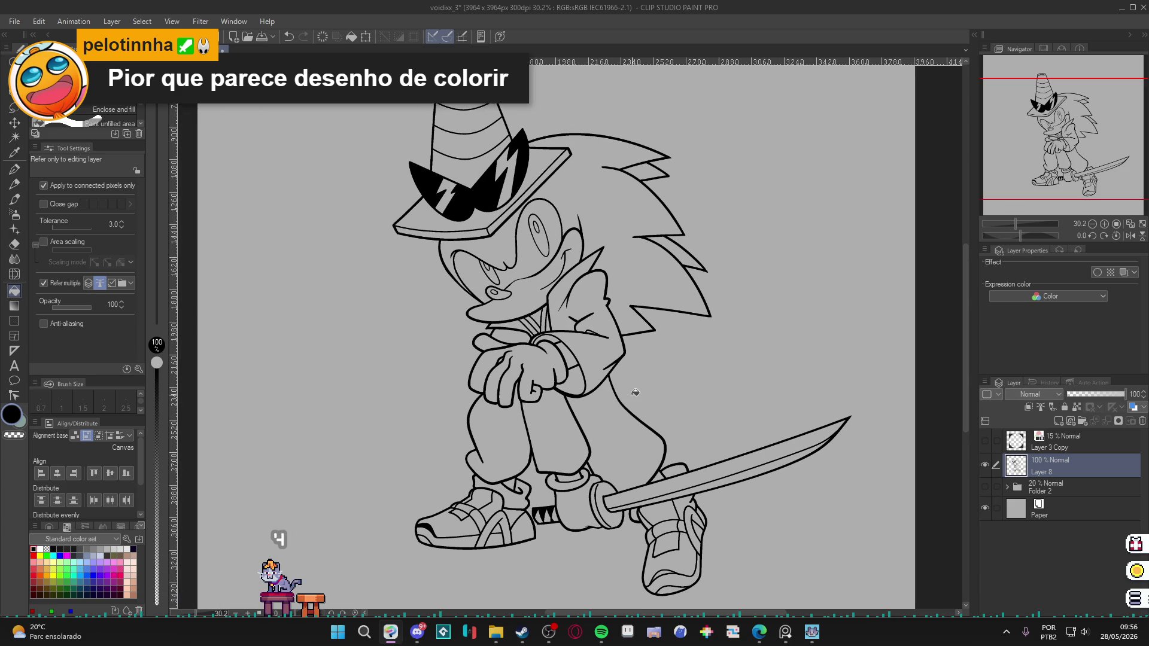
pyautogui.hotkey('ctrl', 's')
pyautogui.click(985, 465)
# Show Layer 8 and add Layer 9 beneath it, with Layer 8's line art as fill reference; save.
pyautogui.click(986, 466)
pyautogui.hotkey('ctrl', 'shift', 'n')
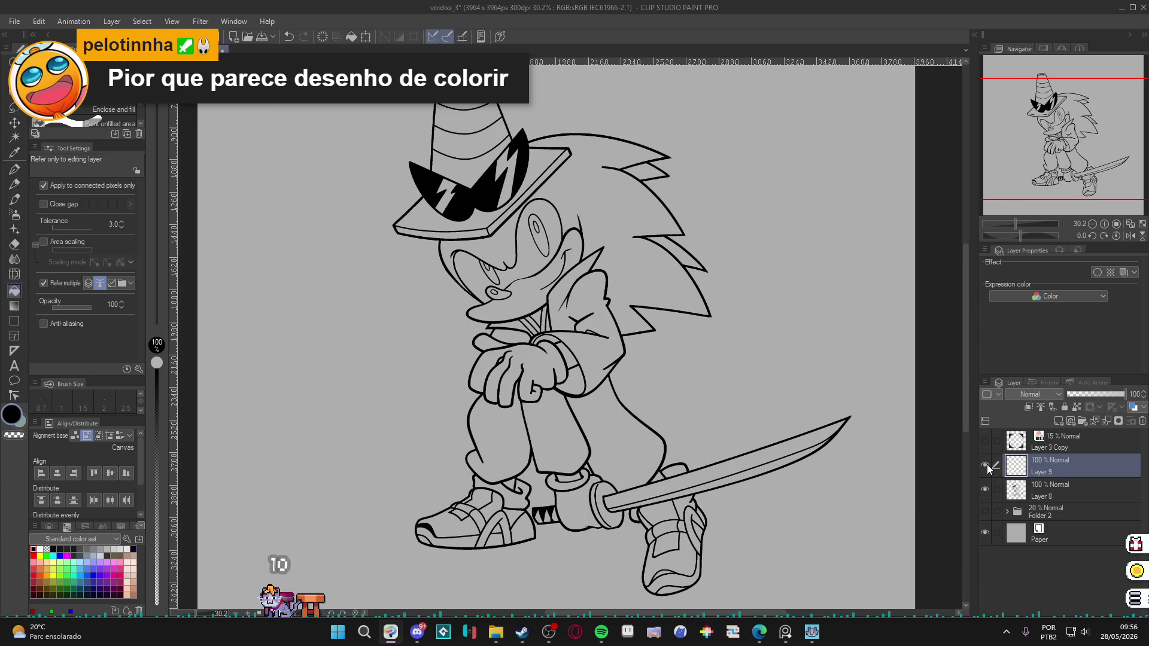
pyautogui.moveTo(1071, 490); pyautogui.dragTo(1040, 462)
pyautogui.click(1039, 408)
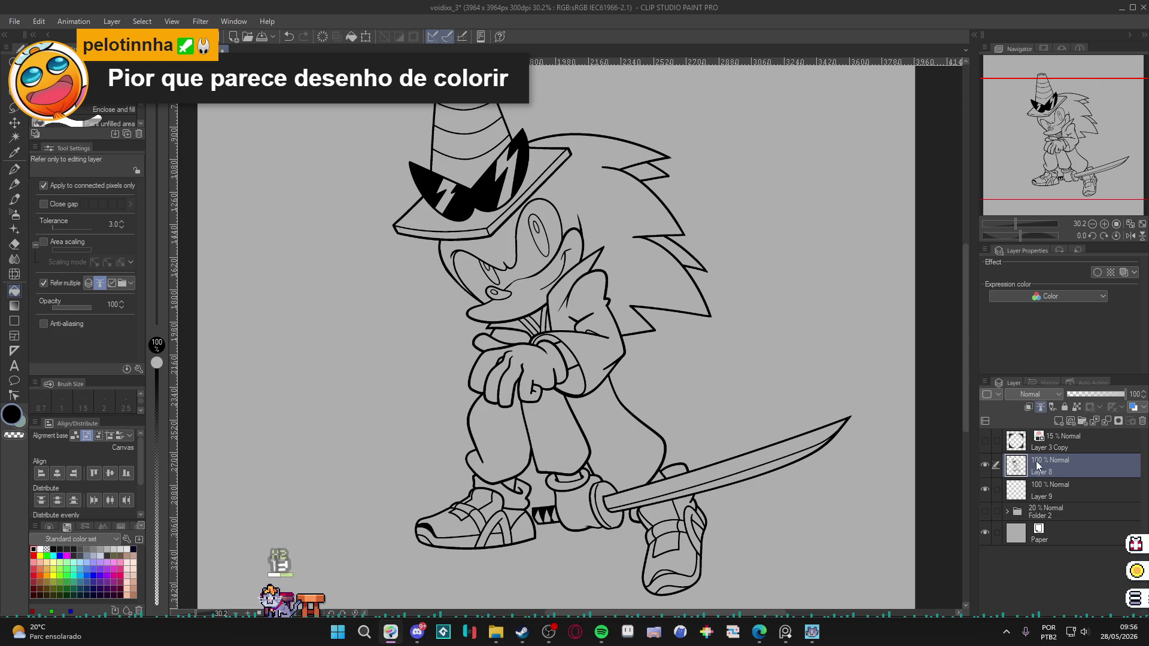
pyautogui.click(1057, 486)
pyautogui.hotkey('ctrl', 's')
# Bucket-fill Sonic's head and quills bright blue on Layer 9.
pyautogui.press('g')
pyautogui.press('g')
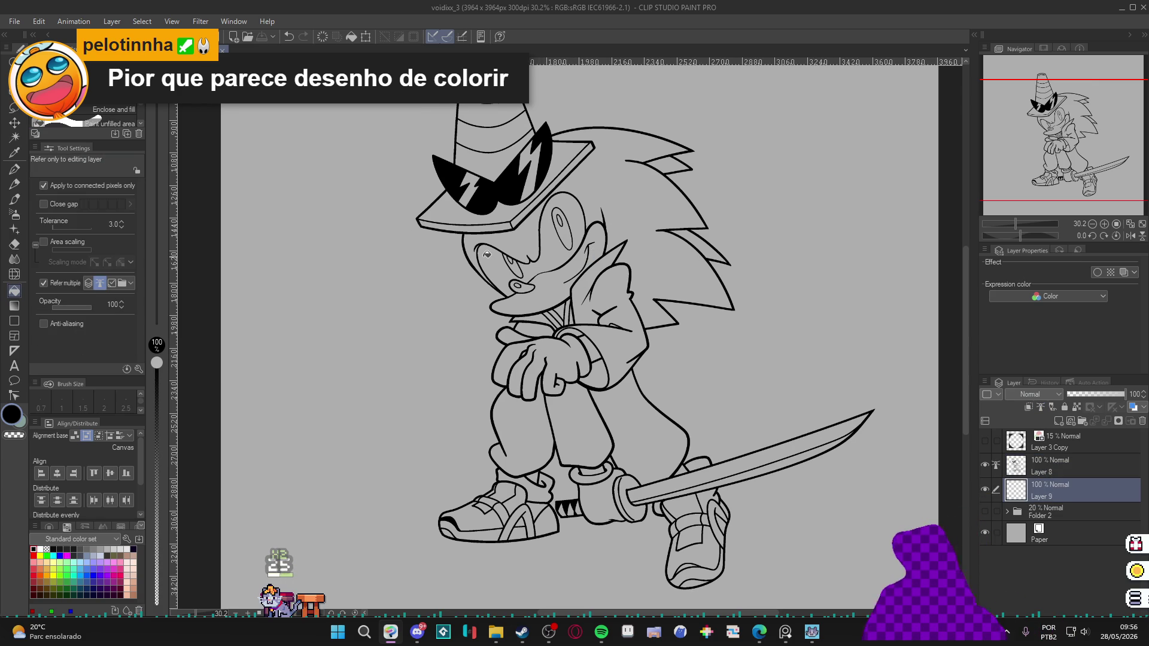
pyautogui.click(94, 574)
pyautogui.click(608, 186)
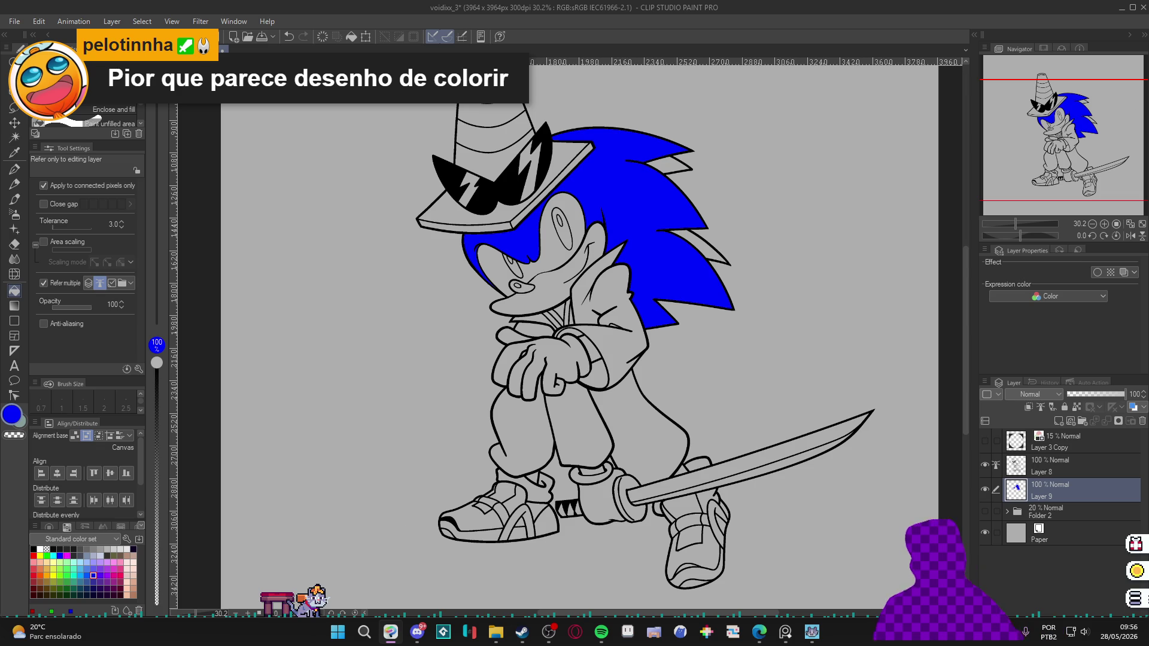
pyautogui.click(12, 414)
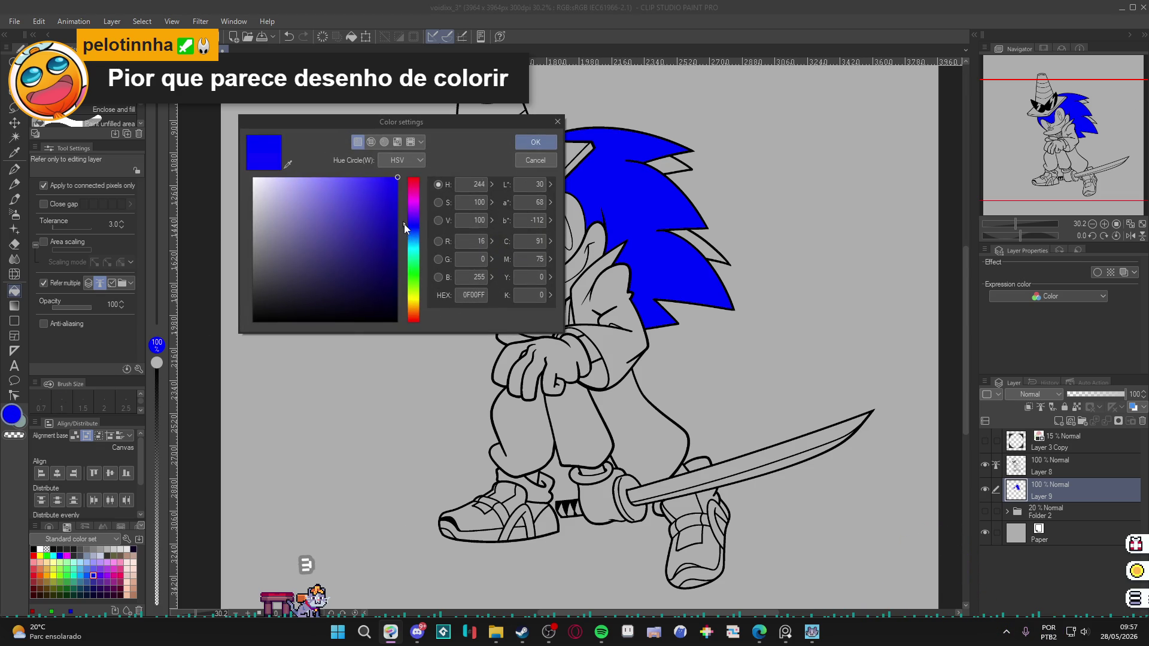
# Darken the fill blue to 1E0AC0 and refill the quills with it.
pyautogui.moveTo(393, 182); pyautogui.dragTo(393, 210)
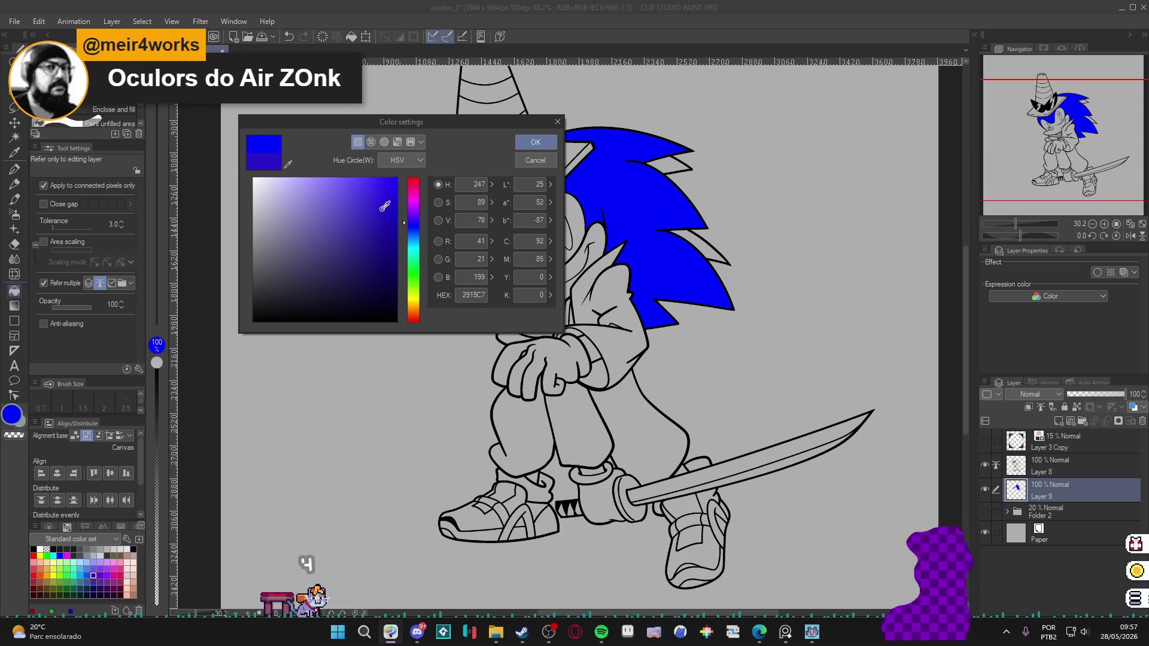
pyautogui.click(534, 144)
pyautogui.click(573, 204)
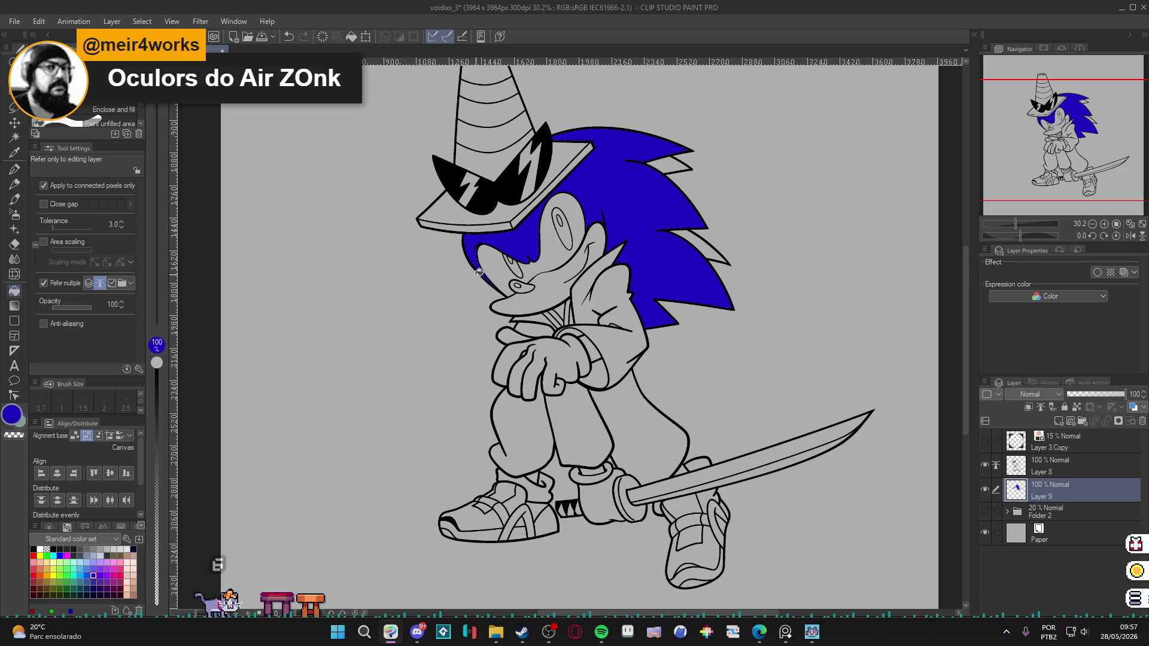
# Save the drawing and move the view down toward the cone hat.
pyautogui.moveTo(520, 289)
pyautogui.mouseDown()
pyautogui.moveTo(519, 314)
pyautogui.moveTo(519, 287)
pyautogui.mouseUp()
pyautogui.hotkey('ctrl', 's')
pyautogui.moveTo(447, 257); pyautogui.dragTo(454, 307)
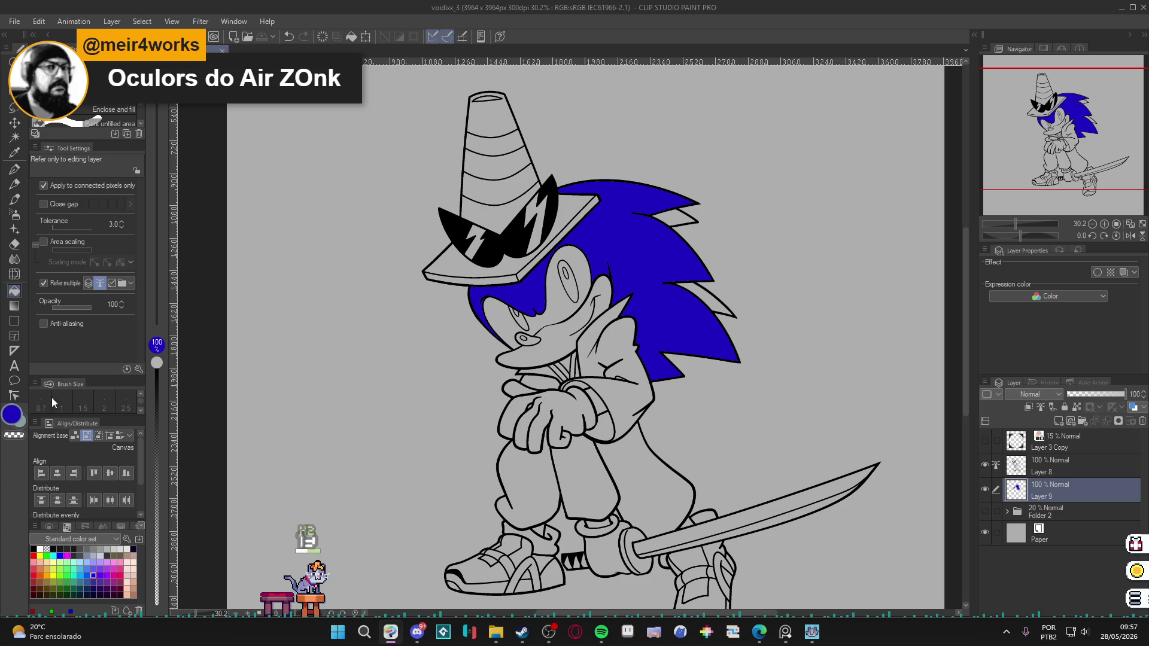
pyautogui.click(13, 415)
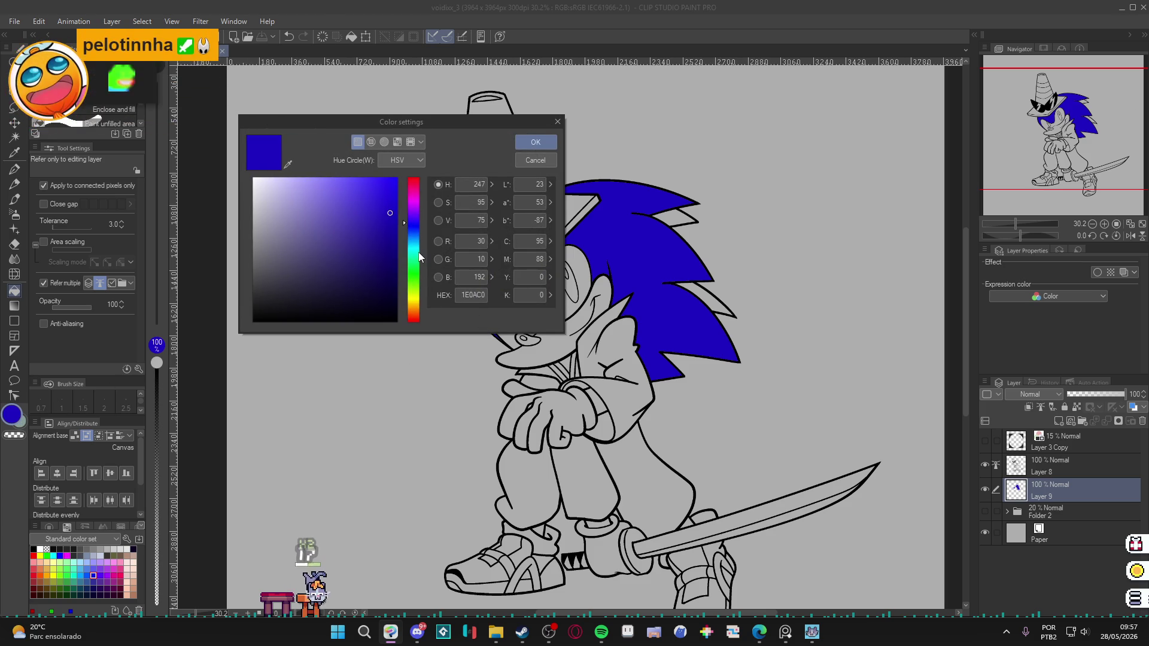
# Switch the colour to orange and fill the cone's lower band, upper band, tip and brim.
pyautogui.click(405, 311)
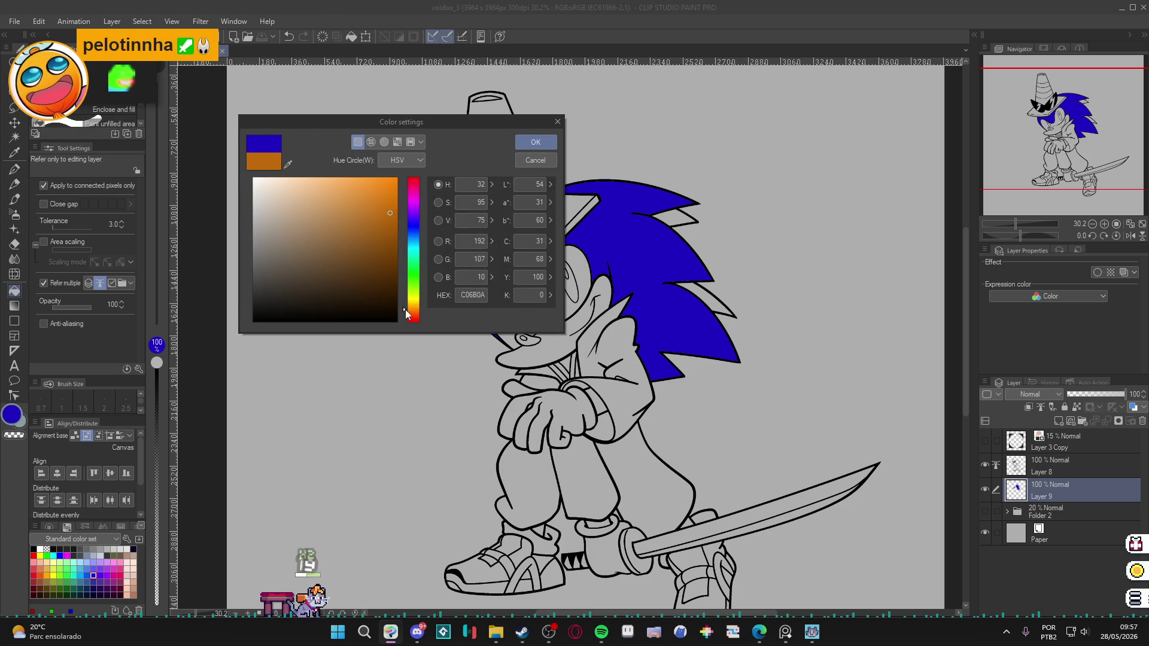
pyautogui.moveTo(405, 310); pyautogui.dragTo(401, 311)
pyautogui.click(540, 142)
pyautogui.click(502, 208)
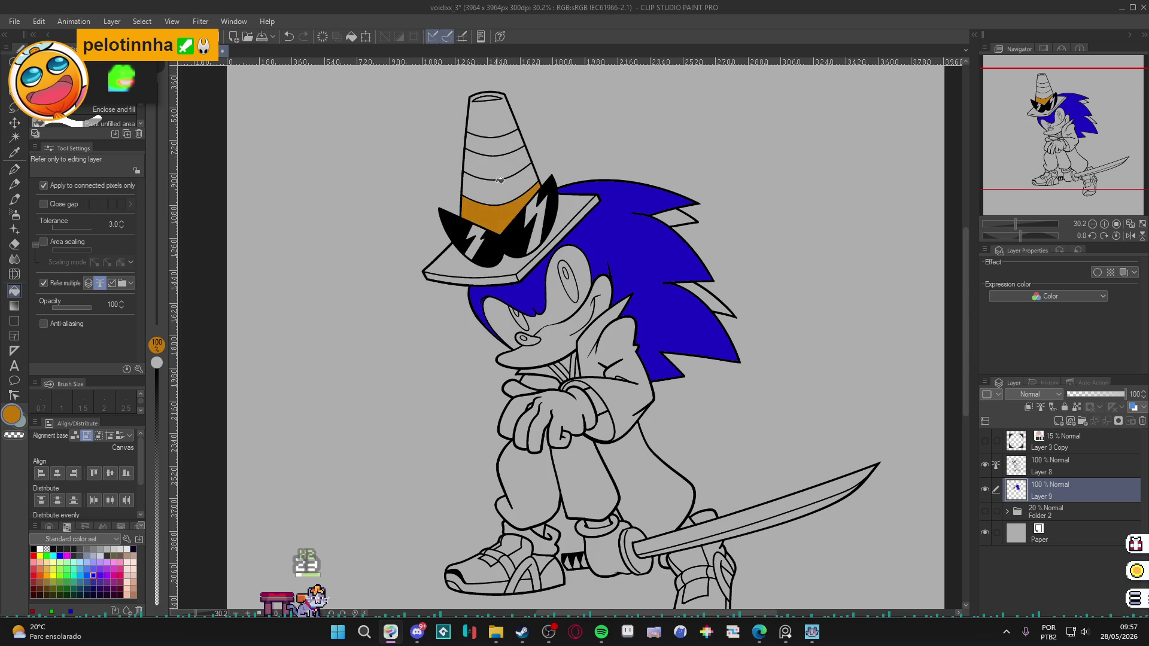
pyautogui.click(495, 154)
pyautogui.click(496, 123)
pyautogui.click(557, 221)
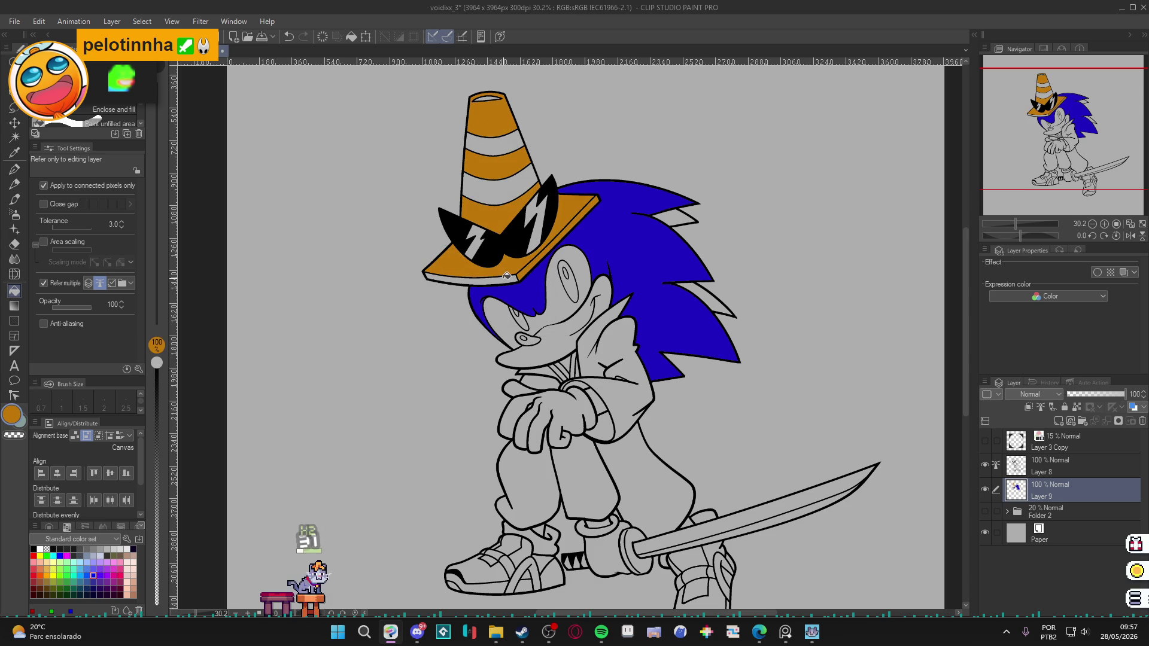
pyautogui.scroll(1, 483, 98)
pyautogui.scroll(1, 484, 97)
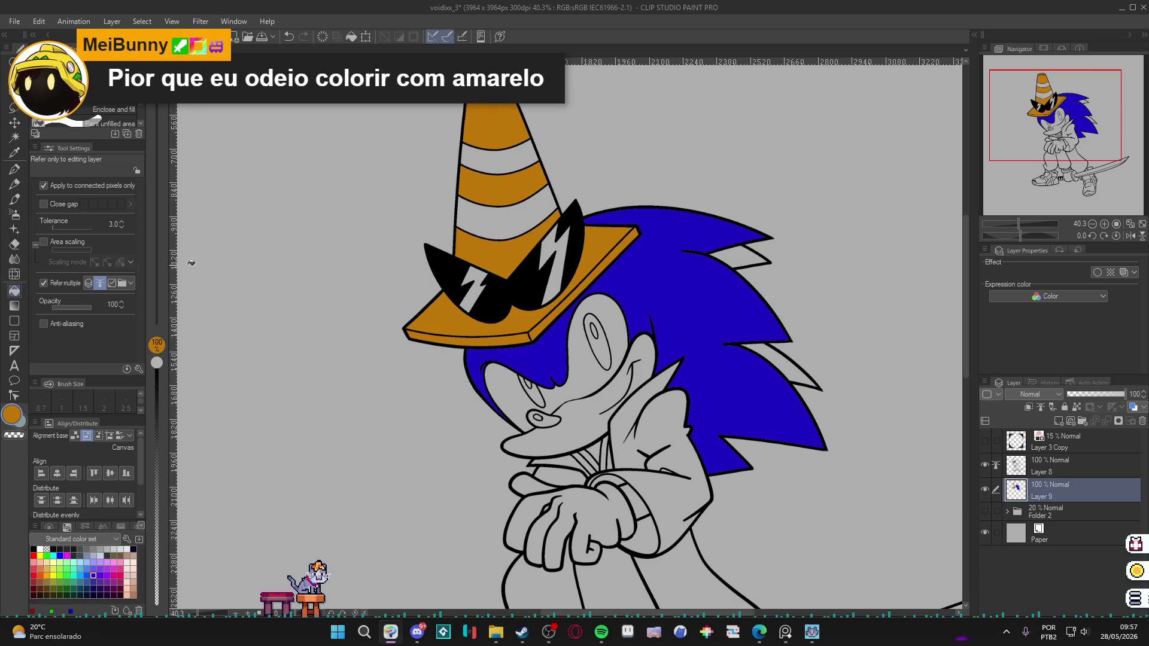
# Fill the cone's two stripes and Sonic's eye whites with white.
pyautogui.scroll(-1, 482, 282)
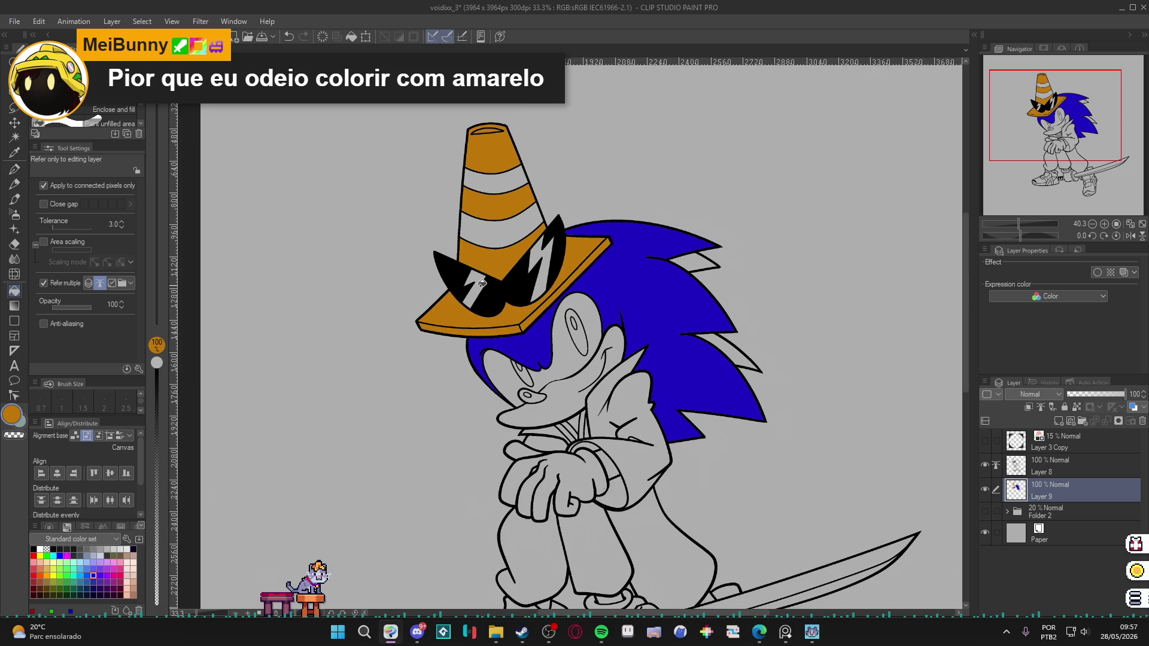
pyautogui.click(40, 549)
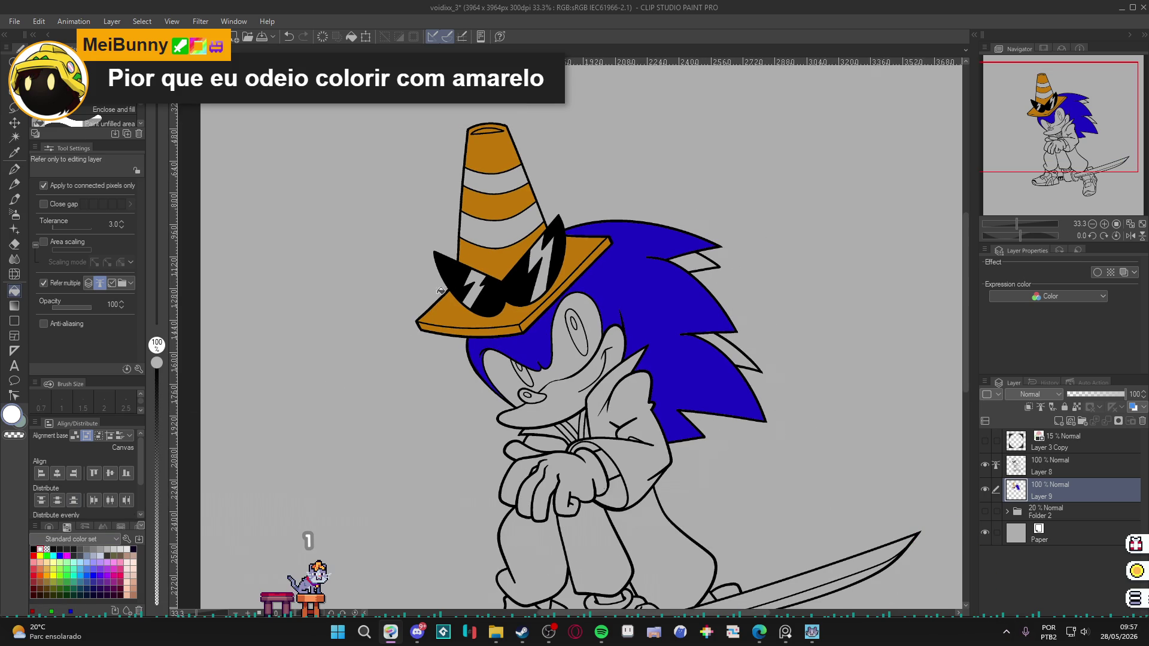
pyautogui.click(473, 237)
pyautogui.click(487, 181)
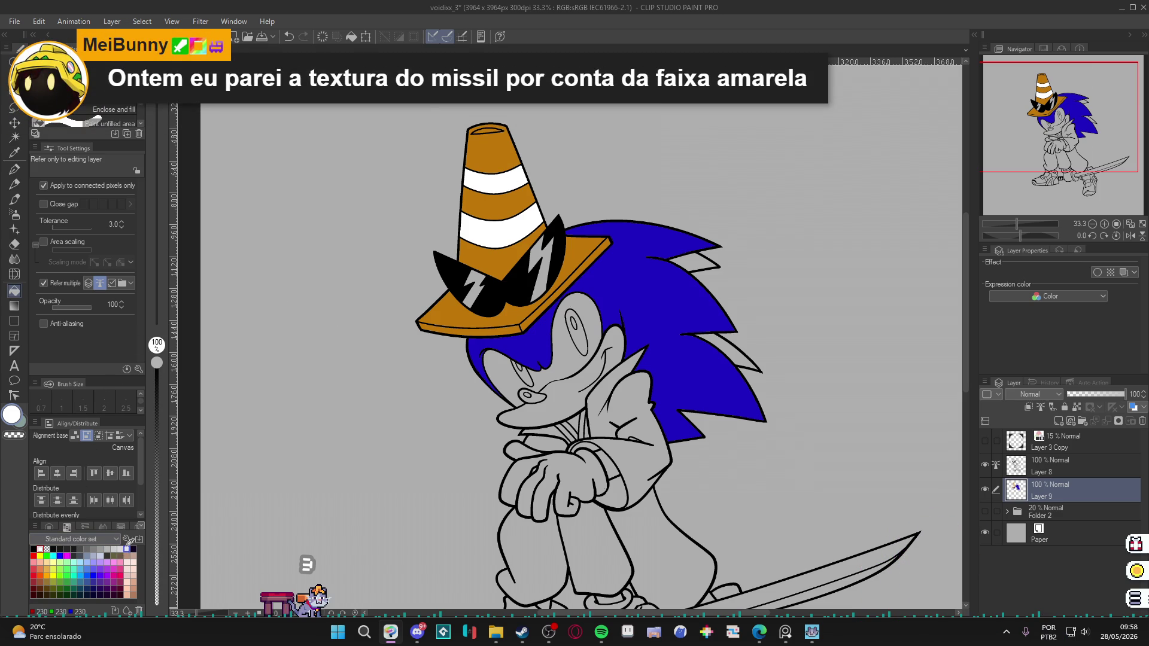
pyautogui.click(127, 549)
pyautogui.click(551, 372)
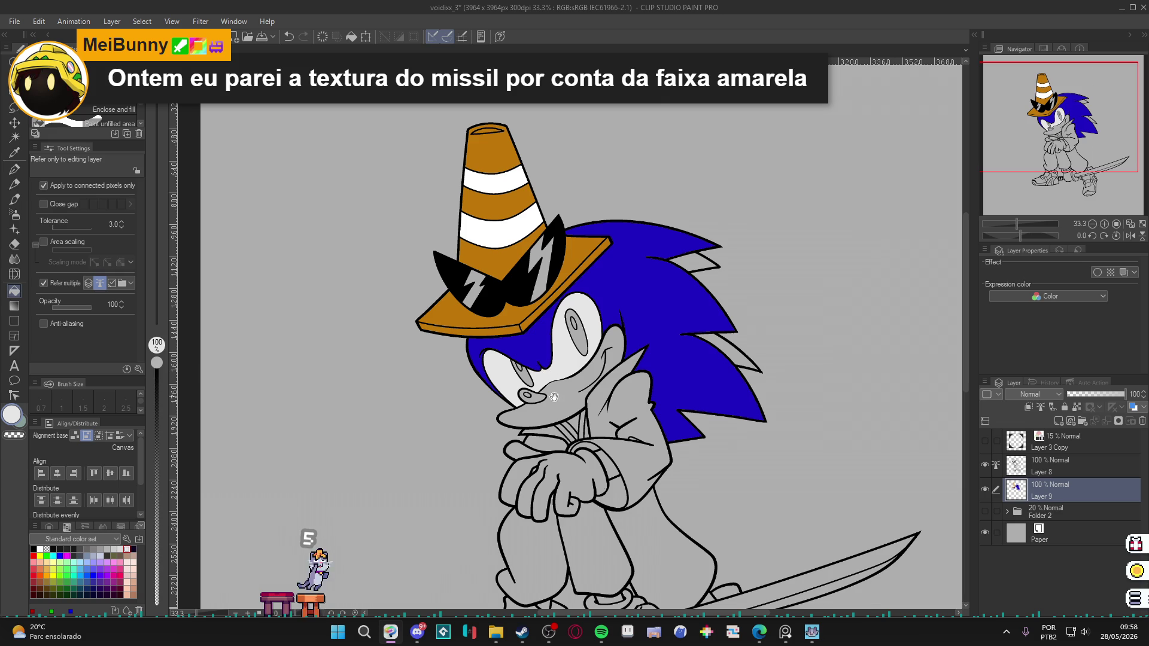
# Fill both pupils dark navy and the nose with black sampled from the sunglasses.
pyautogui.scroll(-1, 533, 269)
pyautogui.scroll(2, 525, 231)
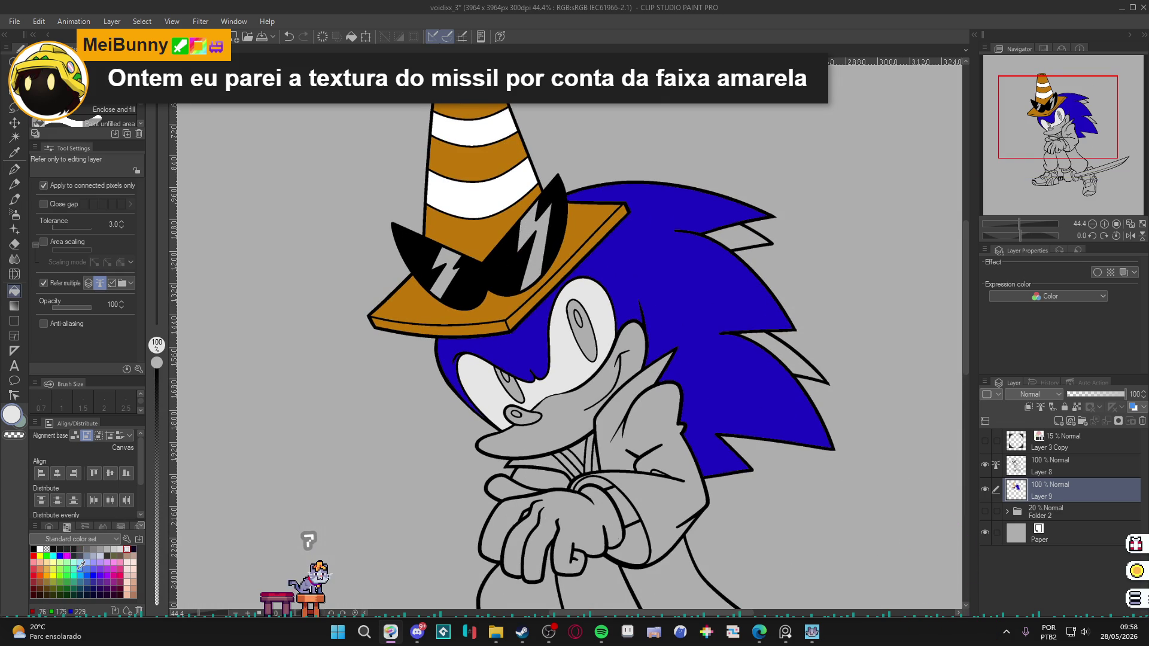
pyautogui.click(80, 595)
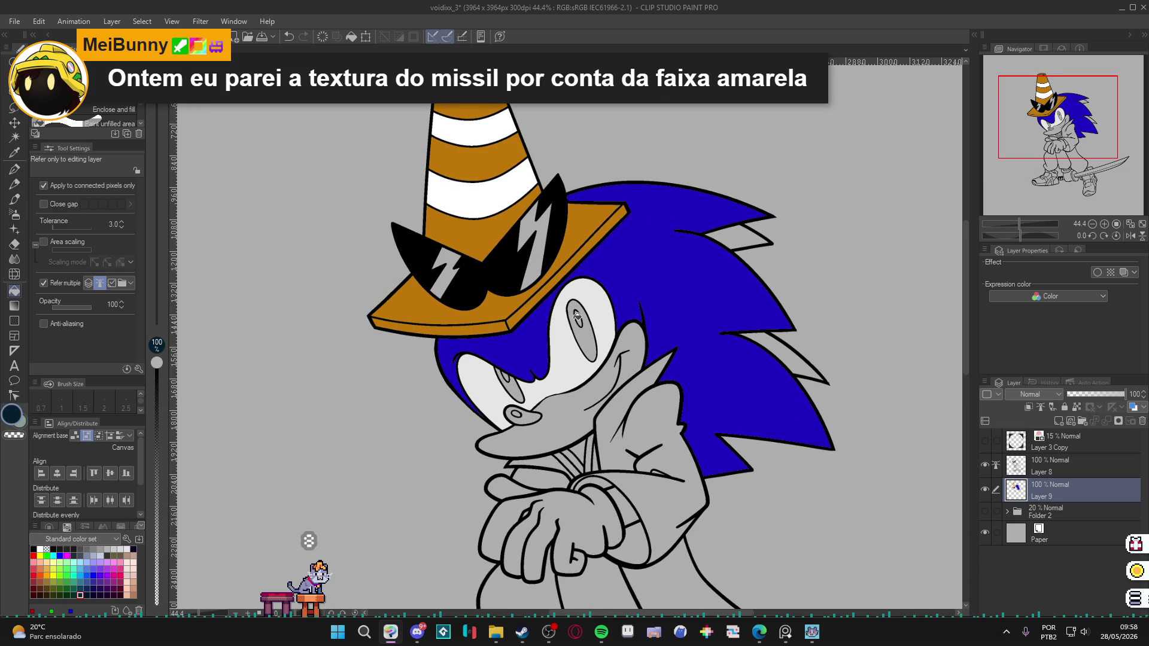
pyautogui.click(587, 345)
pyautogui.click(514, 392)
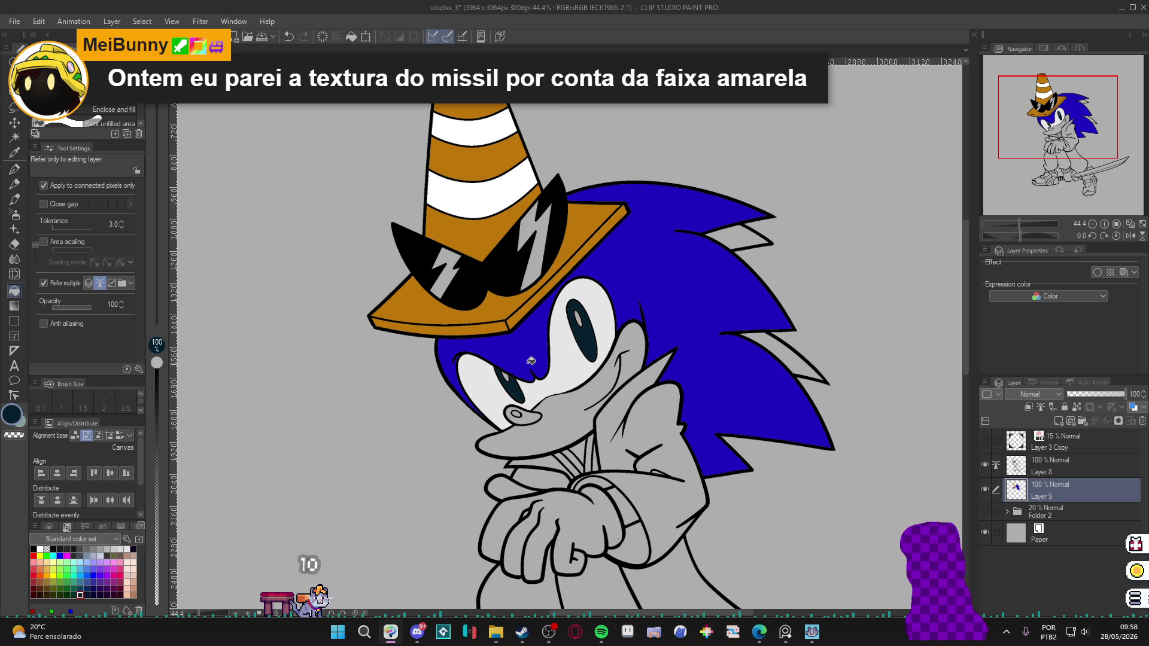
pyautogui.keyDown('alt'); pyautogui.click(504, 281); pyautogui.keyUp('alt')
pyautogui.click(518, 412)
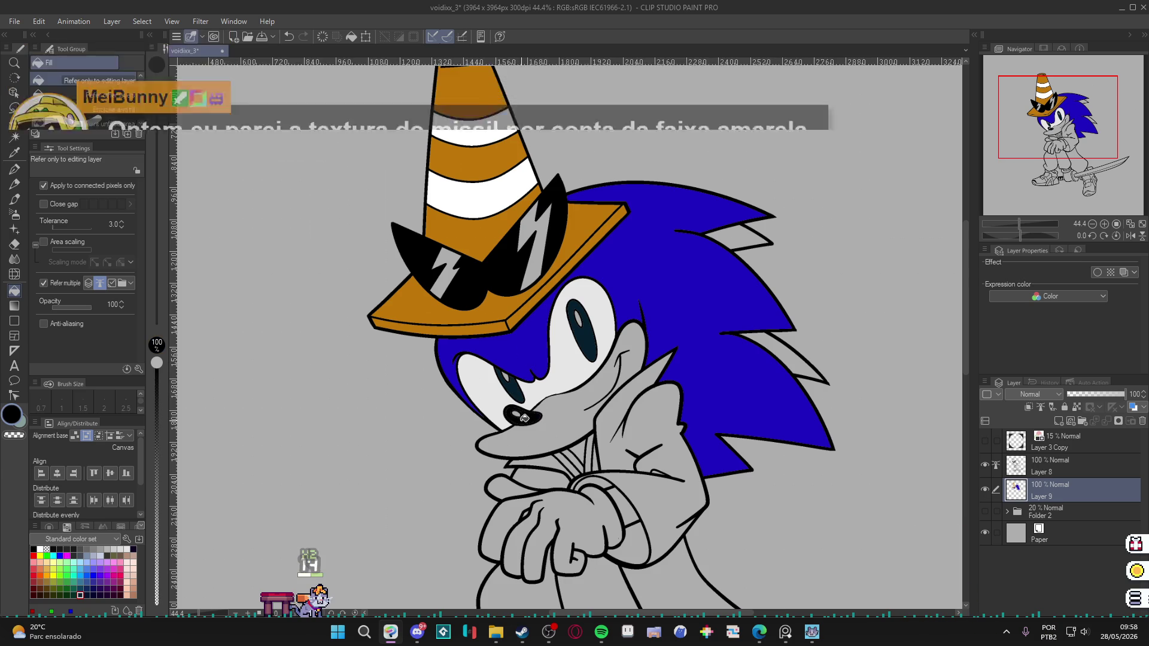
pyautogui.moveTo(549, 428)
pyautogui.mouseDown()
pyautogui.moveTo(558, 437)
pyautogui.moveTo(537, 353)
pyautogui.mouseUp()
pyautogui.scroll(-2, 548, 396)
pyautogui.scroll(1, 536, 353)
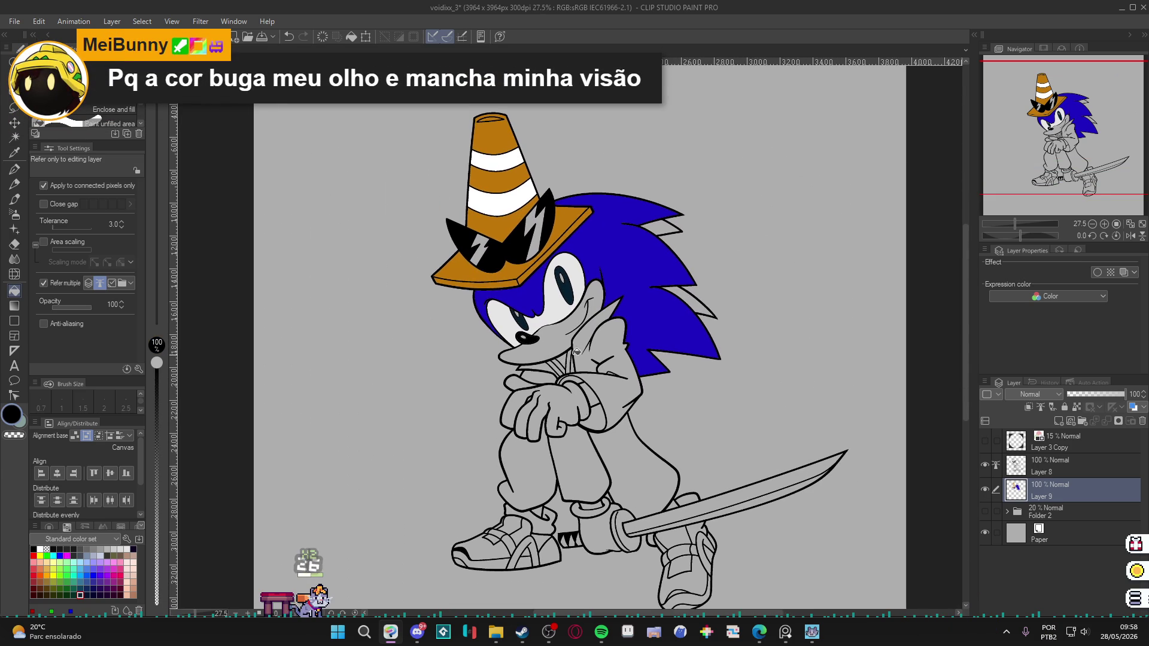